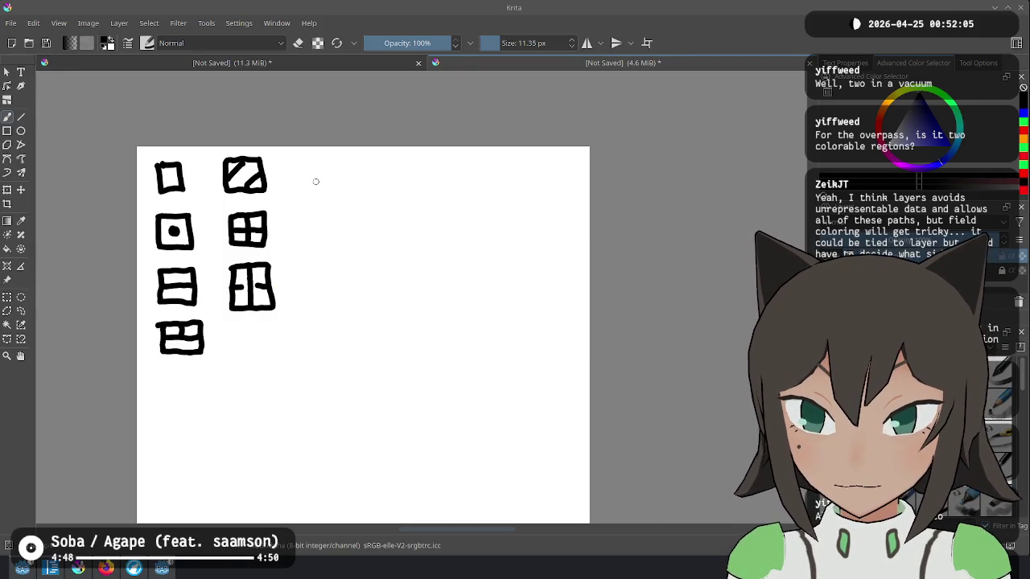
Draw the second bottom-row tile and two dotted tiles in the third column.
{"action": "mouse_move", "coordinate": [229, 325]}
{"action": "left_mouse_down"}
{"action": "mouse_move", "coordinate": [229, 349]}
{"action": "mouse_move", "coordinate": [273, 356]}
{"action": "mouse_move", "coordinate": [274, 325]}
{"action": "mouse_move", "coordinate": [230, 325]}
{"action": "mouse_move", "coordinate": [259, 325]}
{"action": "left_mouse_up"}
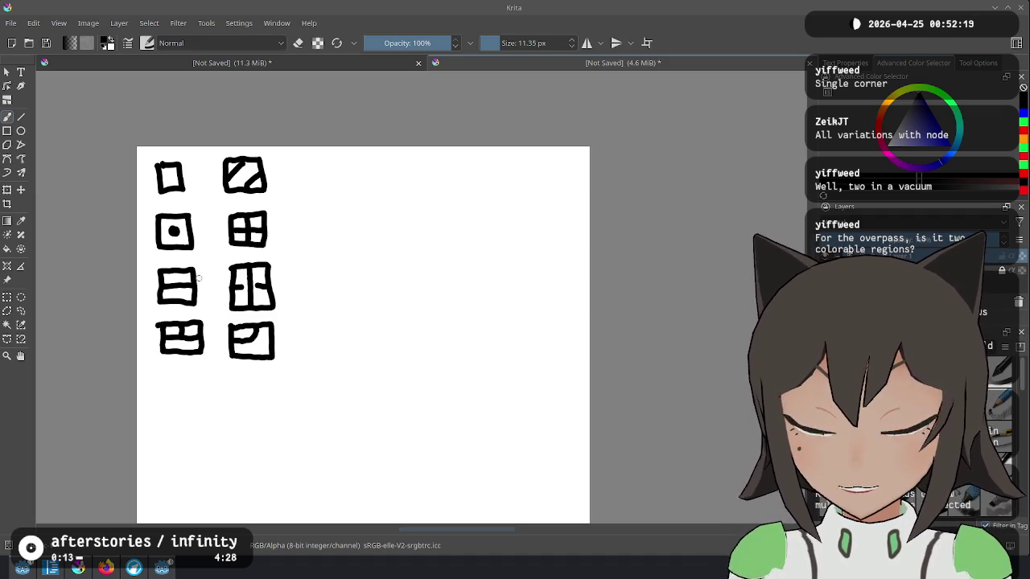
{"action": "mouse_move", "coordinate": [298, 276]}
{"action": "left_mouse_down"}
{"action": "mouse_move", "coordinate": [300, 302]}
{"action": "mouse_move", "coordinate": [341, 304]}
{"action": "mouse_move", "coordinate": [339, 271]}
{"action": "mouse_move", "coordinate": [306, 271]}
{"action": "mouse_move", "coordinate": [339, 284]}
{"action": "left_mouse_up"}
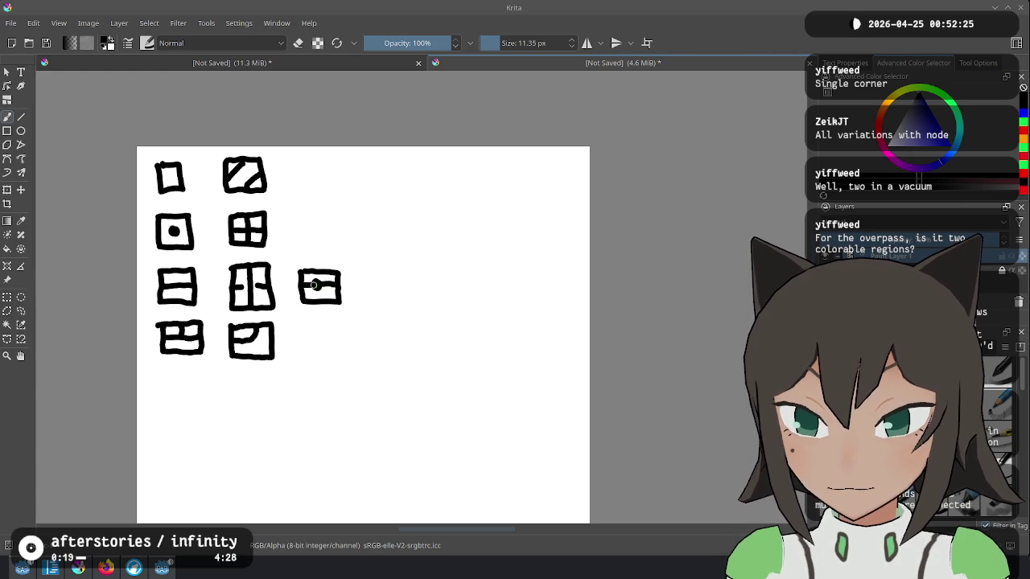
{"action": "left_click", "coordinate": [316, 282]}
{"action": "mouse_move", "coordinate": [306, 326]}
{"action": "left_mouse_down"}
{"action": "mouse_move", "coordinate": [310, 352]}
{"action": "mouse_move", "coordinate": [343, 341]}
{"action": "mouse_move", "coordinate": [324, 316]}
{"action": "mouse_move", "coordinate": [305, 319]}
{"action": "mouse_move", "coordinate": [343, 331]}
{"action": "mouse_move", "coordinate": [322, 333]}
{"action": "left_mouse_up"}
{"action": "left_click", "coordinate": [322, 332]}
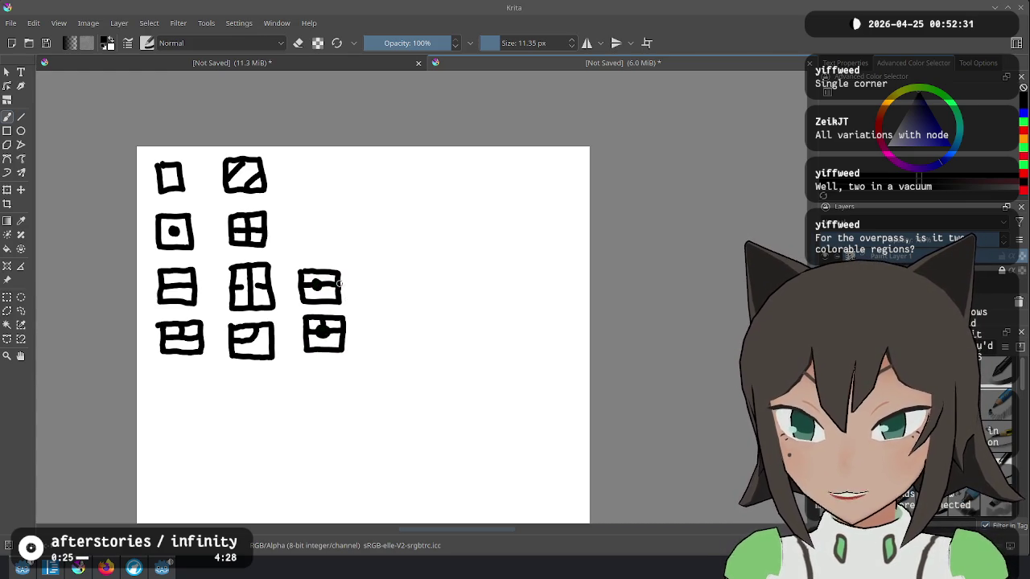
Begin the fourth column with a dotted tile, undoing a misplaced corner stroke.
{"action": "mouse_move", "coordinate": [301, 221]}
{"action": "left_mouse_down"}
{"action": "mouse_move", "coordinate": [303, 245]}
{"action": "mouse_move", "coordinate": [336, 246]}
{"action": "left_mouse_up"}
{"action": "key", "text": "ctrl+z"}
{"action": "mouse_move", "coordinate": [368, 320]}
{"action": "left_mouse_down"}
{"action": "mouse_move", "coordinate": [369, 346]}
{"action": "mouse_move", "coordinate": [405, 340]}
{"action": "mouse_move", "coordinate": [372, 311]}
{"action": "mouse_move", "coordinate": [367, 324]}
{"action": "mouse_move", "coordinate": [388, 317]}
{"action": "mouse_move", "coordinate": [380, 334]}
{"action": "left_mouse_up"}
{"action": "mouse_move", "coordinate": [363, 267]}
{"action": "left_mouse_down"}
{"action": "mouse_move", "coordinate": [362, 300]}
{"action": "mouse_move", "coordinate": [404, 300]}
{"action": "mouse_move", "coordinate": [390, 259]}
{"action": "mouse_move", "coordinate": [359, 262]}
{"action": "mouse_move", "coordinate": [380, 293]}
{"action": "mouse_move", "coordinate": [405, 278]}
{"action": "left_mouse_up"}
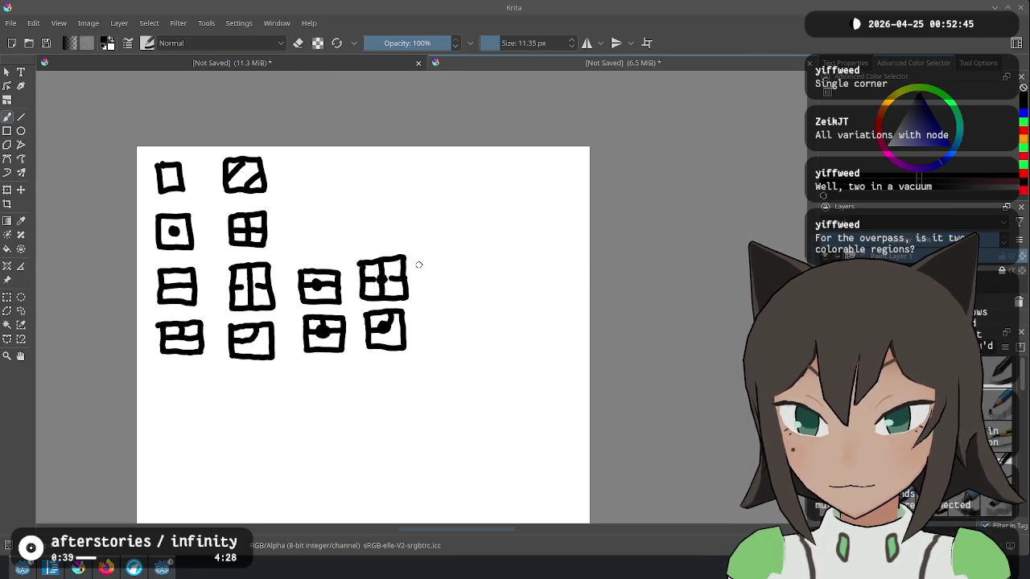
{"action": "left_click", "coordinate": [378, 279]}
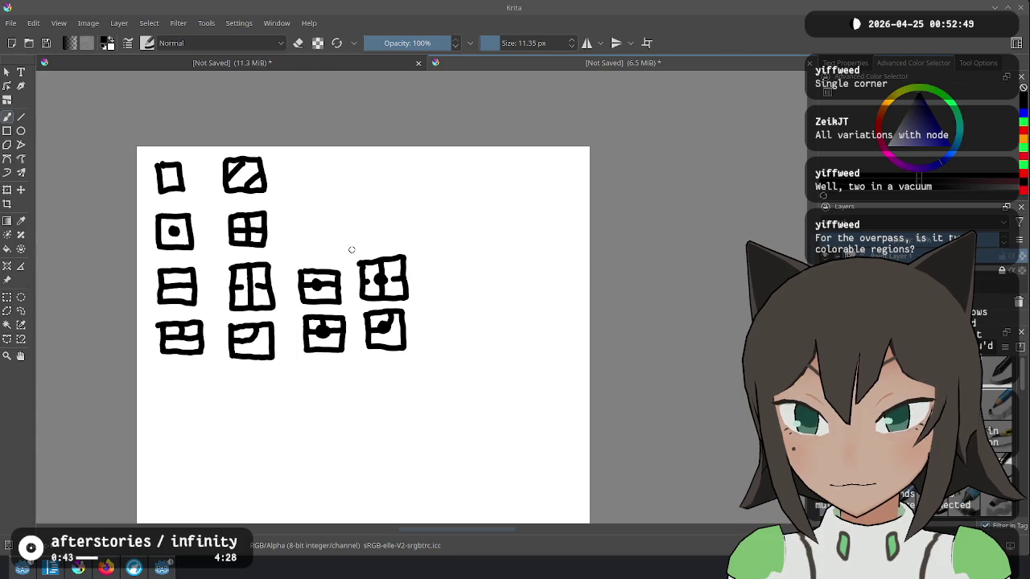
Draw a four-pane tile with a centre dot above it and start another tile at the top.
{"action": "mouse_move", "coordinate": [361, 211]}
{"action": "left_mouse_down"}
{"action": "mouse_move", "coordinate": [392, 241]}
{"action": "mouse_move", "coordinate": [394, 206]}
{"action": "mouse_move", "coordinate": [359, 211]}
{"action": "left_mouse_up"}
{"action": "mouse_move", "coordinate": [361, 227]}
{"action": "left_mouse_down"}
{"action": "mouse_move", "coordinate": [400, 225]}
{"action": "mouse_move", "coordinate": [381, 242]}
{"action": "left_mouse_up"}
{"action": "left_click", "coordinate": [377, 222]}
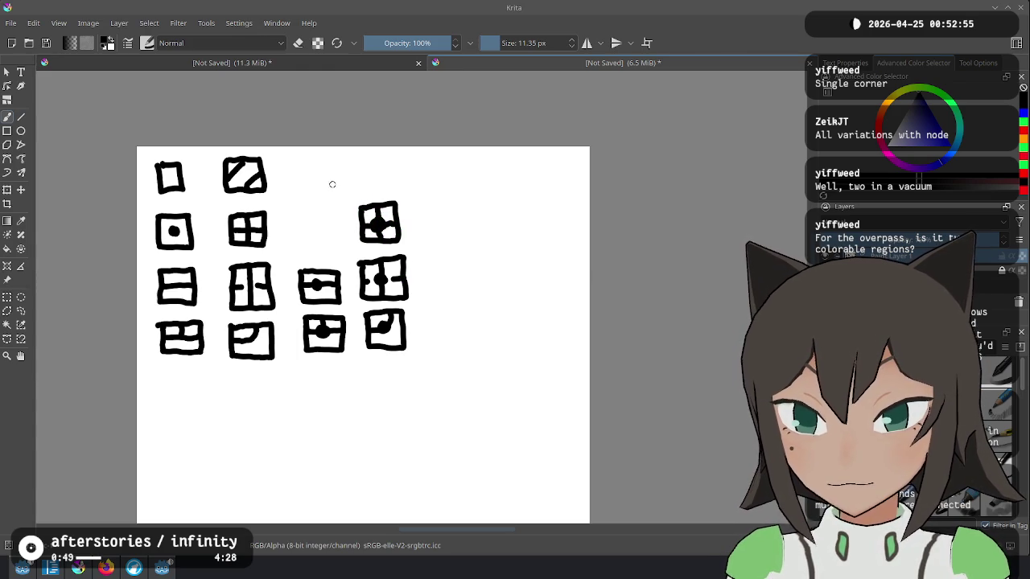
{"action": "mouse_move", "coordinate": [354, 158]}
{"action": "left_mouse_down"}
{"action": "mouse_move", "coordinate": [355, 190]}
{"action": "mouse_move", "coordinate": [389, 190]}
{"action": "mouse_move", "coordinate": [394, 155]}
{"action": "mouse_move", "coordinate": [352, 161]}
{"action": "mouse_move", "coordinate": [373, 157]}
{"action": "mouse_move", "coordinate": [374, 183]}
{"action": "left_mouse_up"}
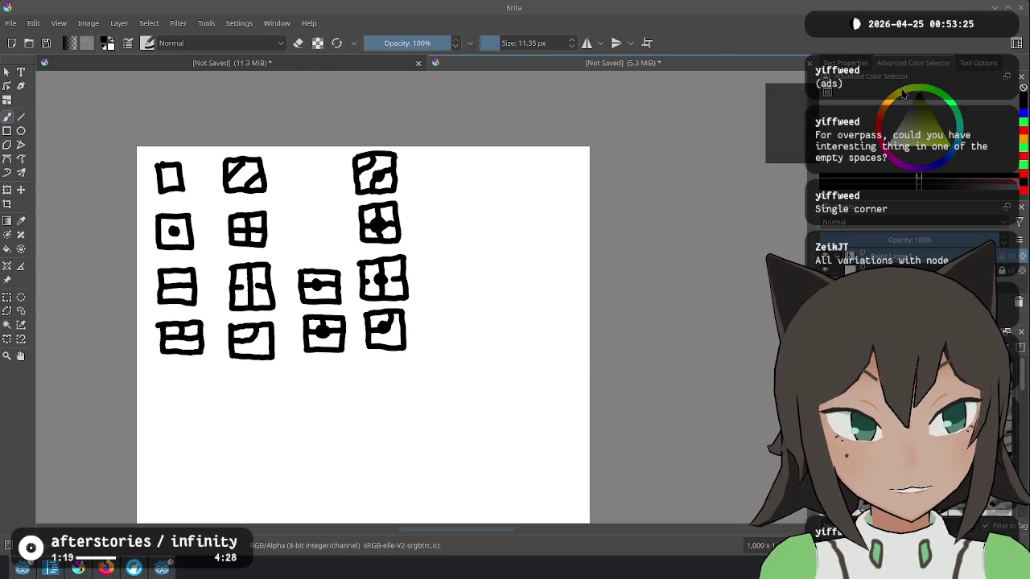
Switch the painting colour to blue.
{"action": "left_click", "coordinate": [953, 157]}
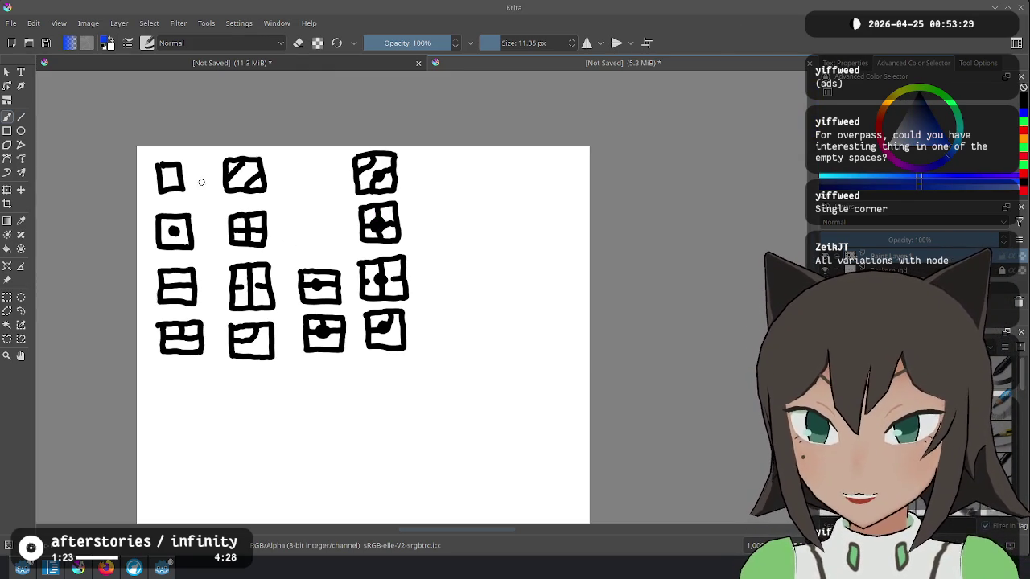
Write blue counts 1, 1, 2, 3 and 3, 4, 2, 2 beside the first two columns, then return to black.
{"action": "left_click_drag", "start_coordinate": [189, 167], "coordinate": [199, 183]}
{"action": "left_click_drag", "start_coordinate": [194, 226], "coordinate": [209, 236]}
{"action": "left_click_drag", "start_coordinate": [202, 276], "coordinate": [212, 293]}
{"action": "left_click_drag", "start_coordinate": [206, 332], "coordinate": [211, 348]}
{"action": "left_click_drag", "start_coordinate": [281, 332], "coordinate": [295, 348]}
{"action": "left_click_drag", "start_coordinate": [277, 271], "coordinate": [288, 286]}
{"action": "left_click_drag", "start_coordinate": [269, 218], "coordinate": [284, 229]}
{"action": "left_click_drag", "start_coordinate": [280, 220], "coordinate": [282, 232]}
{"action": "mouse_move", "coordinate": [268, 163]}
{"action": "left_mouse_down"}
{"action": "mouse_move", "coordinate": [279, 173]}
{"action": "mouse_move", "coordinate": [272, 184]}
{"action": "left_mouse_up"}
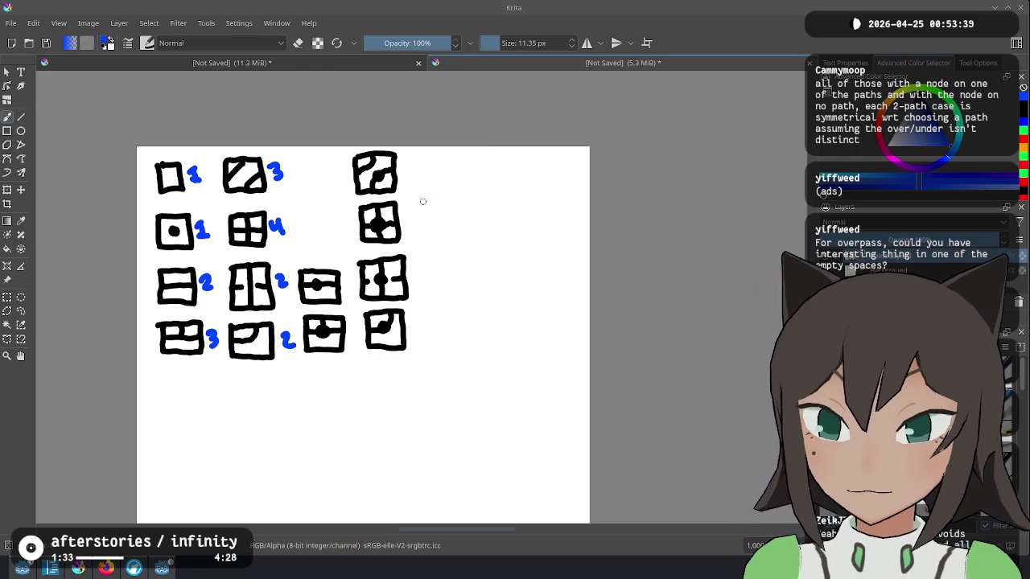
{"action": "key", "text": "x"}
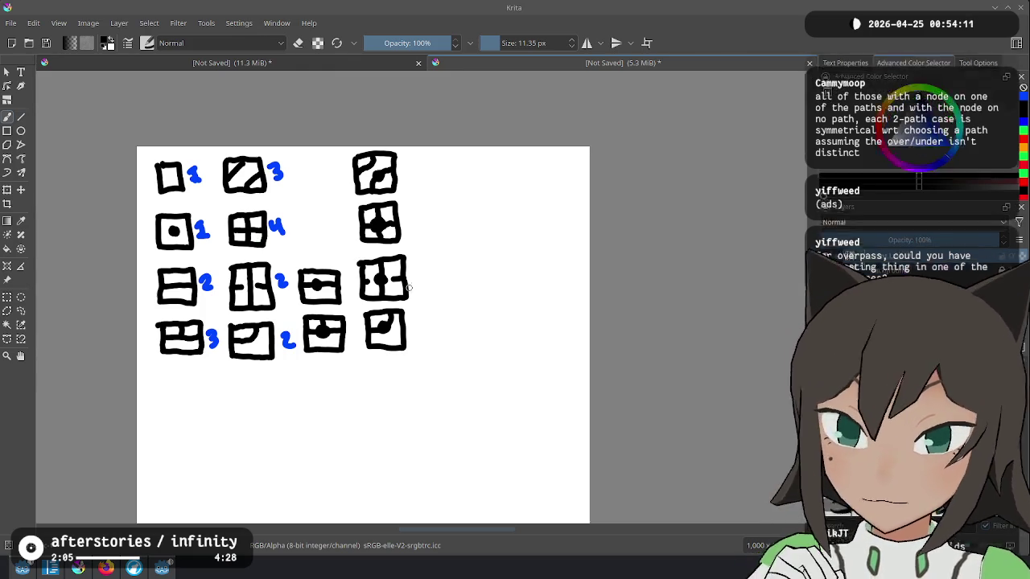
{"action": "mouse_move", "coordinate": [434, 260]}
{"action": "left_mouse_down"}
{"action": "mouse_move", "coordinate": [414, 276]}
{"action": "mouse_move", "coordinate": [426, 274]}
{"action": "left_mouse_up"}
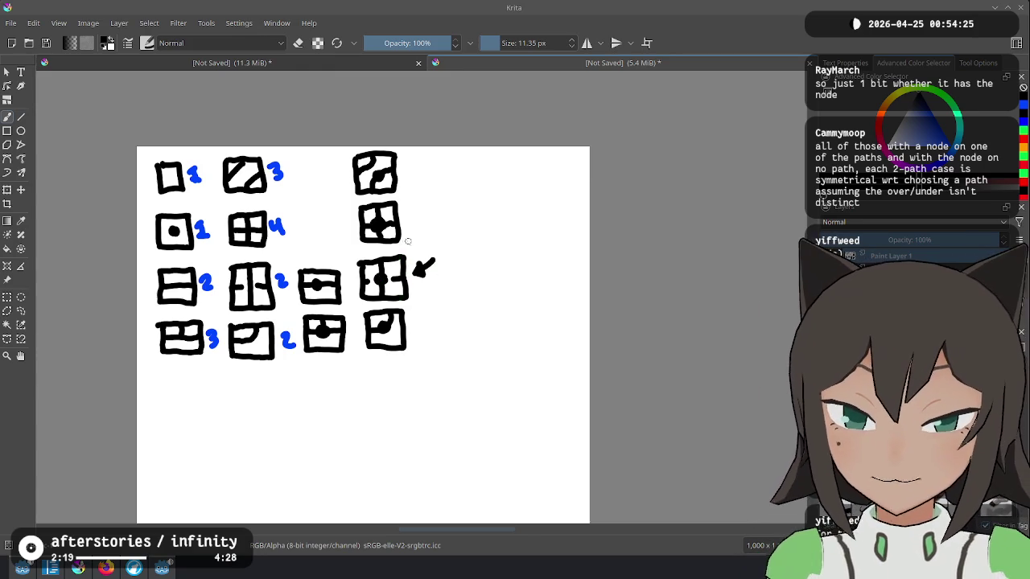
{"action": "key", "text": "ctrl+z"}
{"action": "key", "text": "ctrl+z"}
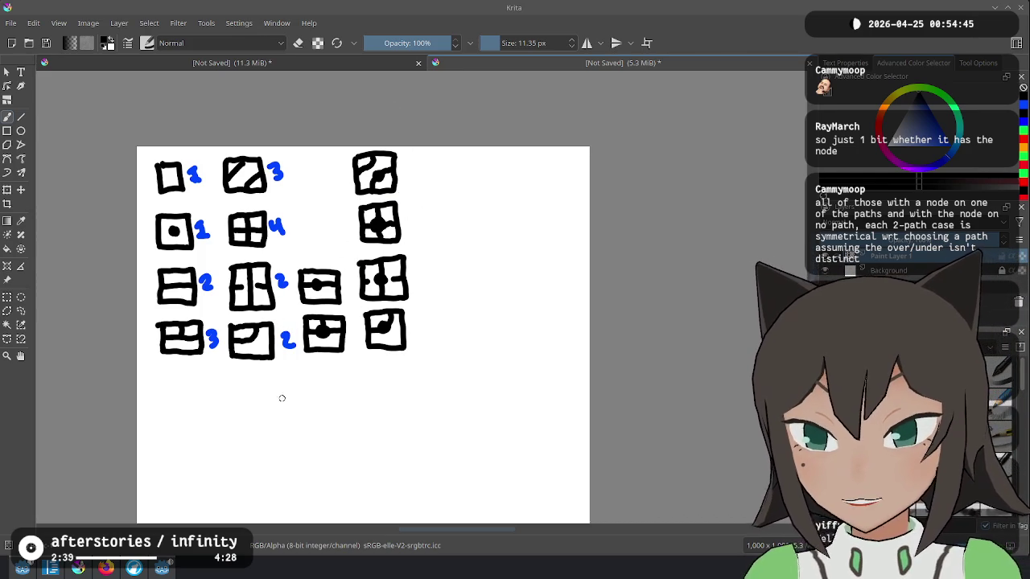
{"action": "mouse_move", "coordinate": [243, 391]}
{"action": "left_mouse_down"}
{"action": "mouse_move", "coordinate": [237, 380]}
{"action": "mouse_move", "coordinate": [240, 402]}
{"action": "left_mouse_up"}
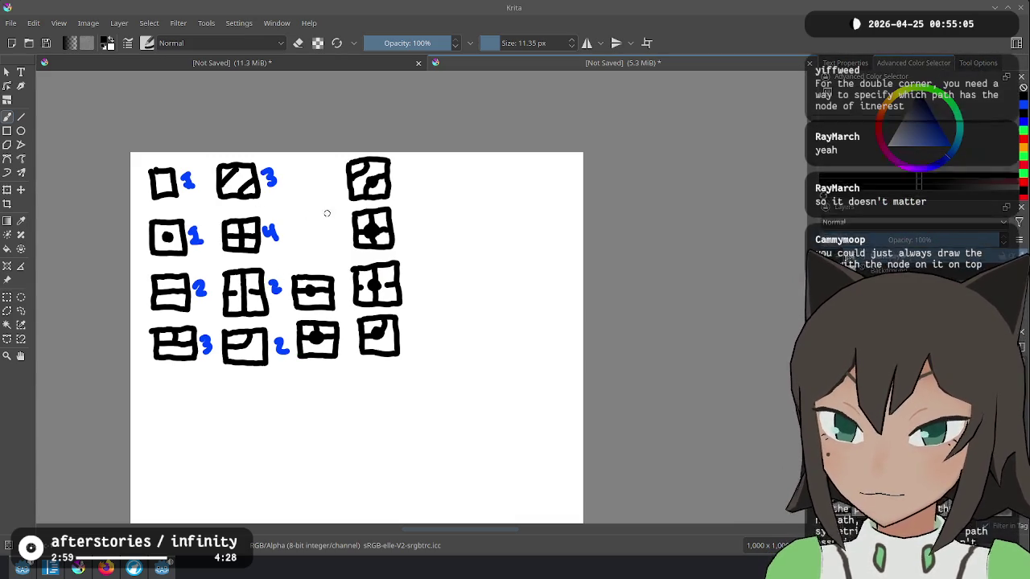
{"action": "left_click_drag", "start_coordinate": [423, 181], "coordinate": [417, 188]}
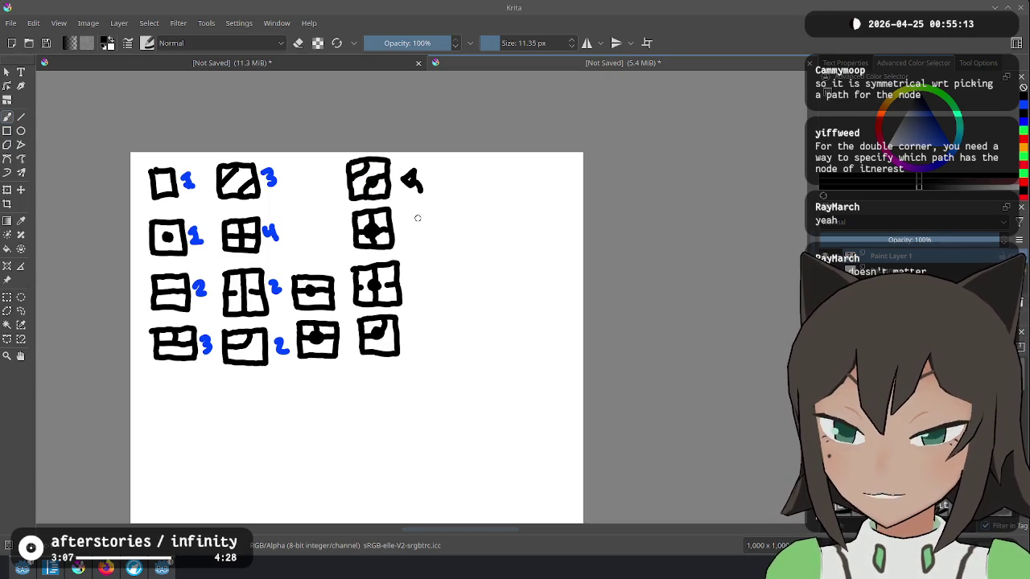
{"action": "key", "text": "ctrl+z"}
{"action": "key", "text": "ctrl+z"}
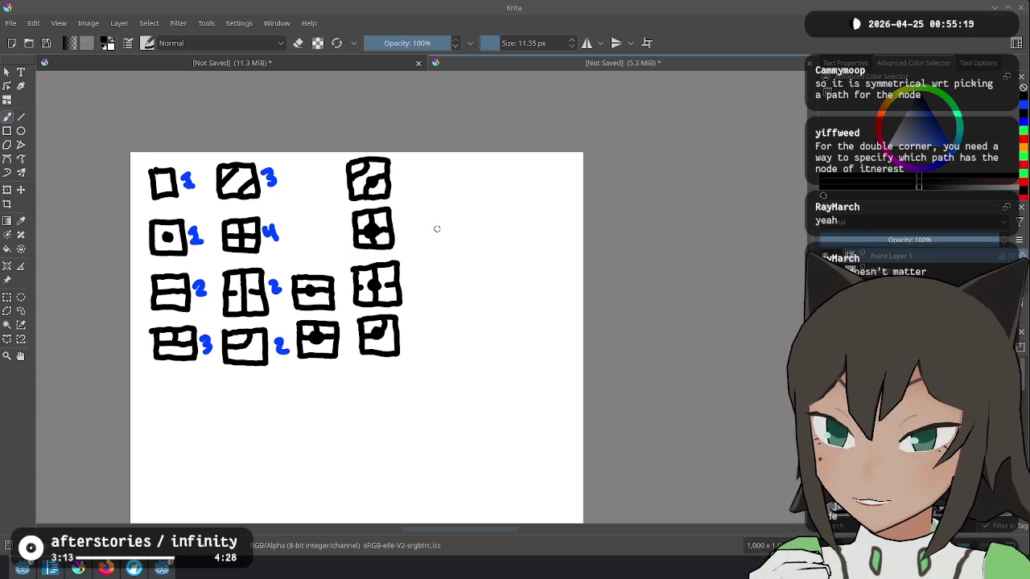
{"action": "left_click_drag", "start_coordinate": [310, 382], "coordinate": [305, 334]}
Handwrite 'is there a way to represent w/o invalid?' on two lines beneath the tile grid.
{"action": "left_click", "coordinate": [165, 339]}
{"action": "mouse_move", "coordinate": [167, 345]}
{"action": "left_mouse_down"}
{"action": "mouse_move", "coordinate": [167, 355]}
{"action": "mouse_move", "coordinate": [232, 351]}
{"action": "left_mouse_up"}
{"action": "mouse_move", "coordinate": [233, 344]}
{"action": "left_mouse_down"}
{"action": "mouse_move", "coordinate": [364, 342]}
{"action": "mouse_move", "coordinate": [383, 354]}
{"action": "left_mouse_up"}
{"action": "mouse_move", "coordinate": [409, 320]}
{"action": "left_mouse_down"}
{"action": "mouse_move", "coordinate": [412, 340]}
{"action": "mouse_move", "coordinate": [420, 330]}
{"action": "left_mouse_up"}
{"action": "left_click_drag", "start_coordinate": [423, 331], "coordinate": [431, 335]}
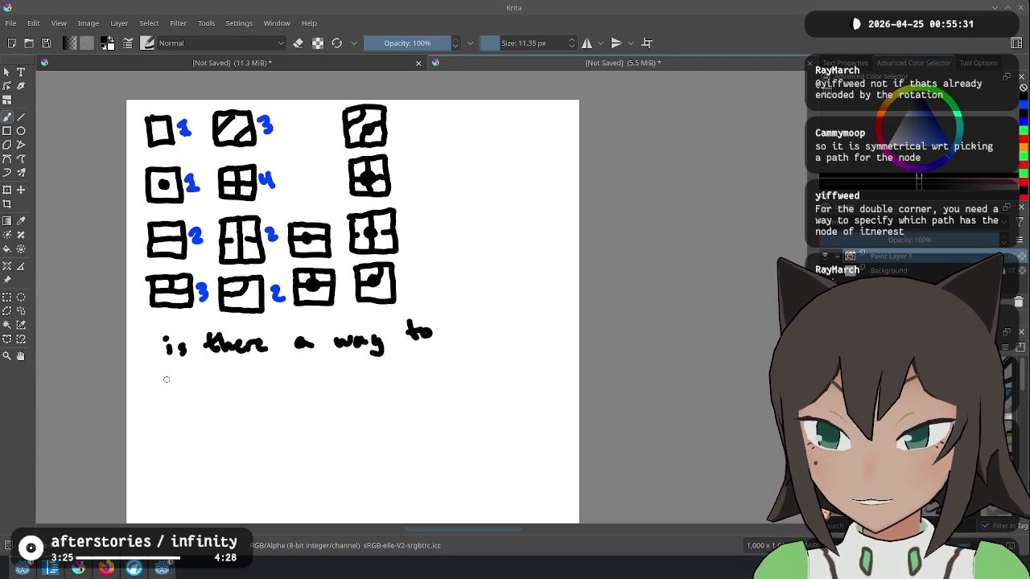
{"action": "left_click_drag", "start_coordinate": [165, 380], "coordinate": [303, 383]}
{"action": "mouse_move", "coordinate": [309, 368]}
{"action": "left_mouse_down"}
{"action": "mouse_move", "coordinate": [312, 379]}
{"action": "mouse_move", "coordinate": [320, 372]}
{"action": "left_mouse_up"}
{"action": "left_click_drag", "start_coordinate": [325, 375], "coordinate": [352, 387]}
{"action": "mouse_move", "coordinate": [350, 369]}
{"action": "left_mouse_down"}
{"action": "mouse_move", "coordinate": [437, 378]}
{"action": "mouse_move", "coordinate": [446, 352]}
{"action": "mouse_move", "coordinate": [447, 369]}
{"action": "left_mouse_up"}
{"action": "left_click", "coordinate": [450, 375]}
{"action": "scroll", "coordinate": [446, 292], "scroll_direction": "up", "scroll_amount": 2}
{"action": "scroll", "coordinate": [446, 292], "scroll_direction": "right", "scroll_amount": 1}
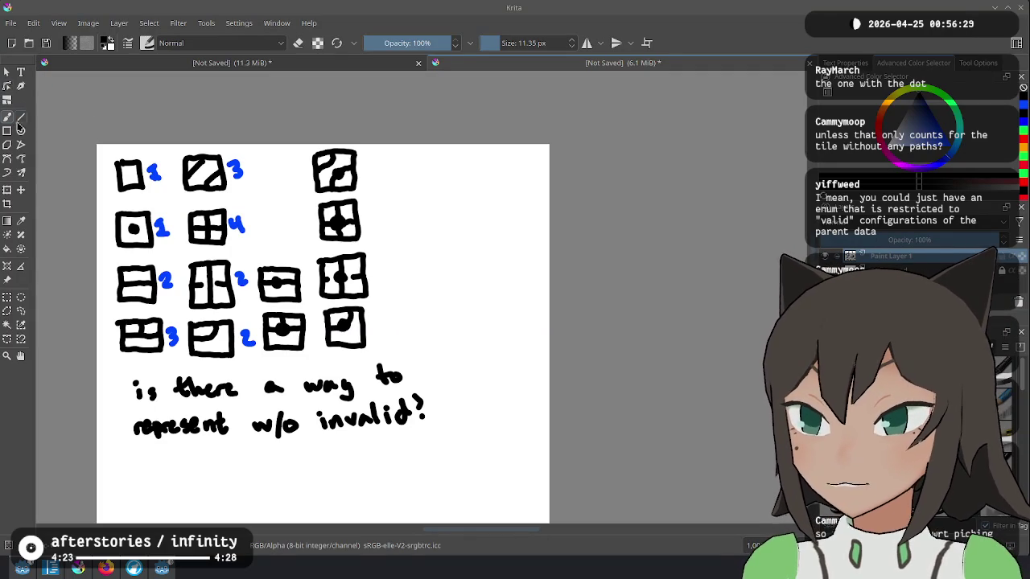
{"action": "left_click", "coordinate": [7, 296]}
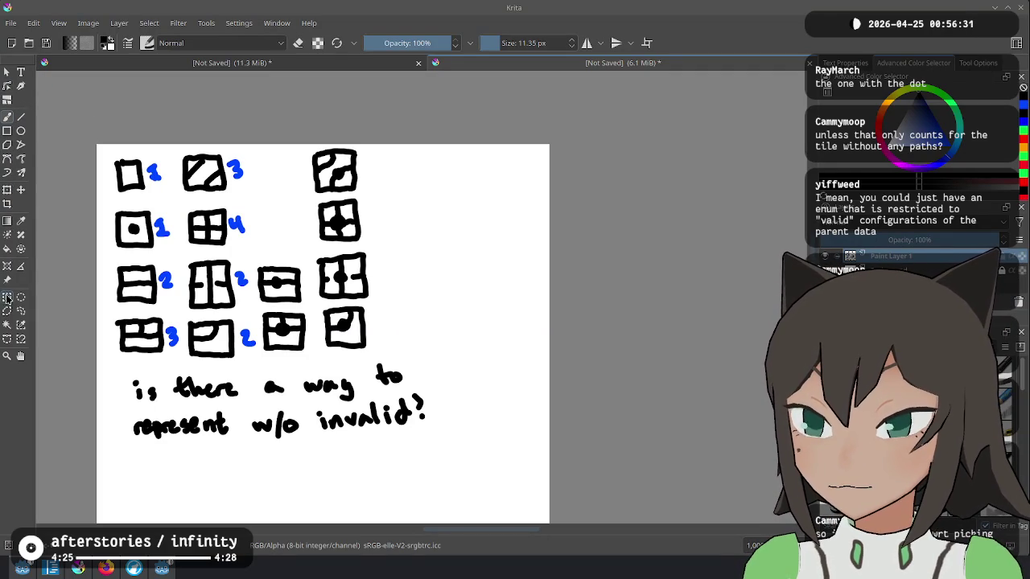
Move the dotted tile into the empty top-row slot and deselect it.
{"action": "left_click_drag", "start_coordinate": [106, 207], "coordinate": [175, 254]}
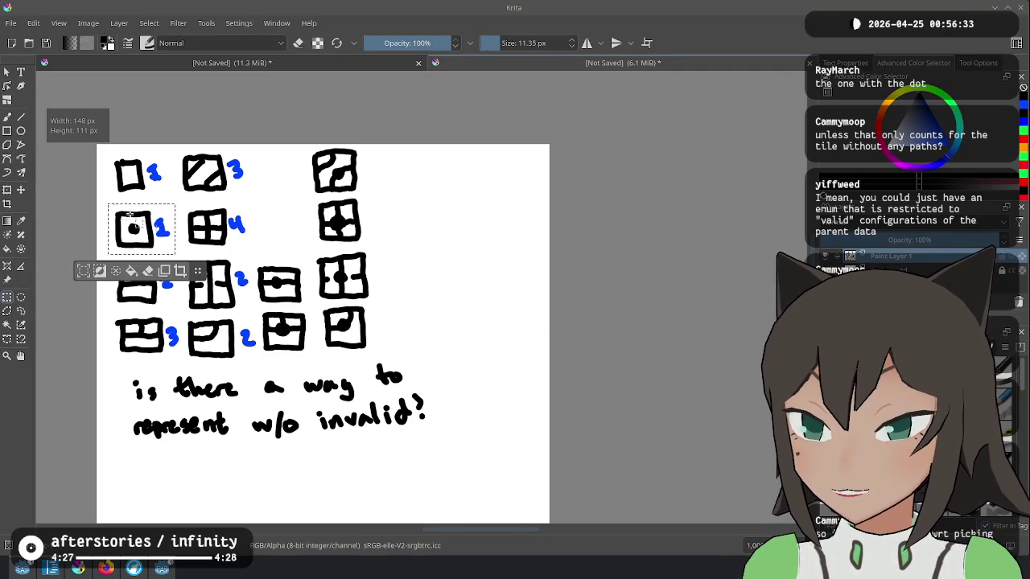
{"action": "left_click", "coordinate": [7, 72]}
{"action": "left_click", "coordinate": [165, 203]}
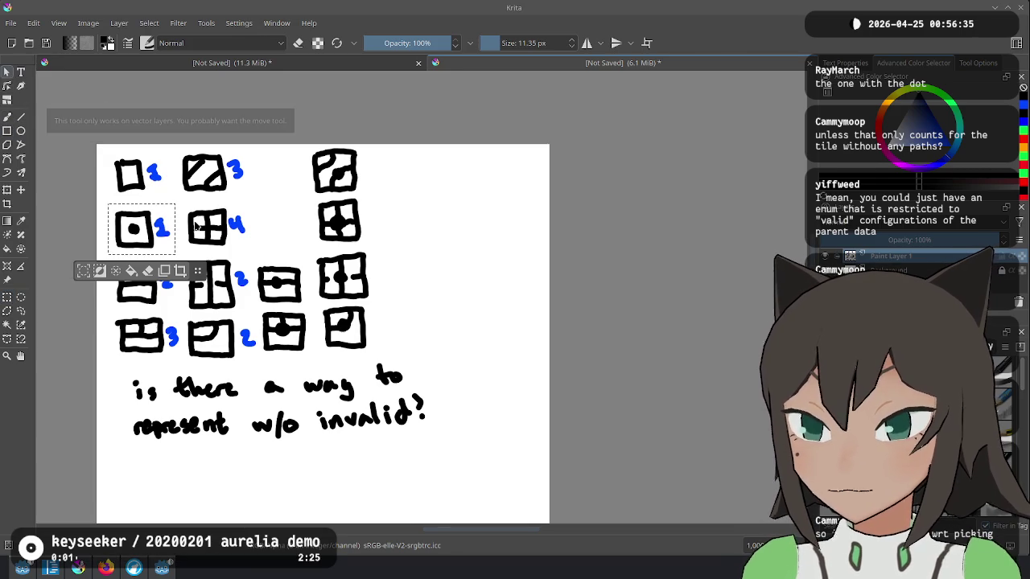
{"action": "left_click", "coordinate": [21, 190]}
{"action": "mouse_move", "coordinate": [147, 231]}
{"action": "left_mouse_down"}
{"action": "mouse_move", "coordinate": [260, 185]}
{"action": "mouse_move", "coordinate": [271, 169]}
{"action": "left_mouse_up"}
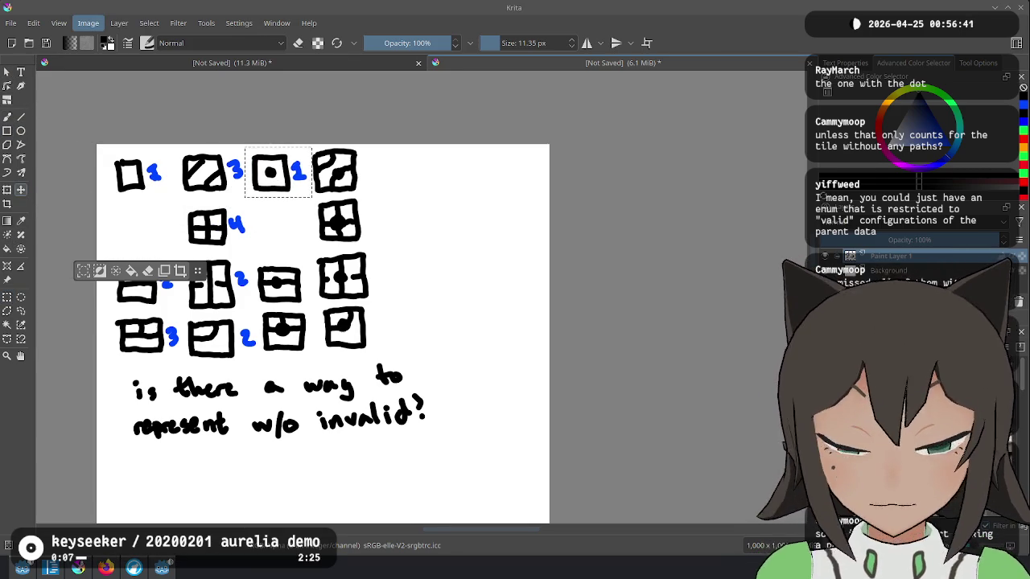
{"action": "key", "text": "ctrl+shift+a"}
{"action": "key", "text": "b"}
Erase the blue count beside the moved tile and return to normal painting.
{"action": "key", "text": "e"}
{"action": "left_click_drag", "start_coordinate": [297, 168], "coordinate": [306, 173]}
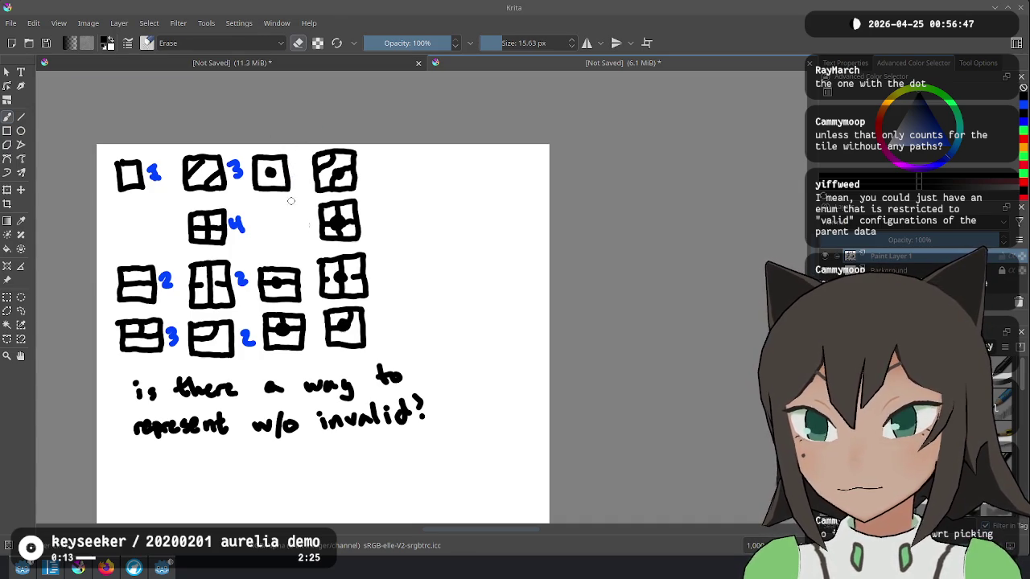
{"action": "key", "text": "e"}
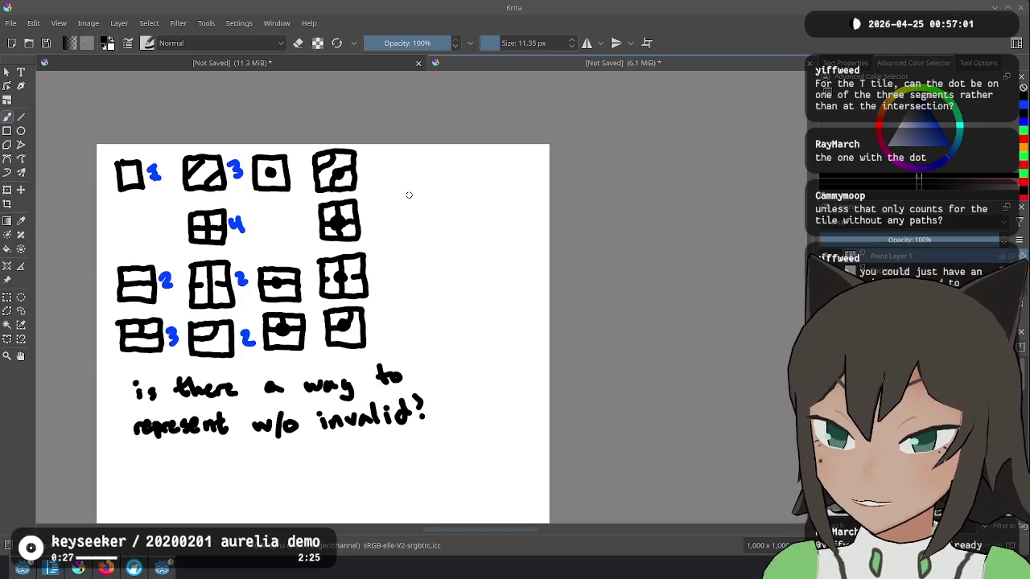
{"action": "left_click_drag", "start_coordinate": [114, 364], "coordinate": [121, 359]}
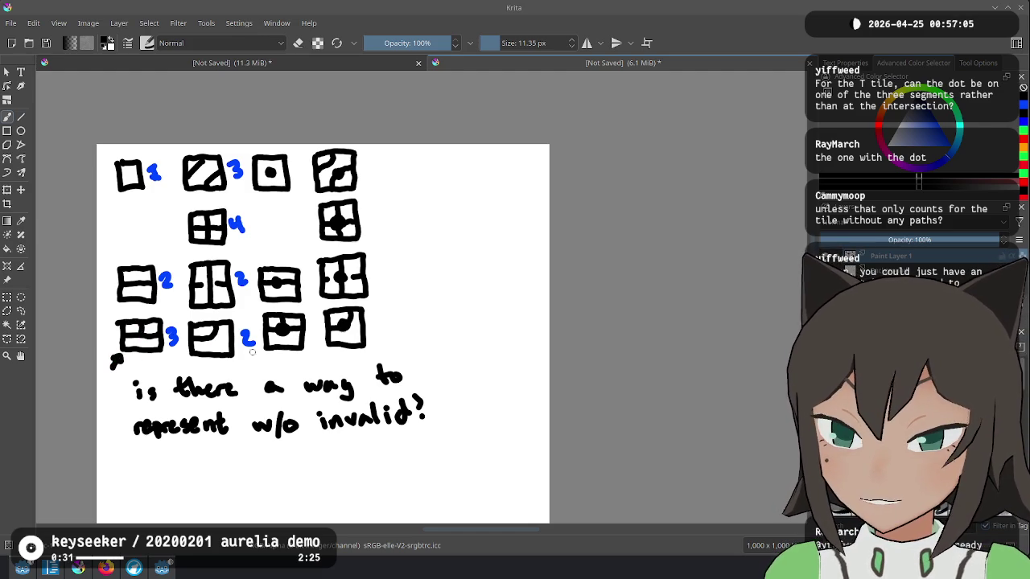
{"action": "key", "text": "ctrl+z"}
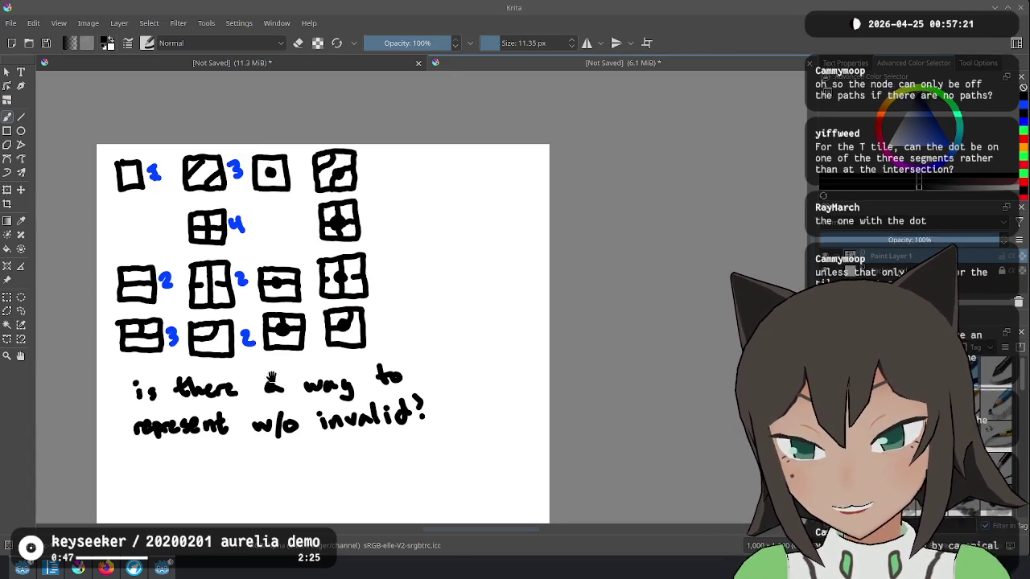
Erase the handwritten question with an enlarged eraser.
{"action": "left_click_drag", "start_coordinate": [267, 379], "coordinate": [276, 332]}
{"action": "key", "text": "e"}
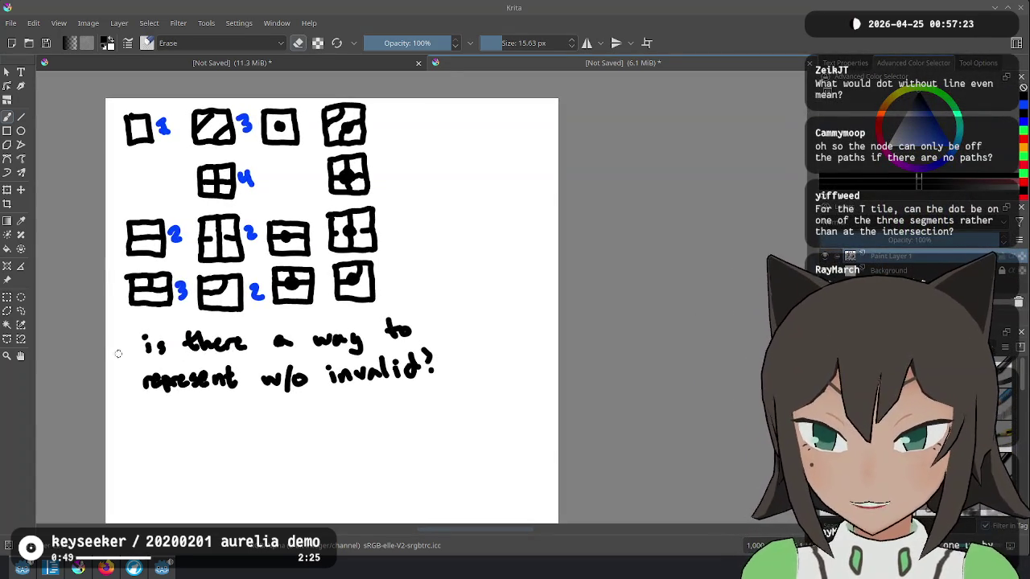
{"action": "key", "text": "bracketright"}
{"action": "key", "text": "bracketright"}
{"action": "key", "text": "bracketright"}
{"action": "mouse_move", "coordinate": [157, 346]}
{"action": "left_mouse_down"}
{"action": "mouse_move", "coordinate": [145, 360]}
{"action": "mouse_move", "coordinate": [176, 391]}
{"action": "mouse_move", "coordinate": [248, 336]}
{"action": "mouse_move", "coordinate": [421, 333]}
{"action": "mouse_move", "coordinate": [451, 351]}
{"action": "mouse_move", "coordinate": [448, 377]}
{"action": "left_mouse_up"}
{"action": "key", "text": "e"}
Sketch new tiles with inner path lines at the start of the bottom row, undoing stray strokes.
{"action": "mouse_move", "coordinate": [131, 338]}
{"action": "left_mouse_down"}
{"action": "mouse_move", "coordinate": [134, 369]}
{"action": "mouse_move", "coordinate": [177, 369]}
{"action": "mouse_move", "coordinate": [176, 326]}
{"action": "mouse_move", "coordinate": [133, 328]}
{"action": "mouse_move", "coordinate": [127, 342]}
{"action": "mouse_move", "coordinate": [149, 352]}
{"action": "left_mouse_up"}
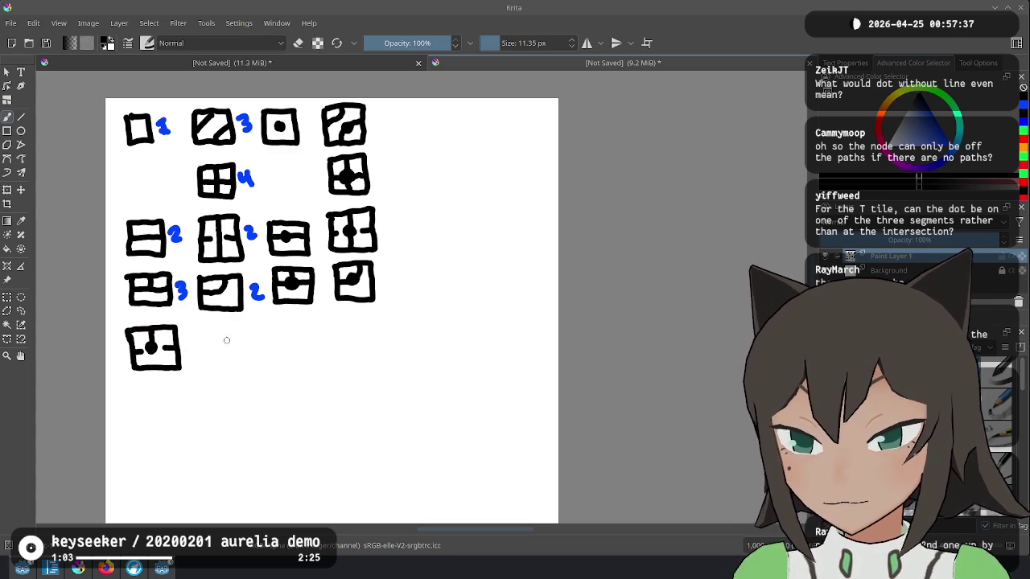
{"action": "key", "text": "ctrl+z"}
{"action": "left_click_drag", "start_coordinate": [149, 330], "coordinate": [150, 348]}
{"action": "key", "text": "ctrl+z"}
{"action": "key", "text": "ctrl+z"}
{"action": "key", "text": "ctrl+z"}
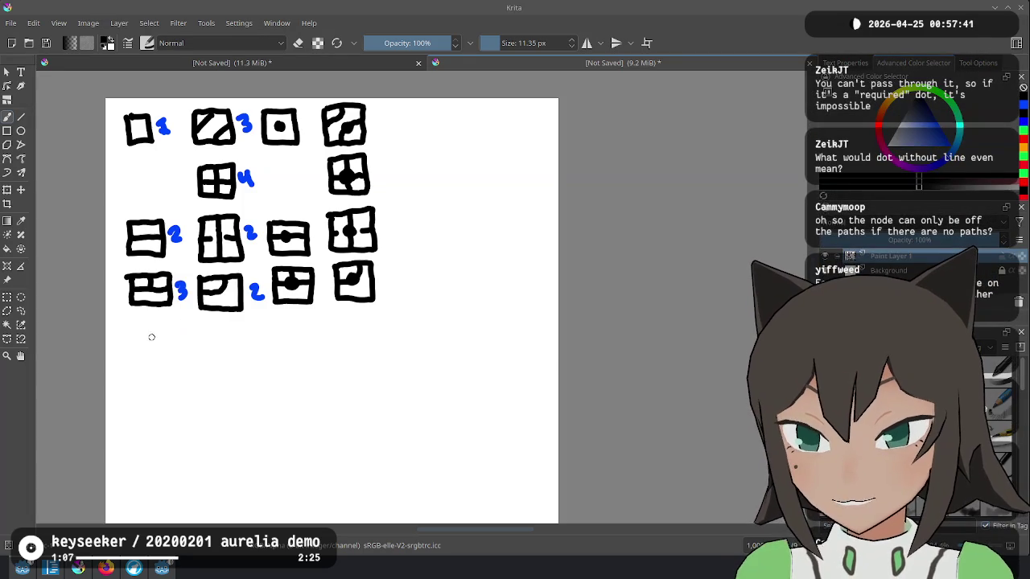
{"action": "mouse_move", "coordinate": [274, 326]}
{"action": "left_mouse_down"}
{"action": "mouse_move", "coordinate": [275, 355]}
{"action": "mouse_move", "coordinate": [319, 360]}
{"action": "mouse_move", "coordinate": [316, 319]}
{"action": "mouse_move", "coordinate": [281, 323]}
{"action": "mouse_move", "coordinate": [294, 339]}
{"action": "left_mouse_up"}
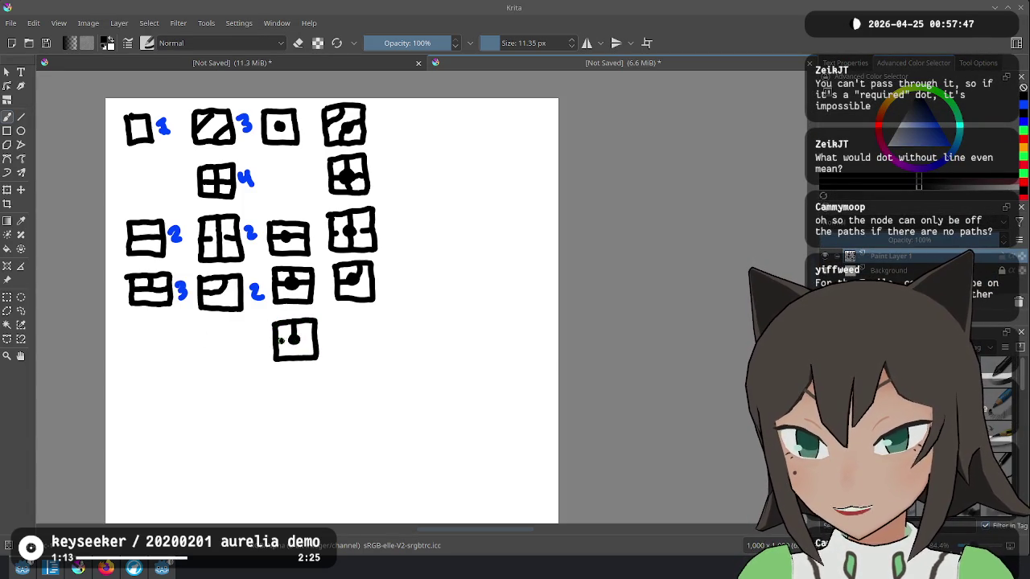
{"action": "mouse_move", "coordinate": [341, 322]}
{"action": "left_mouse_down"}
{"action": "mouse_move", "coordinate": [340, 344]}
{"action": "mouse_move", "coordinate": [365, 350]}
{"action": "mouse_move", "coordinate": [372, 321]}
{"action": "mouse_move", "coordinate": [340, 323]}
{"action": "mouse_move", "coordinate": [354, 330]}
{"action": "left_mouse_up"}
{"action": "left_click_drag", "start_coordinate": [169, 338], "coordinate": [182, 350]}
{"action": "key", "text": "ctrl+z"}
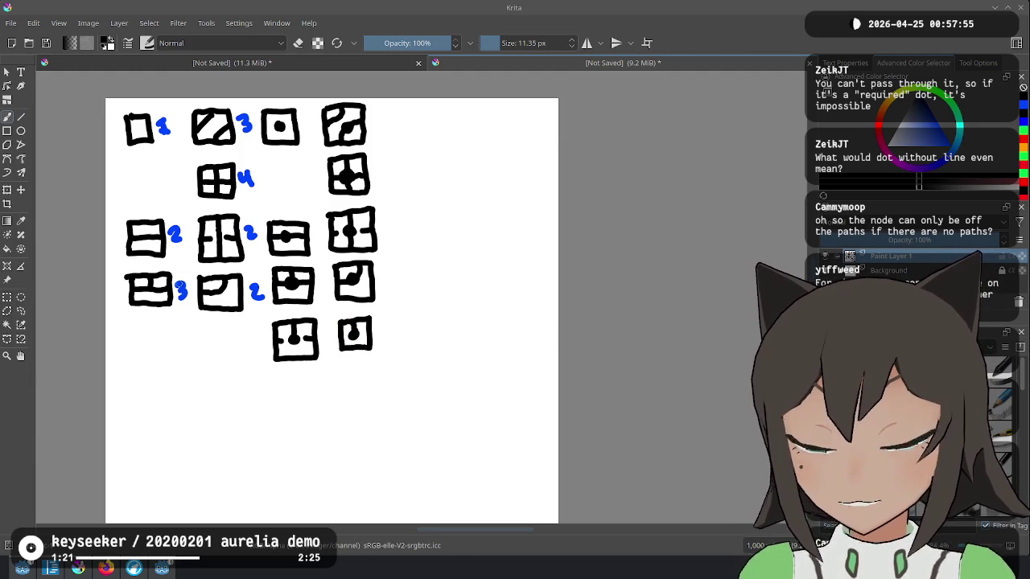
{"action": "mouse_move", "coordinate": [134, 334]}
{"action": "left_mouse_down"}
{"action": "mouse_move", "coordinate": [136, 366]}
{"action": "mouse_move", "coordinate": [172, 365]}
{"action": "mouse_move", "coordinate": [163, 329]}
{"action": "mouse_move", "coordinate": [130, 333]}
{"action": "mouse_move", "coordinate": [153, 354]}
{"action": "left_mouse_up"}
{"action": "mouse_move", "coordinate": [151, 348]}
{"action": "left_mouse_down"}
{"action": "mouse_move", "coordinate": [199, 346]}
{"action": "mouse_move", "coordinate": [199, 359]}
{"action": "mouse_move", "coordinate": [241, 330]}
{"action": "mouse_move", "coordinate": [204, 361]}
{"action": "left_mouse_up"}
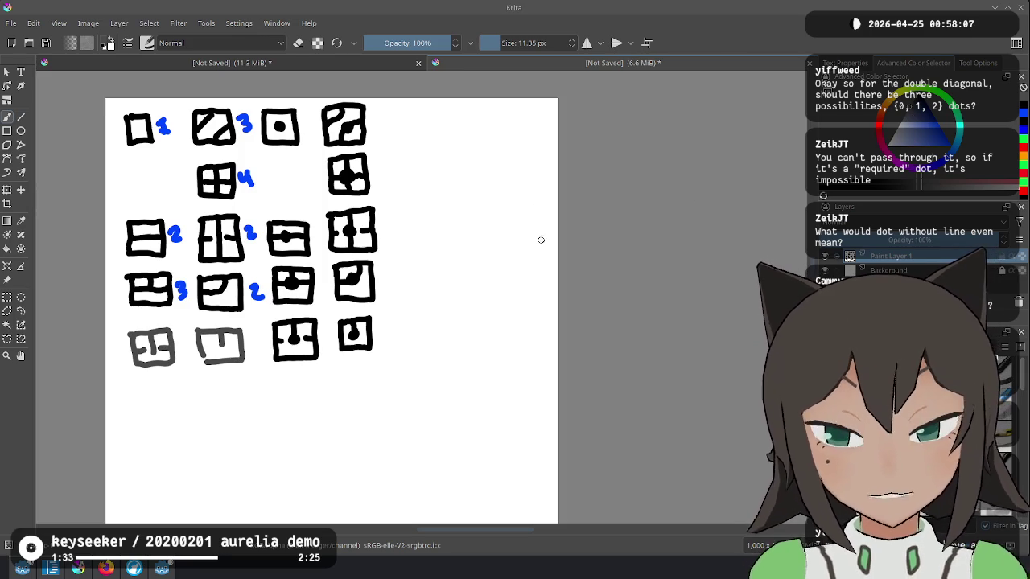
Label the first two bottom-row tiles with a blue 1 each, then start a large box right of the top row.
{"action": "key", "text": "x"}
{"action": "left_click_drag", "start_coordinate": [178, 339], "coordinate": [185, 352]}
{"action": "left_click_drag", "start_coordinate": [251, 338], "coordinate": [258, 350]}
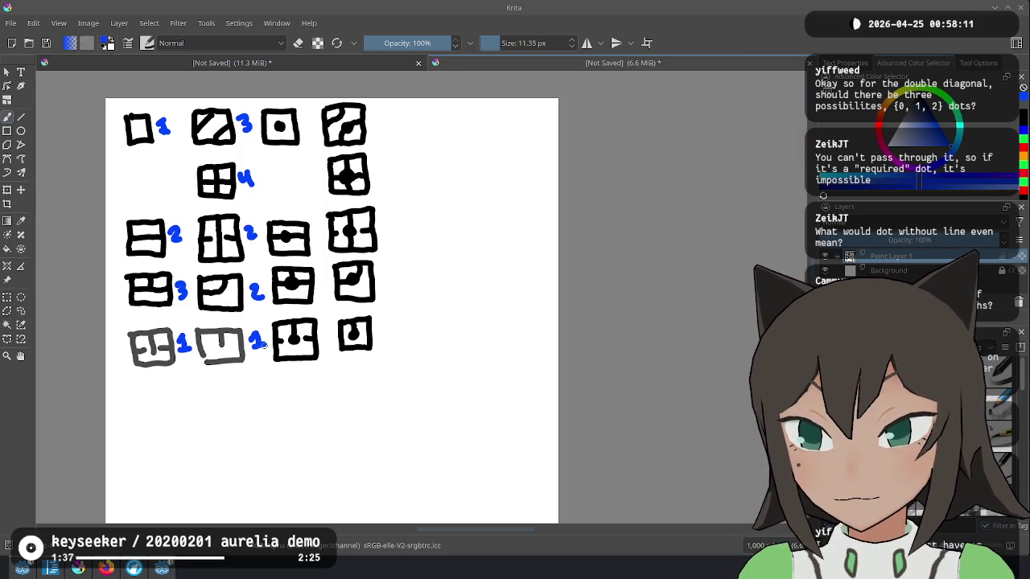
{"action": "key", "text": "x"}
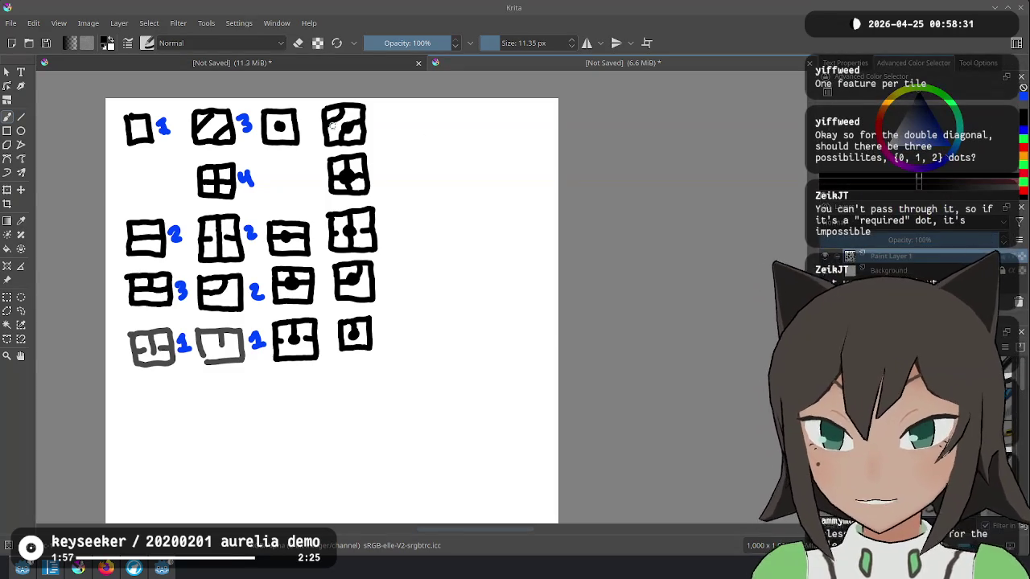
{"action": "mouse_move", "coordinate": [409, 113]}
{"action": "left_mouse_down"}
{"action": "mouse_move", "coordinate": [412, 145]}
{"action": "mouse_move", "coordinate": [473, 144]}
{"action": "mouse_move", "coordinate": [423, 190]}
{"action": "mouse_move", "coordinate": [428, 215]}
{"action": "left_mouse_up"}
{"action": "key", "text": "ctrl+z"}
{"action": "mouse_move", "coordinate": [420, 151]}
{"action": "left_mouse_down"}
{"action": "mouse_move", "coordinate": [484, 147]}
{"action": "mouse_move", "coordinate": [500, 177]}
{"action": "mouse_move", "coordinate": [501, 216]}
{"action": "left_mouse_up"}
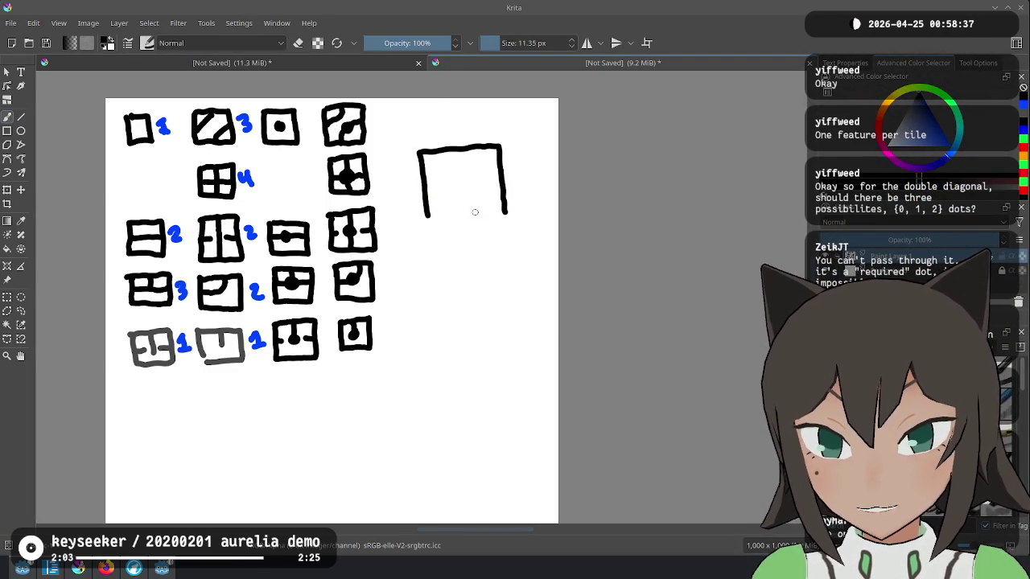
{"action": "left_click", "coordinate": [457, 181]}
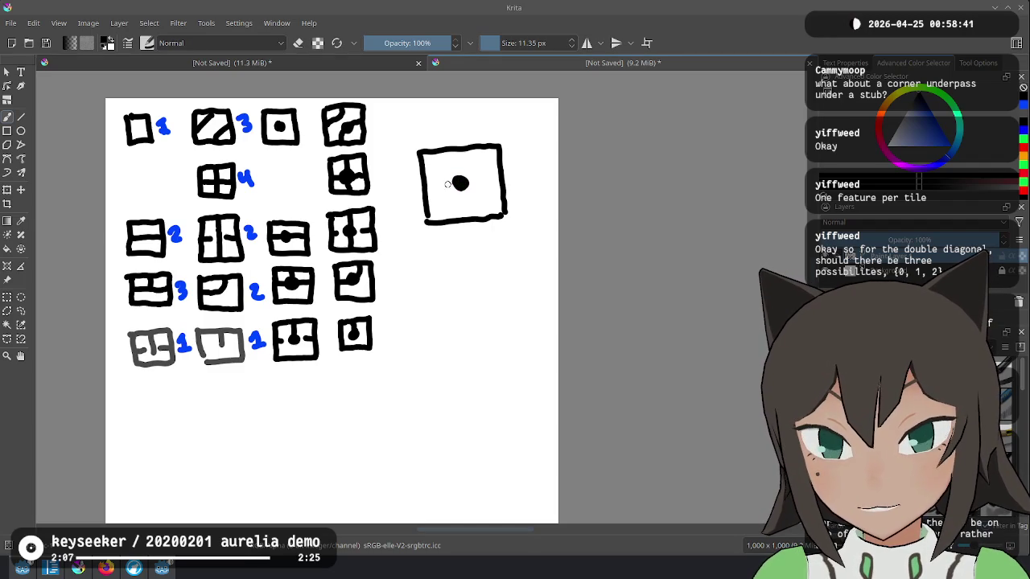
{"action": "mouse_move", "coordinate": [503, 176]}
{"action": "left_mouse_down"}
{"action": "mouse_move", "coordinate": [460, 183]}
{"action": "mouse_move", "coordinate": [464, 227]}
{"action": "left_mouse_up"}
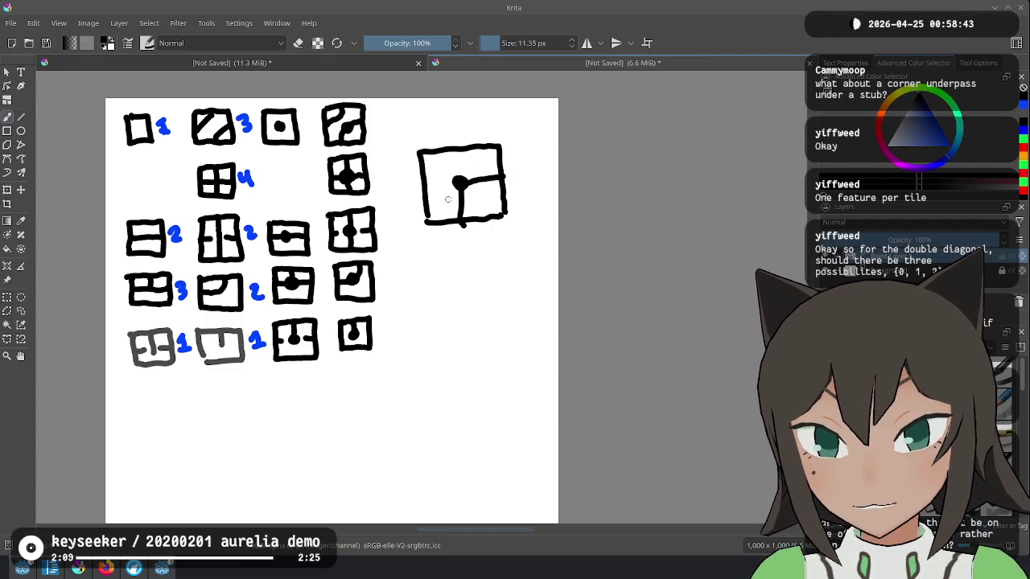
{"action": "mouse_move", "coordinate": [432, 182]}
{"action": "left_mouse_down"}
{"action": "mouse_move", "coordinate": [455, 169]}
{"action": "mouse_move", "coordinate": [453, 147]}
{"action": "left_mouse_up"}
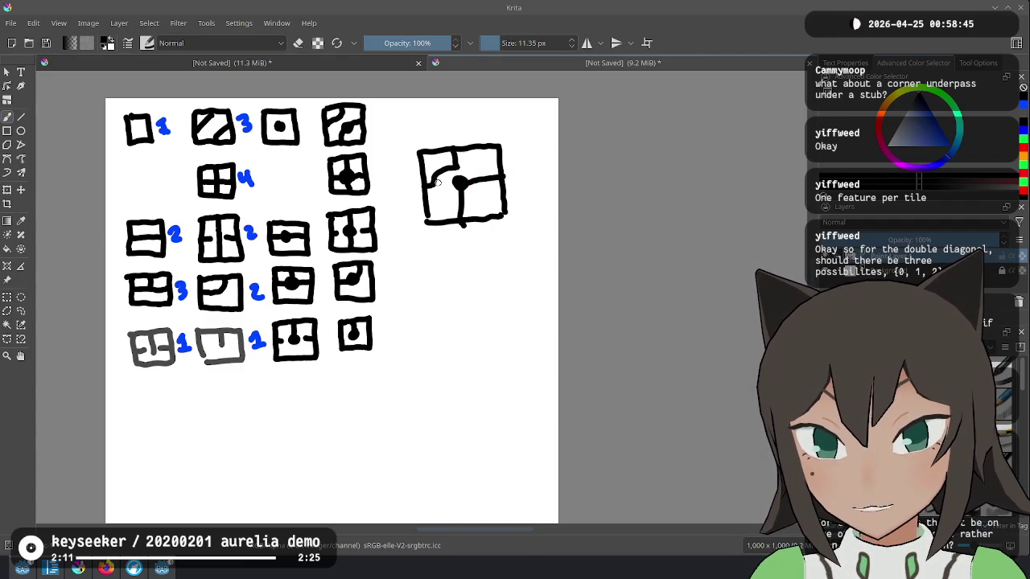
{"action": "key", "text": "ctrl+z"}
{"action": "left_click_drag", "start_coordinate": [425, 192], "coordinate": [452, 155]}
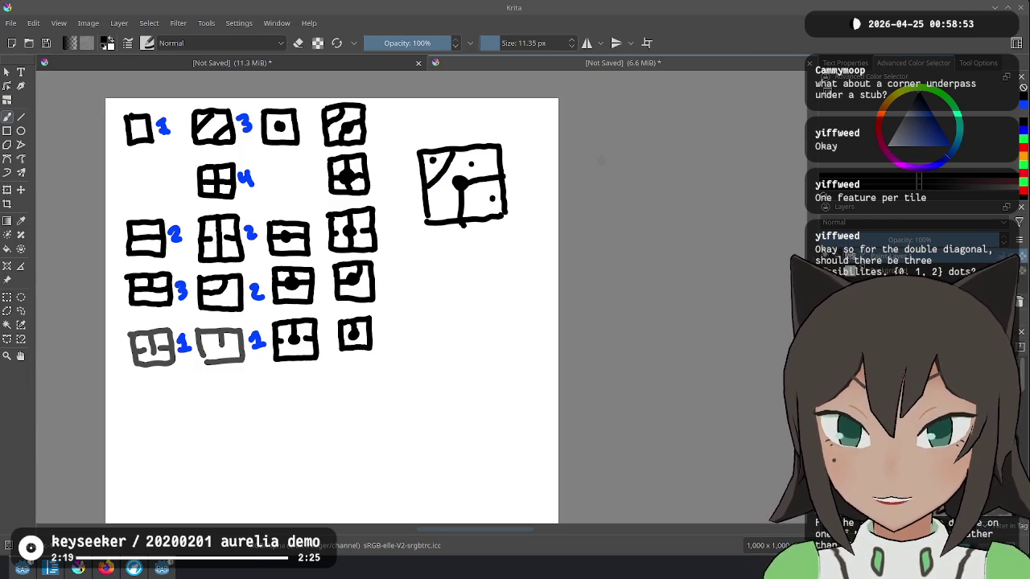
{"action": "key", "text": "ctrl+z"}
{"action": "key", "text": "ctrl+z"}
{"action": "key", "text": "ctrl+z"}
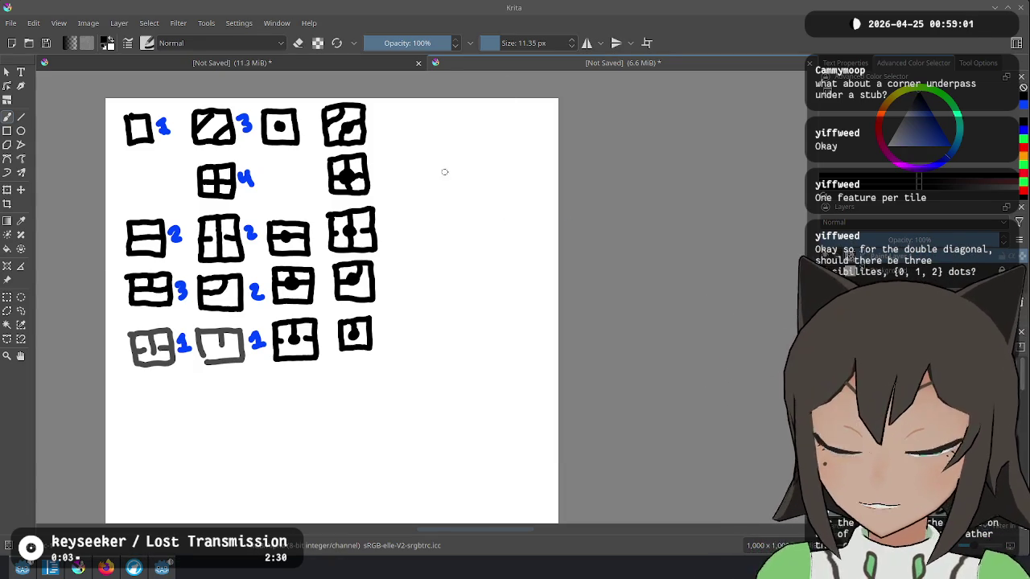
Draw the left and bottom sides of a new tile under the bottom row, undoing a stray stroke.
{"action": "left_click_drag", "start_coordinate": [138, 393], "coordinate": [144, 429]}
{"action": "key", "text": "ctrl+z"}
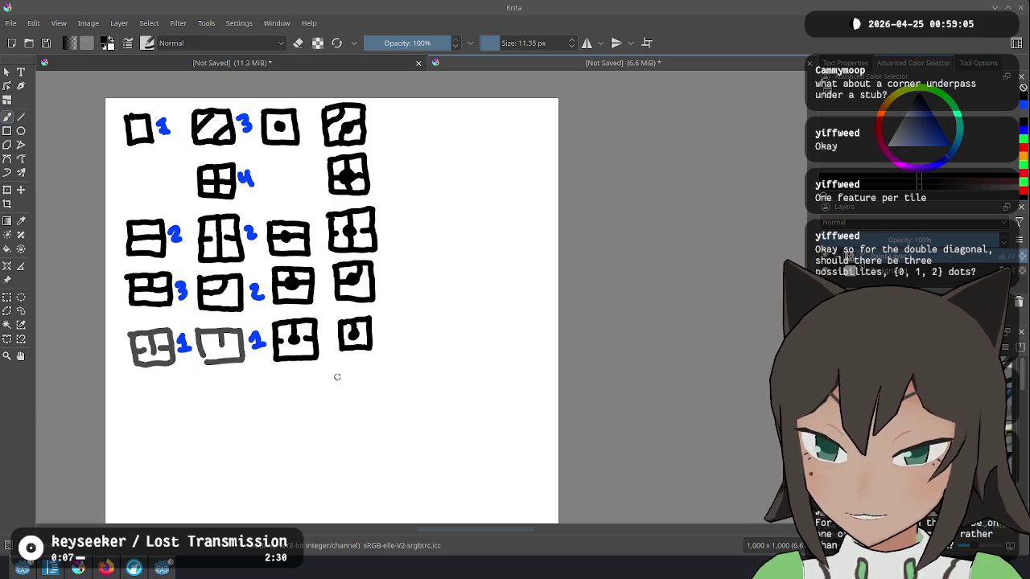
{"action": "mouse_move", "coordinate": [277, 384]}
{"action": "left_mouse_down"}
{"action": "mouse_move", "coordinate": [279, 422]}
{"action": "mouse_move", "coordinate": [322, 421]}
{"action": "mouse_move", "coordinate": [315, 381]}
{"action": "mouse_move", "coordinate": [279, 385]}
{"action": "mouse_move", "coordinate": [297, 395]}
{"action": "left_mouse_up"}
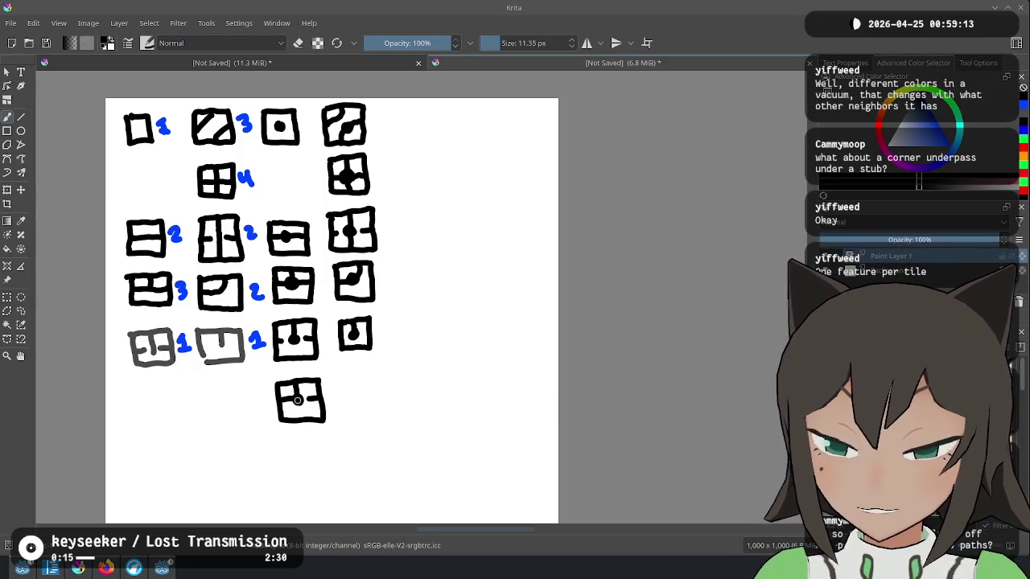
Try an x, an inner path and a teardrop mark, then undo them all to remove the new tile.
{"action": "mouse_move", "coordinate": [330, 408]}
{"action": "left_mouse_down"}
{"action": "mouse_move", "coordinate": [346, 418]}
{"action": "mouse_move", "coordinate": [329, 425]}
{"action": "left_mouse_up"}
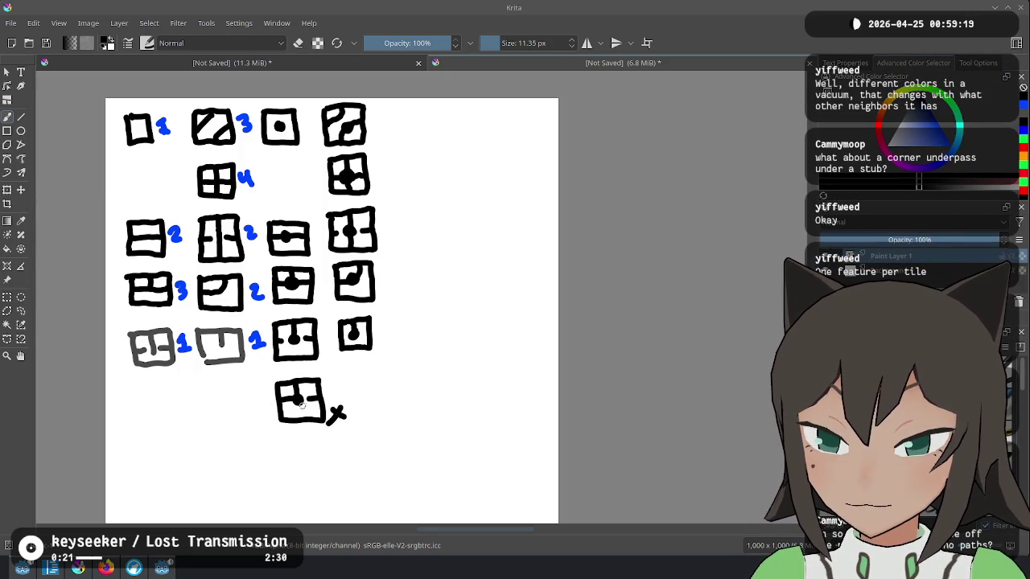
{"action": "left_click_drag", "start_coordinate": [310, 392], "coordinate": [315, 404]}
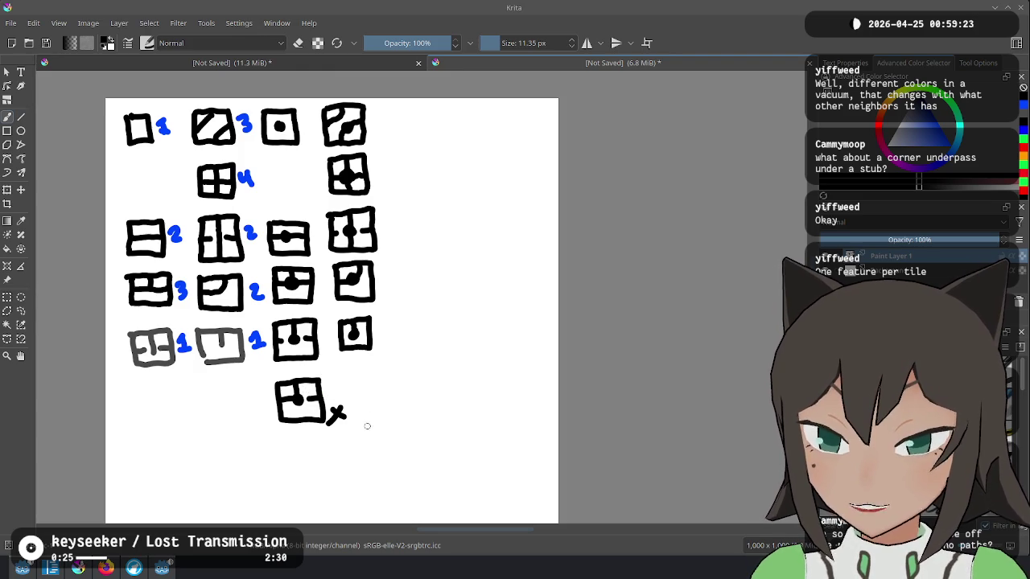
{"action": "key", "text": "ctrl+z"}
{"action": "key", "text": "ctrl+z"}
{"action": "key", "text": "ctrl+z"}
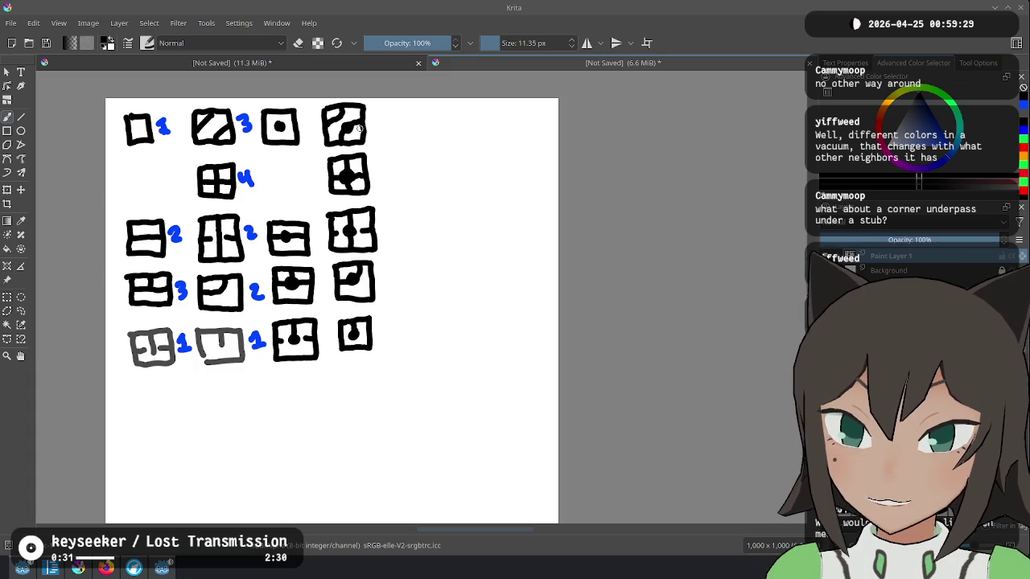
{"action": "left_click_drag", "start_coordinate": [417, 155], "coordinate": [420, 147]}
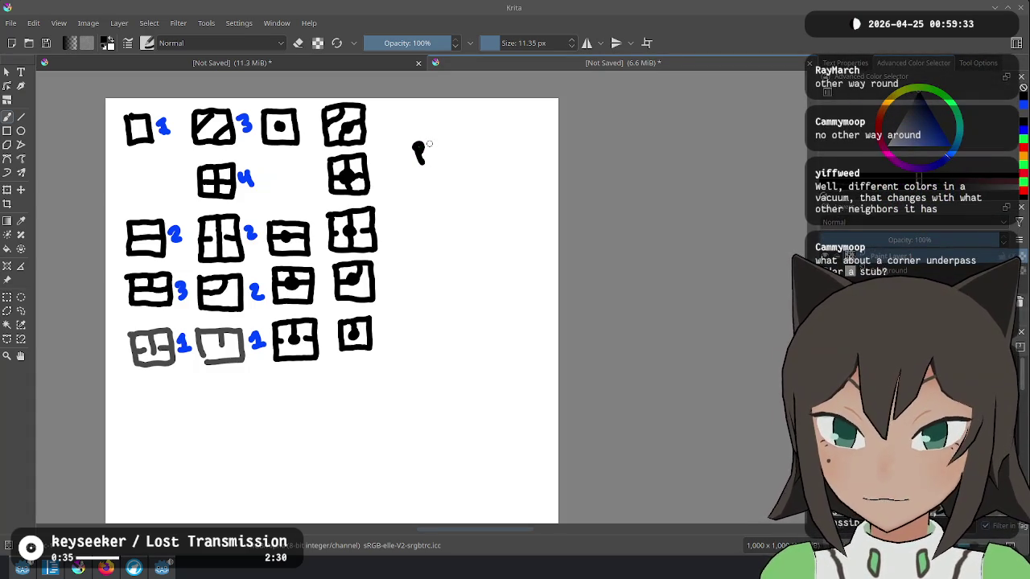
{"action": "key", "text": "ctrl+z"}
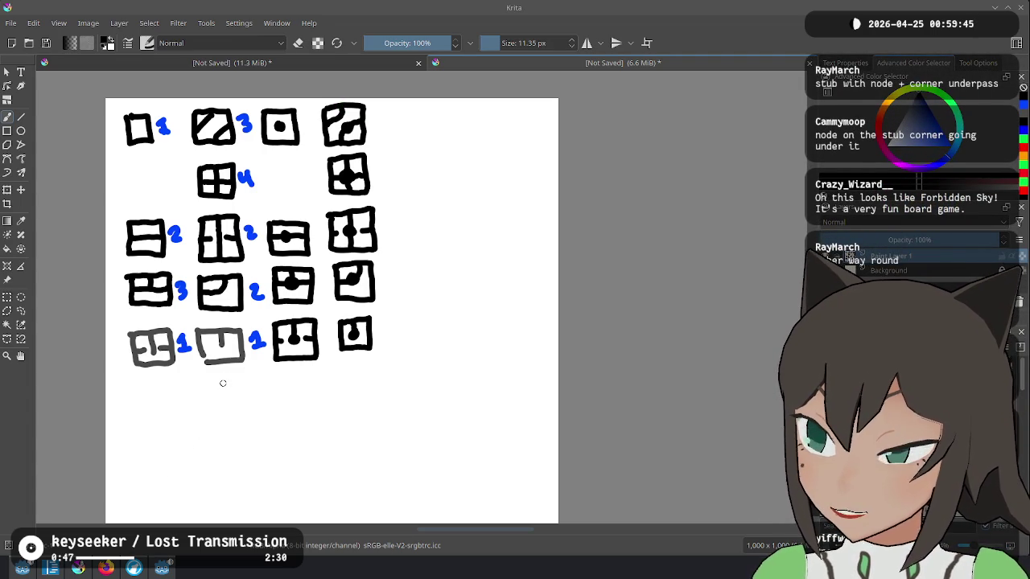
Draw a new tile under the bottom row with a centre dot and diagonal path.
{"action": "mouse_move", "coordinate": [283, 391]}
{"action": "left_mouse_down"}
{"action": "mouse_move", "coordinate": [319, 392]}
{"action": "mouse_move", "coordinate": [278, 373]}
{"action": "mouse_move", "coordinate": [321, 383]}
{"action": "mouse_move", "coordinate": [311, 411]}
{"action": "mouse_move", "coordinate": [276, 385]}
{"action": "left_mouse_up"}
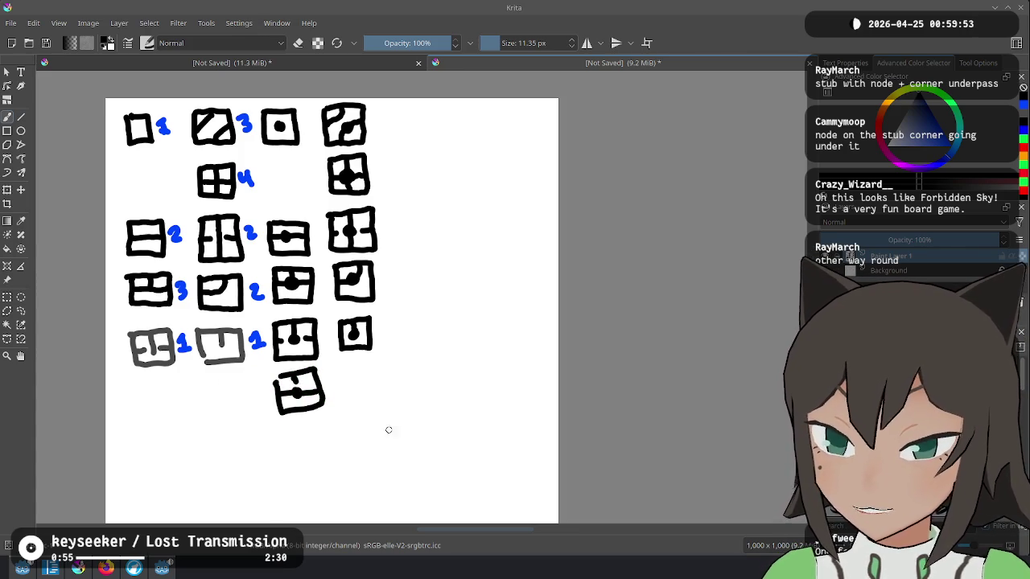
{"action": "key", "text": "ctrl+z"}
{"action": "key", "text": "ctrl+z"}
{"action": "key", "text": "ctrl+z"}
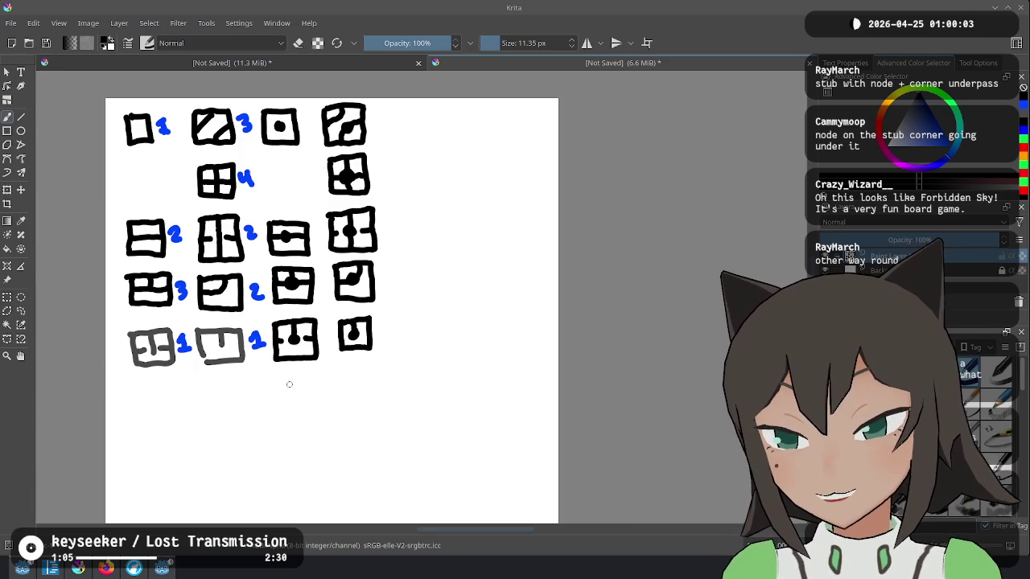
{"action": "mouse_move", "coordinate": [277, 376]}
{"action": "left_mouse_down"}
{"action": "mouse_move", "coordinate": [280, 411]}
{"action": "mouse_move", "coordinate": [314, 373]}
{"action": "mouse_move", "coordinate": [325, 407]}
{"action": "mouse_move", "coordinate": [277, 415]}
{"action": "left_mouse_up"}
{"action": "left_click", "coordinate": [297, 393]}
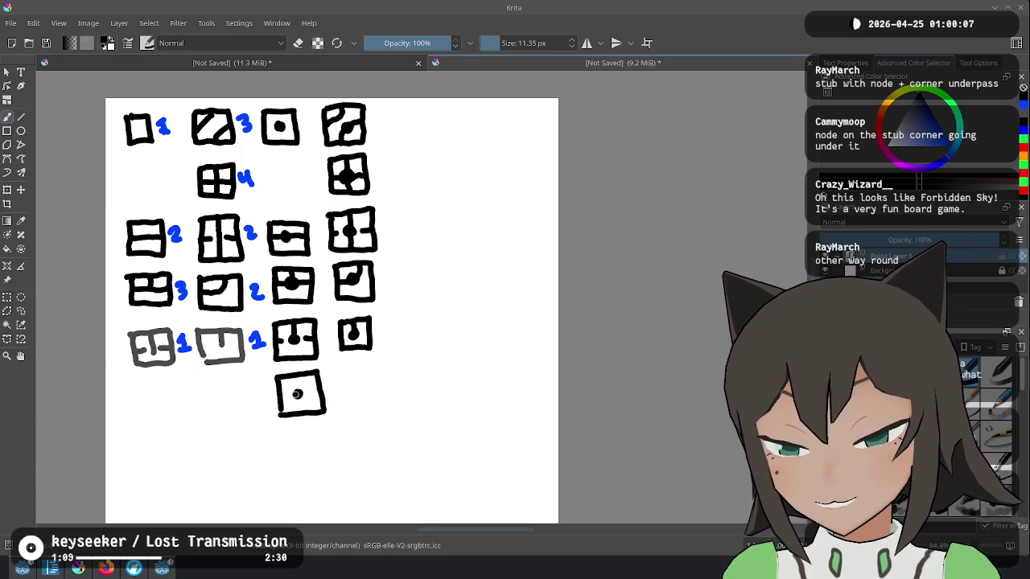
{"action": "left_click_drag", "start_coordinate": [293, 378], "coordinate": [325, 394]}
{"action": "key", "text": "ctrl+z"}
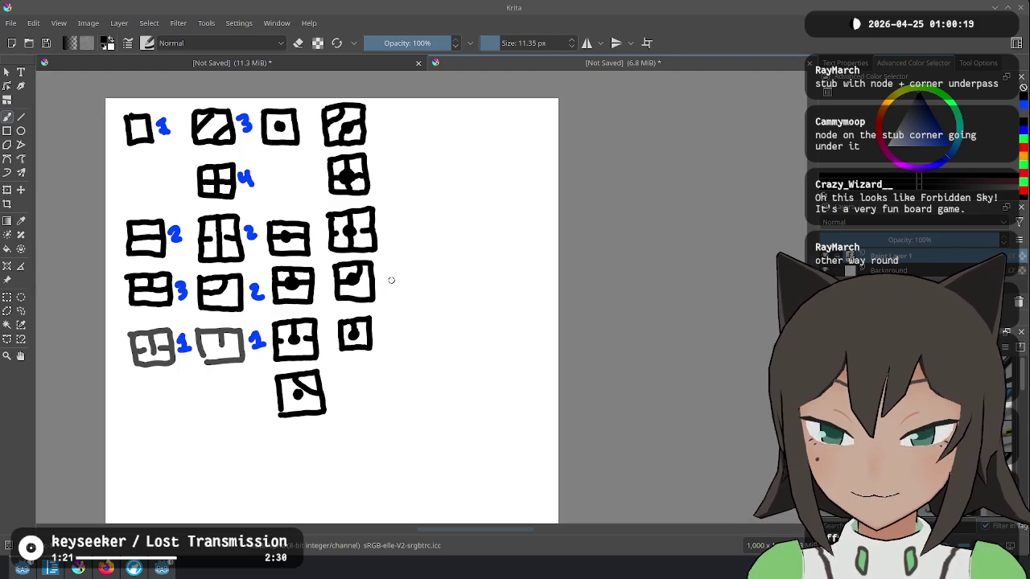
Draw a curved double-headed arrow beside the lower tiles, then remove it.
{"action": "left_click_drag", "start_coordinate": [344, 387], "coordinate": [380, 308]}
{"action": "left_click", "coordinate": [383, 309]}
{"action": "left_click_drag", "start_coordinate": [340, 387], "coordinate": [341, 384]}
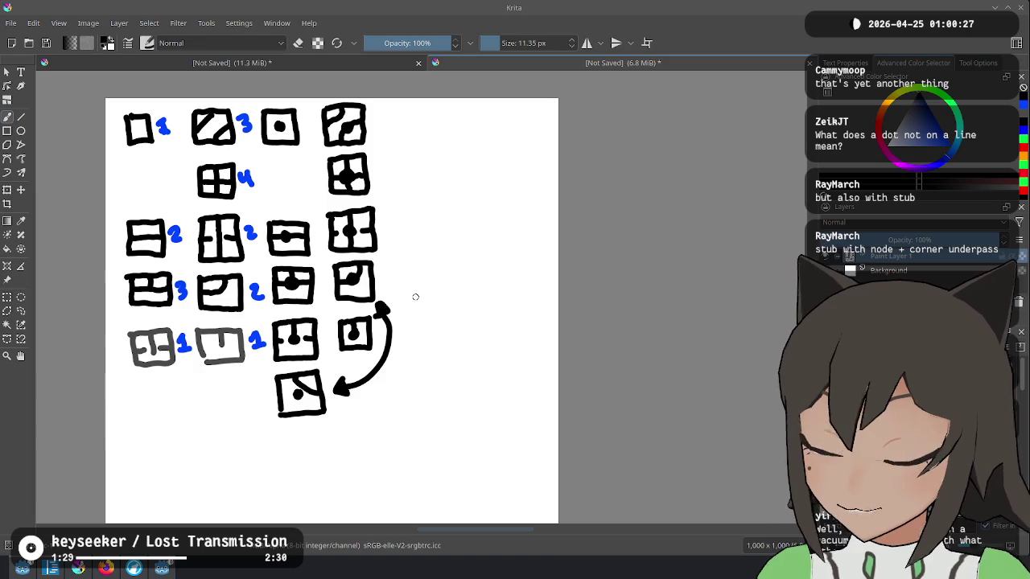
{"action": "key", "text": "ctrl+z"}
{"action": "key", "text": "ctrl+z"}
{"action": "key", "text": "ctrl+z"}
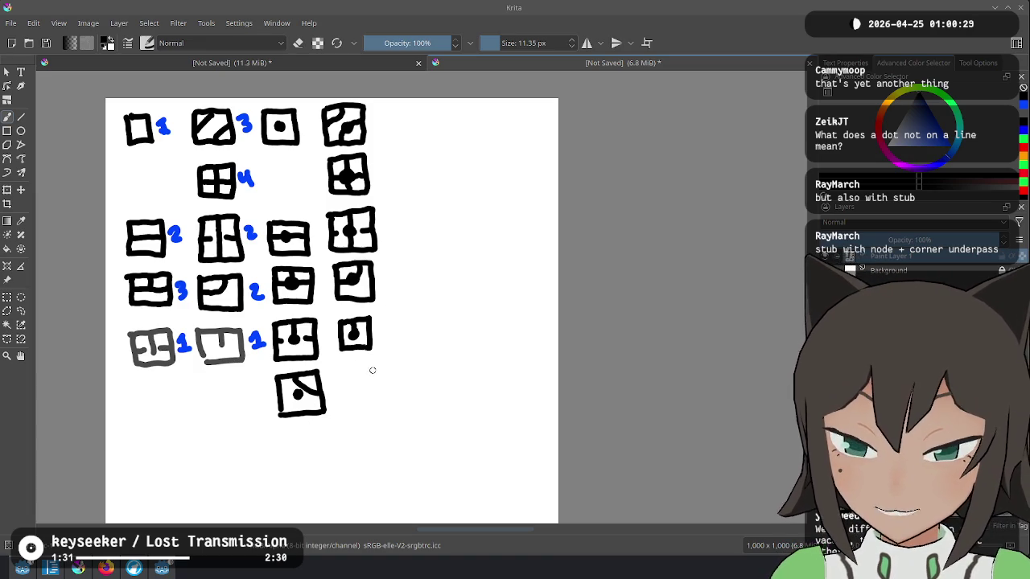
Add a diagonal path and loose dot to the bottom tiles, then outline another tile on the right.
{"action": "mouse_move", "coordinate": [279, 375]}
{"action": "left_mouse_down"}
{"action": "mouse_move", "coordinate": [324, 400]}
{"action": "mouse_move", "coordinate": [344, 393]}
{"action": "mouse_move", "coordinate": [349, 409]}
{"action": "mouse_move", "coordinate": [378, 405]}
{"action": "mouse_move", "coordinate": [362, 370]}
{"action": "mouse_move", "coordinate": [360, 405]}
{"action": "mouse_move", "coordinate": [375, 370]}
{"action": "mouse_move", "coordinate": [383, 405]}
{"action": "mouse_move", "coordinate": [342, 410]}
{"action": "mouse_move", "coordinate": [340, 369]}
{"action": "left_mouse_up"}
{"action": "left_click", "coordinate": [361, 397]}
{"action": "key", "text": "ctrl+z"}
{"action": "key", "text": "ctrl+z"}
{"action": "key", "text": "ctrl+z"}
{"action": "left_click", "coordinate": [360, 386]}
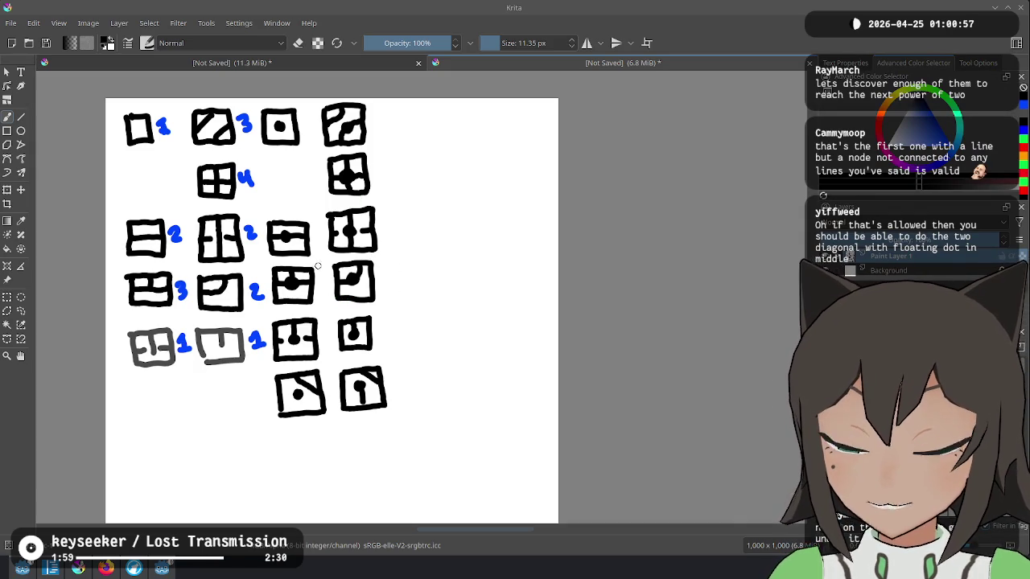
{"action": "mouse_move", "coordinate": [405, 259]}
{"action": "left_mouse_down"}
{"action": "mouse_move", "coordinate": [412, 299]}
{"action": "mouse_move", "coordinate": [455, 254]}
{"action": "mouse_move", "coordinate": [471, 299]}
{"action": "mouse_move", "coordinate": [412, 305]}
{"action": "mouse_move", "coordinate": [464, 274]}
{"action": "mouse_move", "coordinate": [436, 275]}
{"action": "left_mouse_up"}
Dot the right-hand tile and switch to the rules sheet document.
{"action": "left_click", "coordinate": [436, 288]}
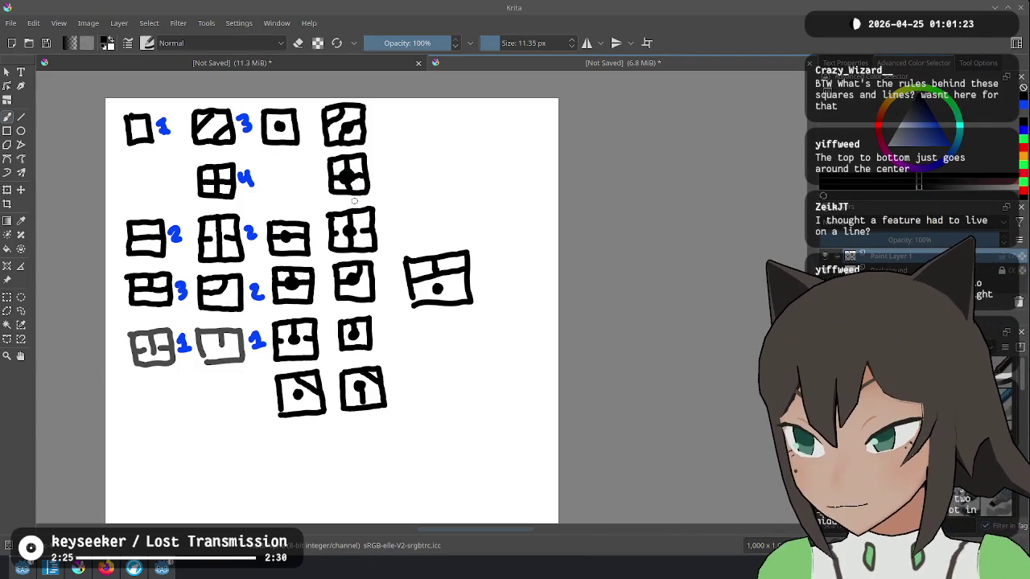
{"action": "key", "text": "ctrl+Tab"}
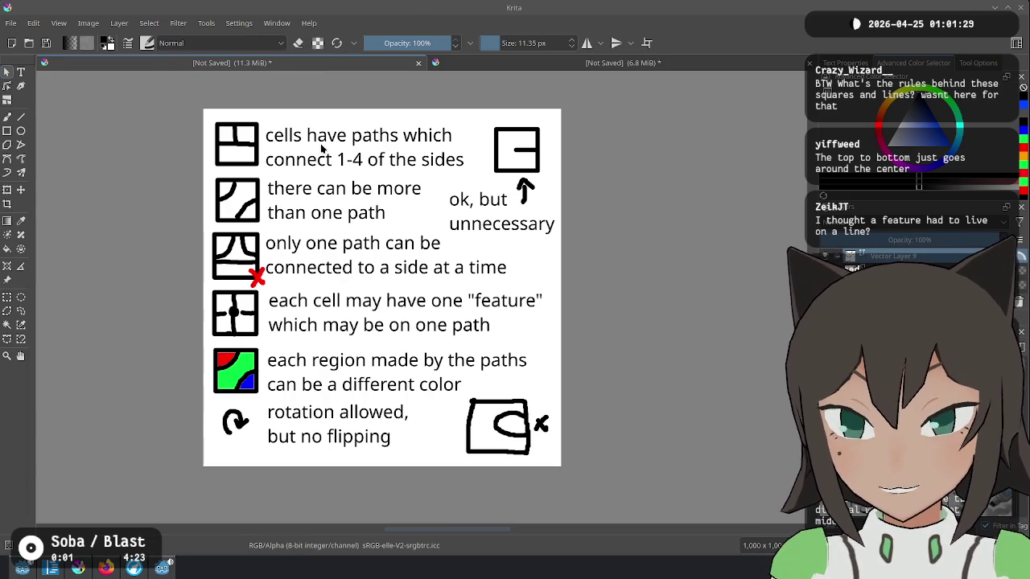
Place the Text tool caret inside the 'cells have paths which connect 1-4 of the sides' rule.
{"action": "left_click", "coordinate": [323, 308]}
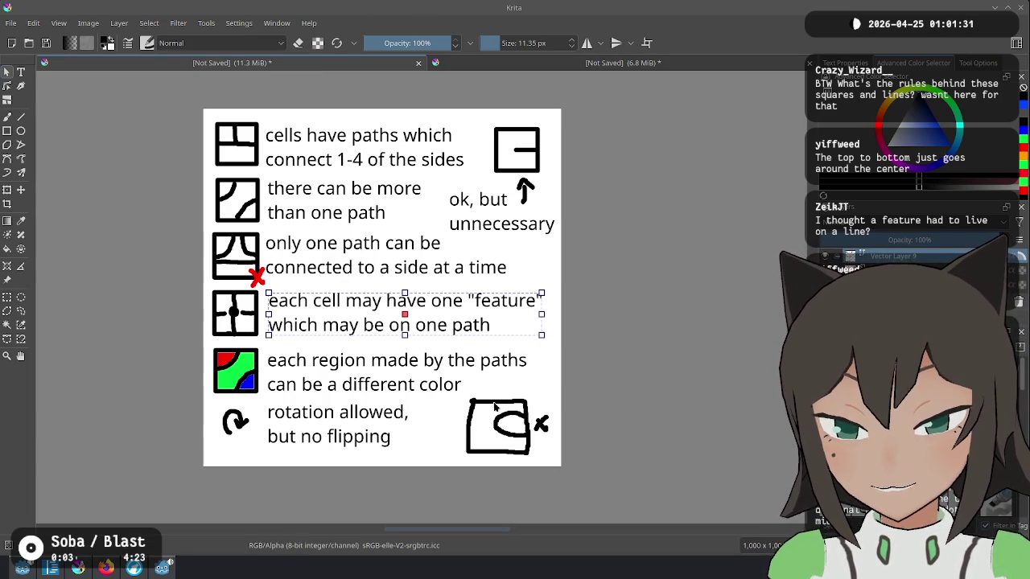
{"action": "left_click", "coordinate": [642, 340]}
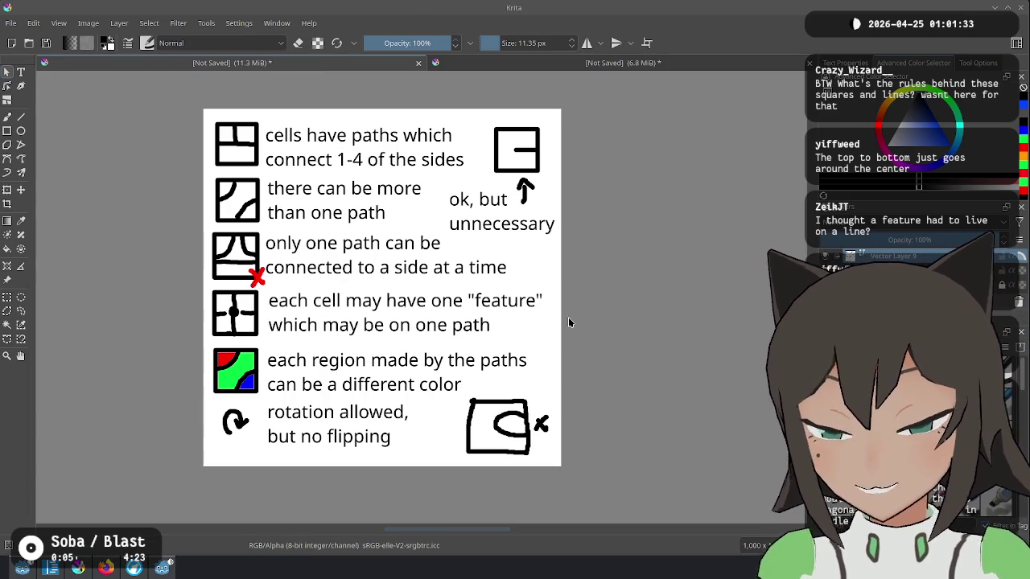
{"action": "left_click", "coordinate": [497, 320]}
{"action": "double_click", "coordinate": [368, 332]}
{"action": "left_click", "coordinate": [679, 298]}
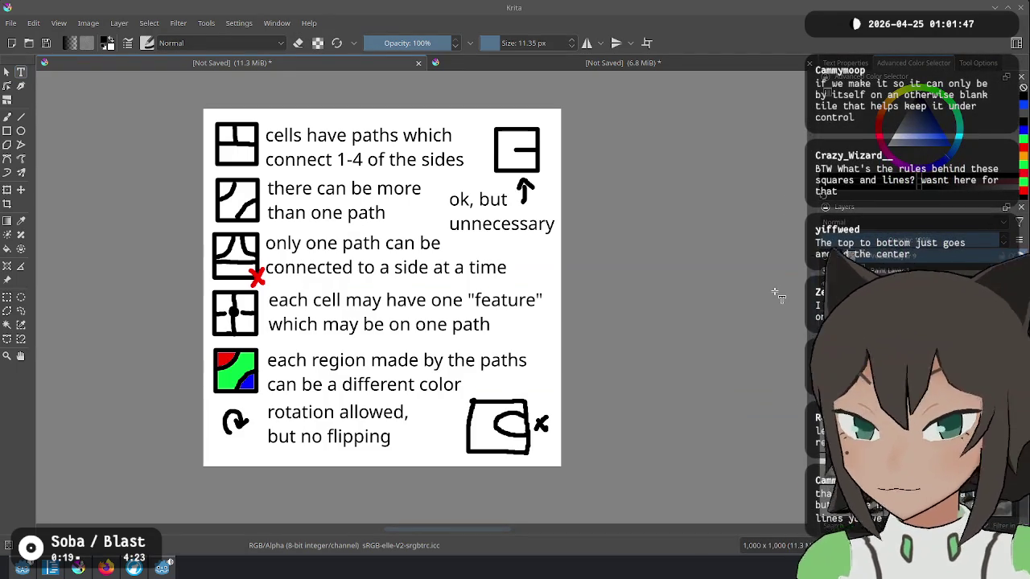
{"action": "left_click", "coordinate": [349, 156]}
{"action": "key", "text": "ctrl+a"}
{"action": "left_click", "coordinate": [349, 155]}
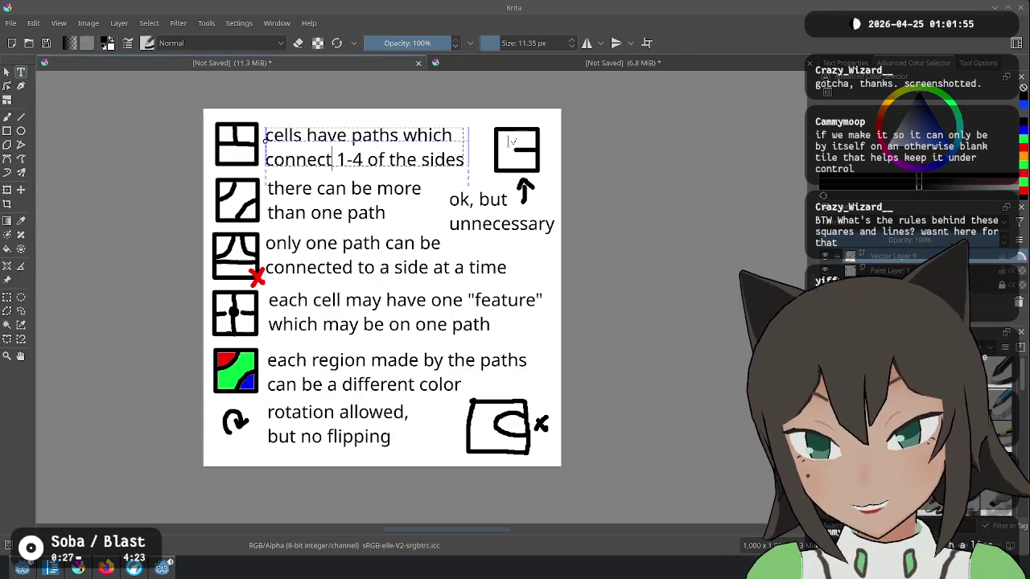
Delete the opening 'cells have' and change the range to read 'paths connect 2-4 sides'.
{"action": "key", "text": "Up"}
{"action": "key", "text": "Right"}
{"action": "key", "text": "Right"}
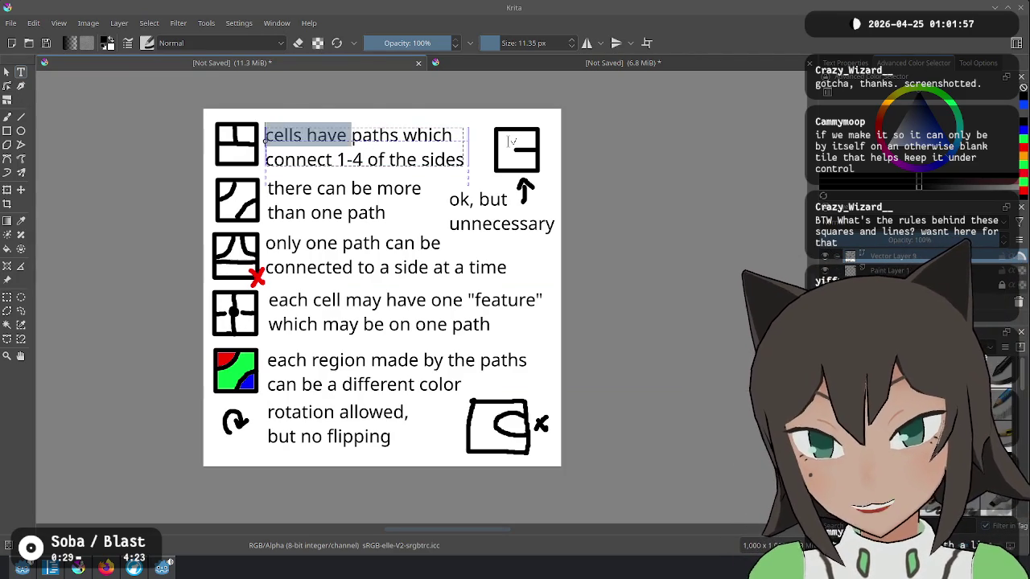
{"action": "key", "text": "shift+Home"}
{"action": "key", "text": "BackSpace"}
{"action": "key", "text": "BackSpace"}
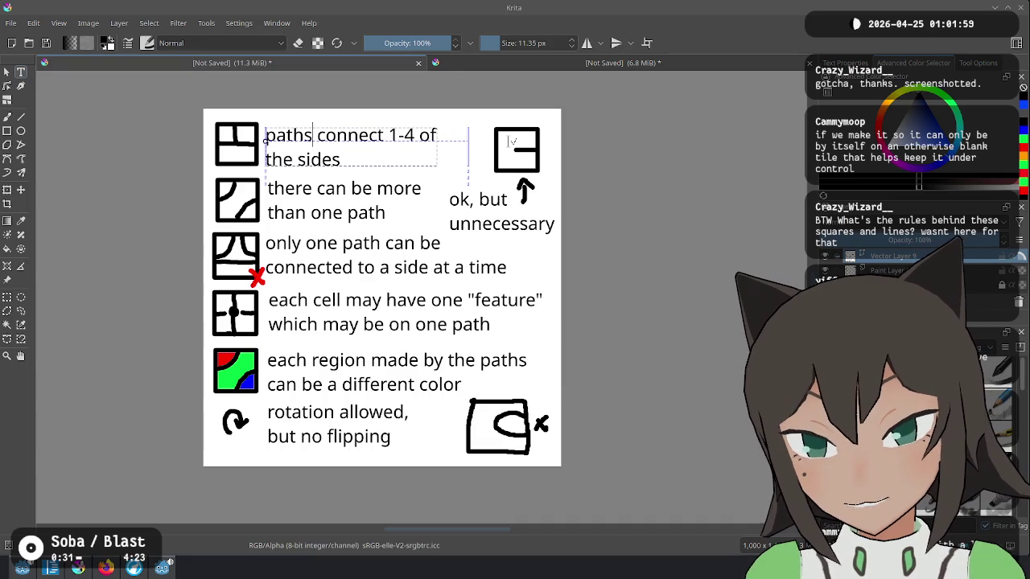
{"action": "left_click", "coordinate": [389, 135]}
{"action": "key", "text": "Delete"}
{"action": "type", "text": "2"}
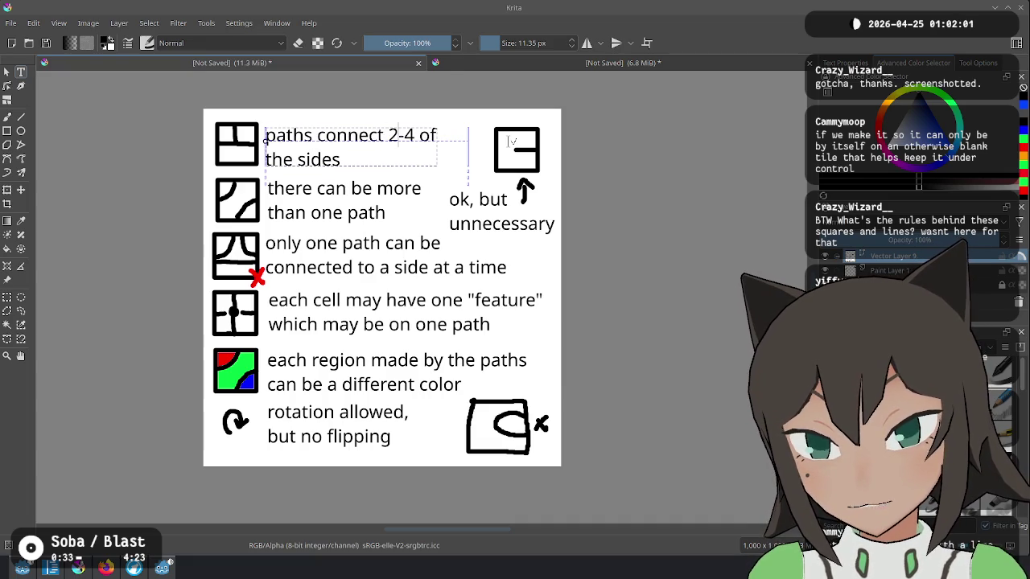
Append the abbreviated clause 'or 1f & 1+s' to the end of the rule.
{"action": "key", "text": "End"}
{"action": "type", "text": "or 1 f"}
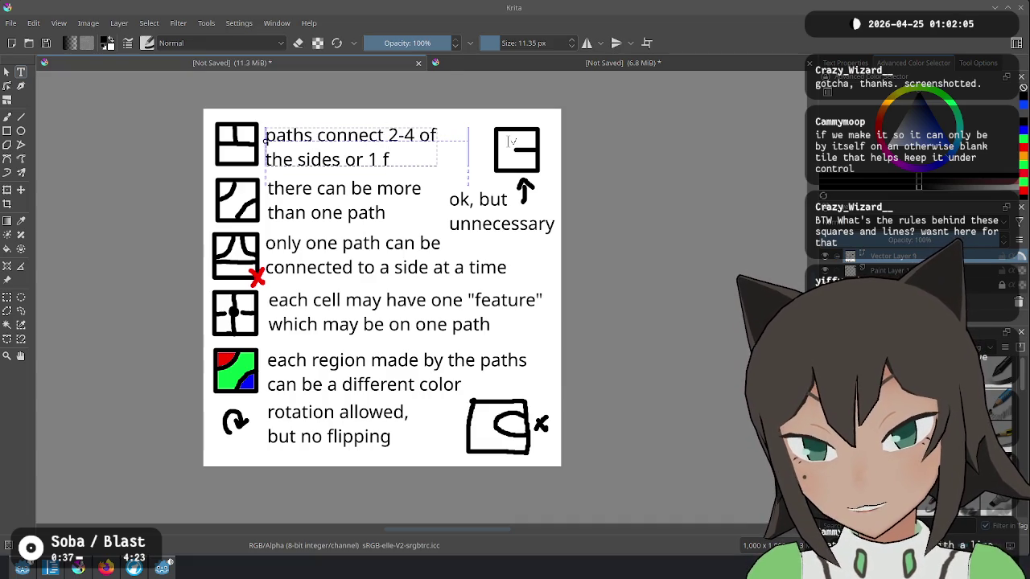
{"action": "type", "text": " + 1s"}
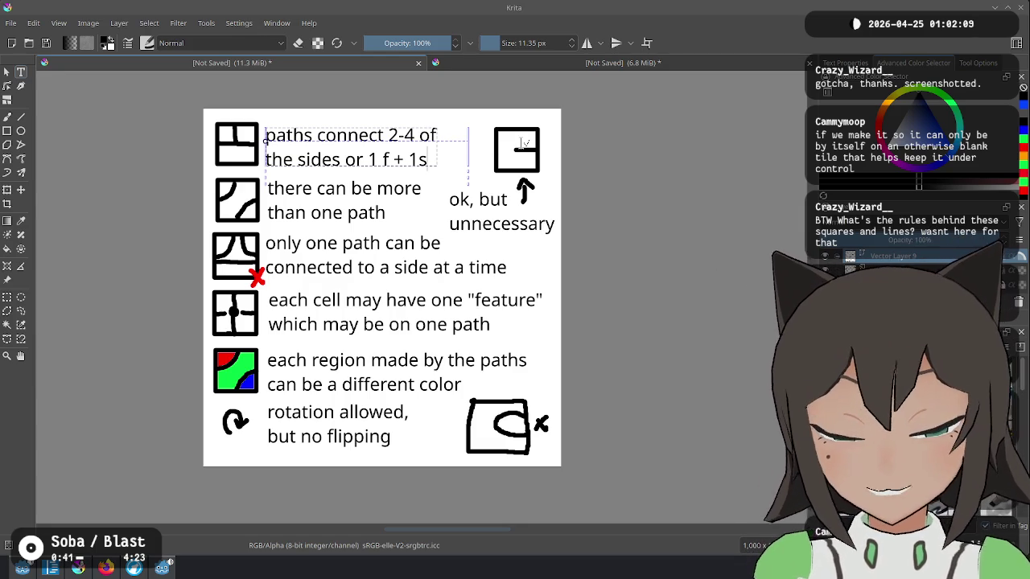
{"action": "key", "text": "BackSpace"}
{"action": "key", "text": "BackSpace"}
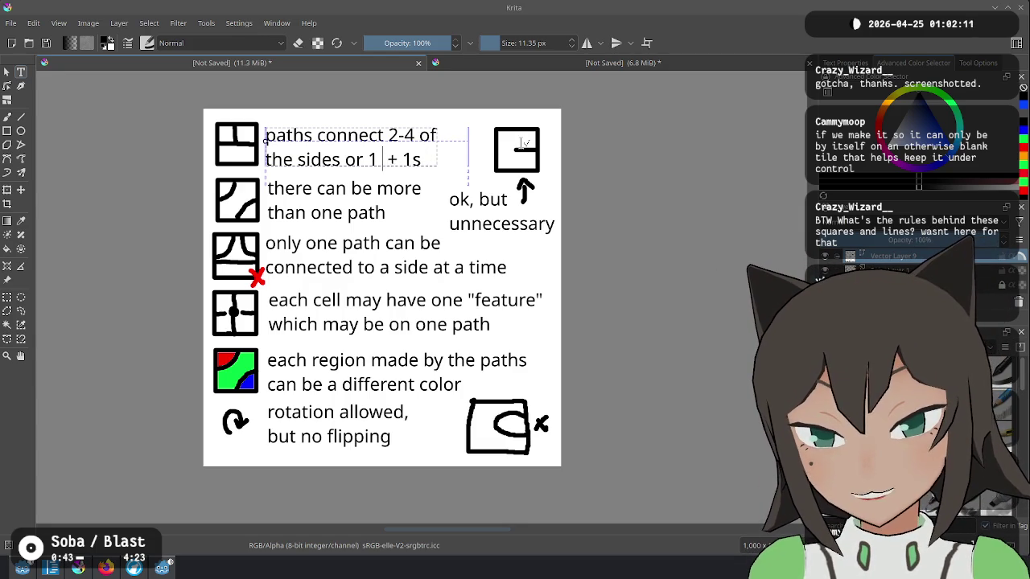
{"action": "type", "text": "2"}
{"action": "key", "text": "BackSpace"}
{"action": "type", "text": "3"}
{"action": "key", "text": "BackSpace"}
{"action": "type", "text": "f"}
{"action": "key", "text": "Right"}
{"action": "key", "text": "Right"}
{"action": "key", "text": "Right"}
{"action": "type", "text": "+"}
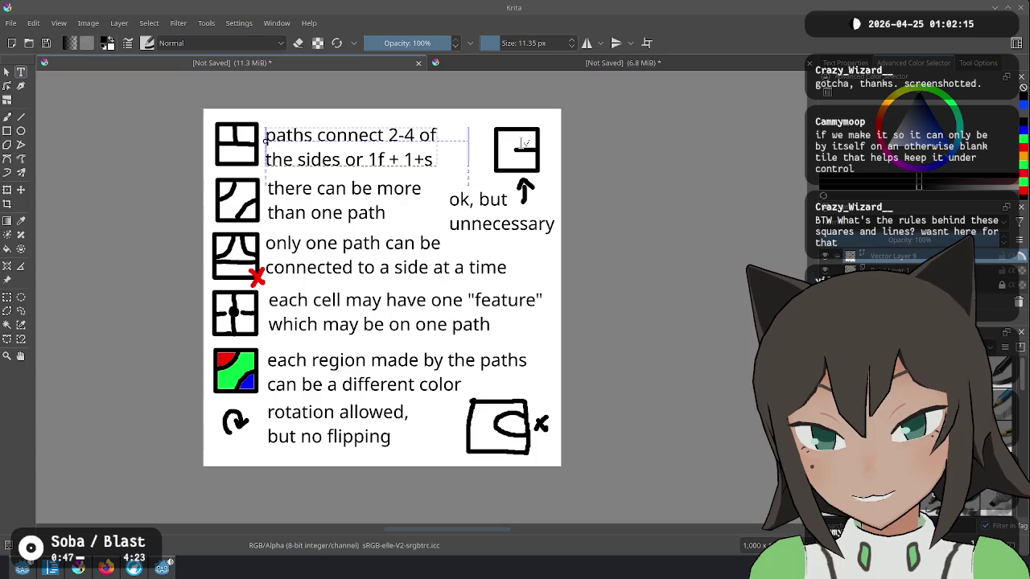
{"action": "key", "text": "Left"}
{"action": "key", "text": "Left"}
{"action": "key", "text": "Left"}
{"action": "key", "text": "Delete"}
{"action": "type", "text": "&"}
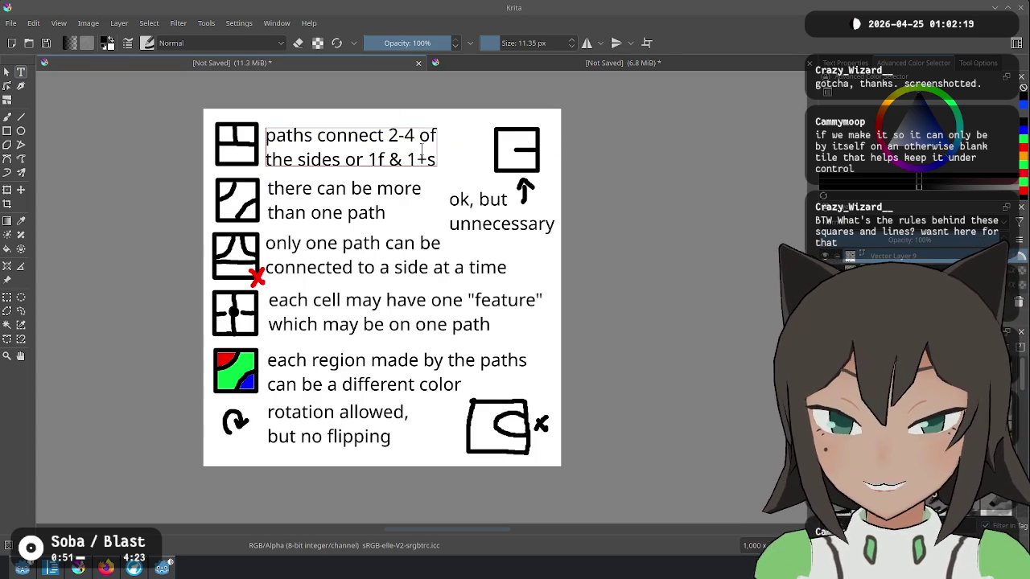
{"action": "key", "text": "ctrl+a"}
{"action": "key", "text": "Escape"}
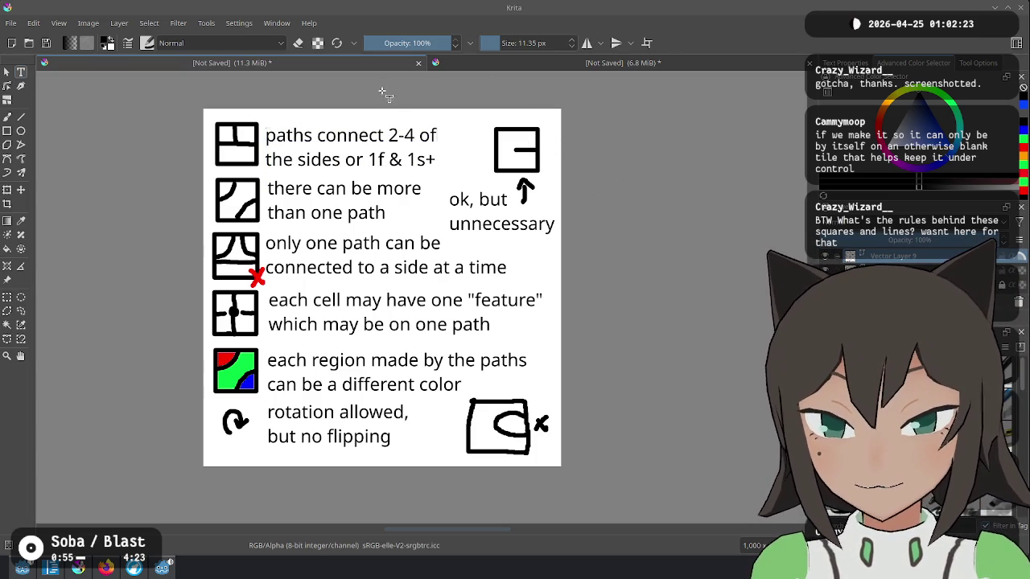
Spell out the abbreviations so the rule ends 'or 1 feature & 1+ sides'.
{"action": "left_click", "coordinate": [297, 160]}
{"action": "key", "text": "ctrl+a"}
{"action": "key", "text": "Right"}
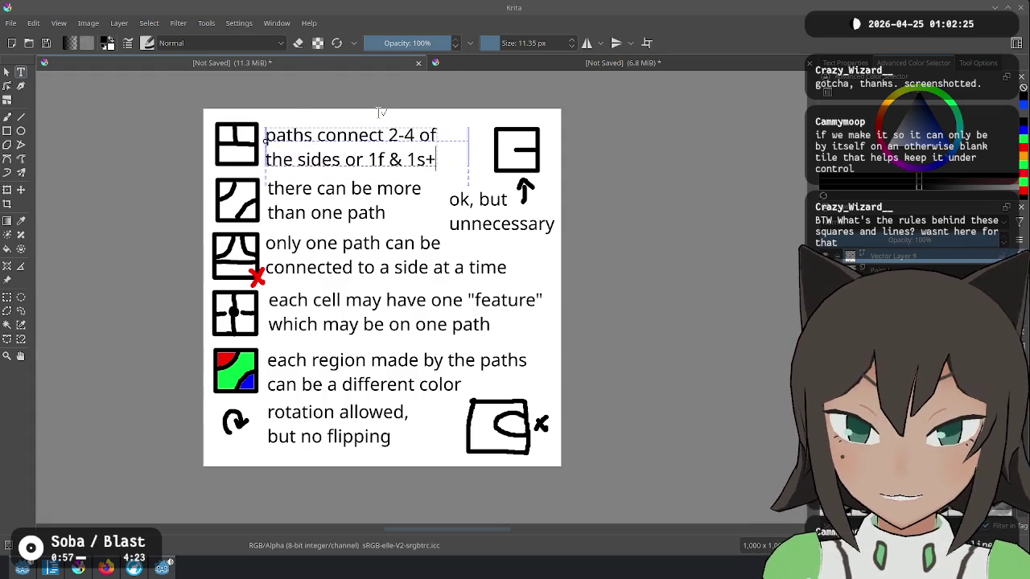
{"action": "key", "text": "BackSpace"}
{"action": "key", "text": "BackSpace"}
{"action": "key", "text": "BackSpace"}
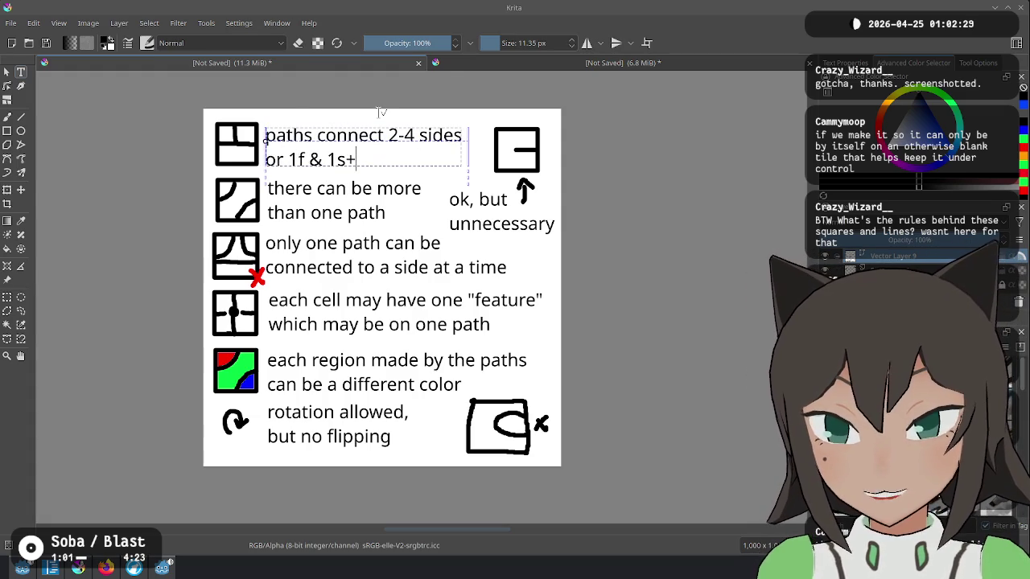
{"action": "key", "text": "Right"}
{"action": "type", "text": "eature"}
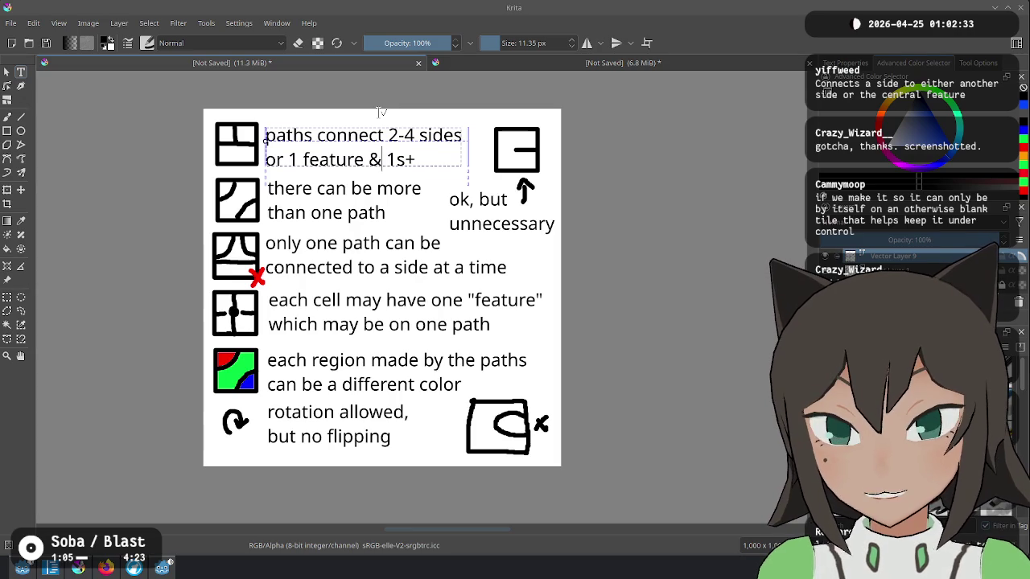
{"action": "type", "text": "d"}
{"action": "type", "text": "ides"}
{"action": "key", "text": "Escape"}
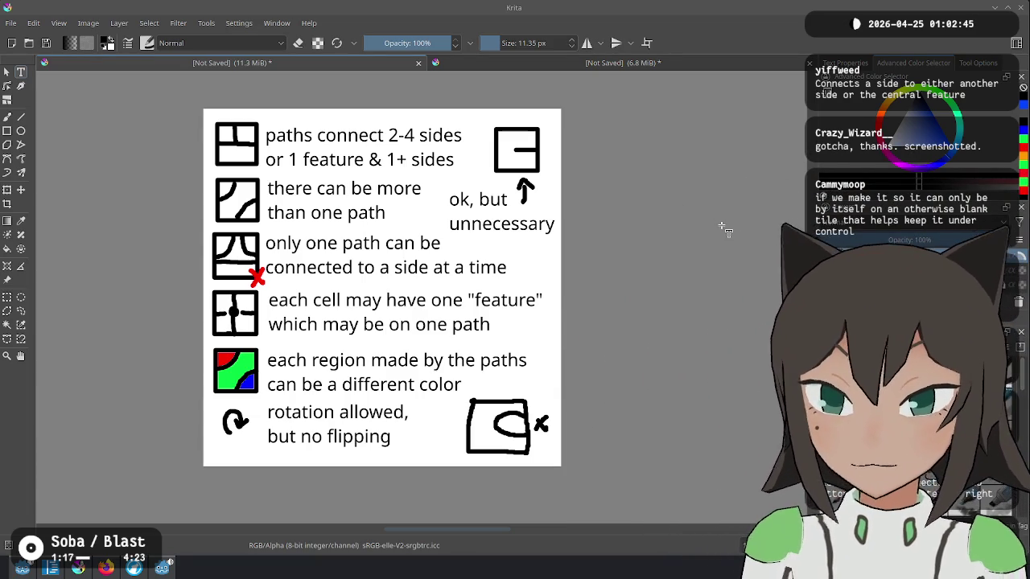
Replace the feature rule's second line with 'connected to 0 or 1 paths'.
{"action": "left_click", "coordinate": [448, 330]}
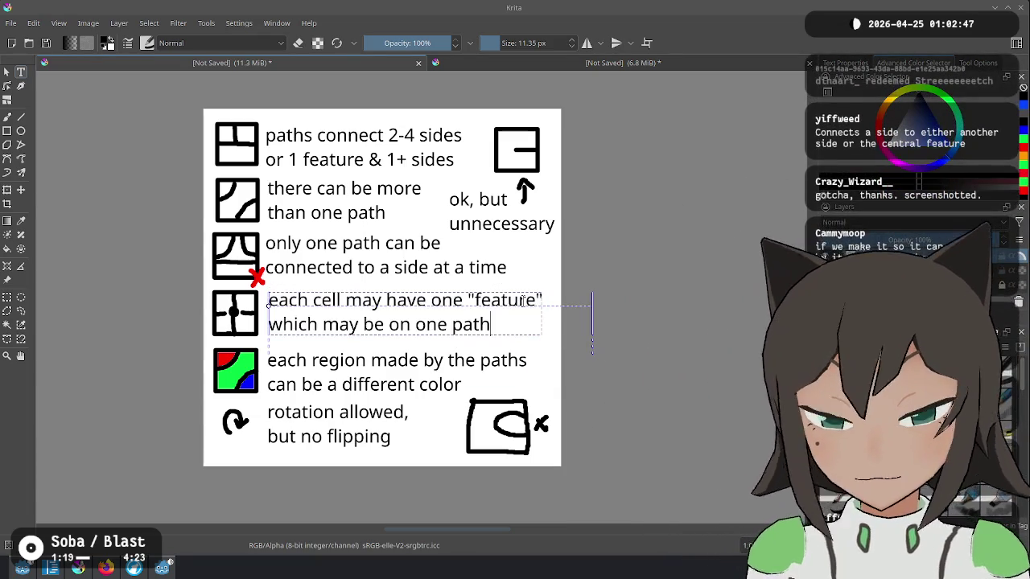
{"action": "left_click_drag", "start_coordinate": [269, 325], "coordinate": [524, 325]}
{"action": "type", "text": "co"}
{"action": "type", "text": "c"}
{"action": "type", "text": "onnected "}
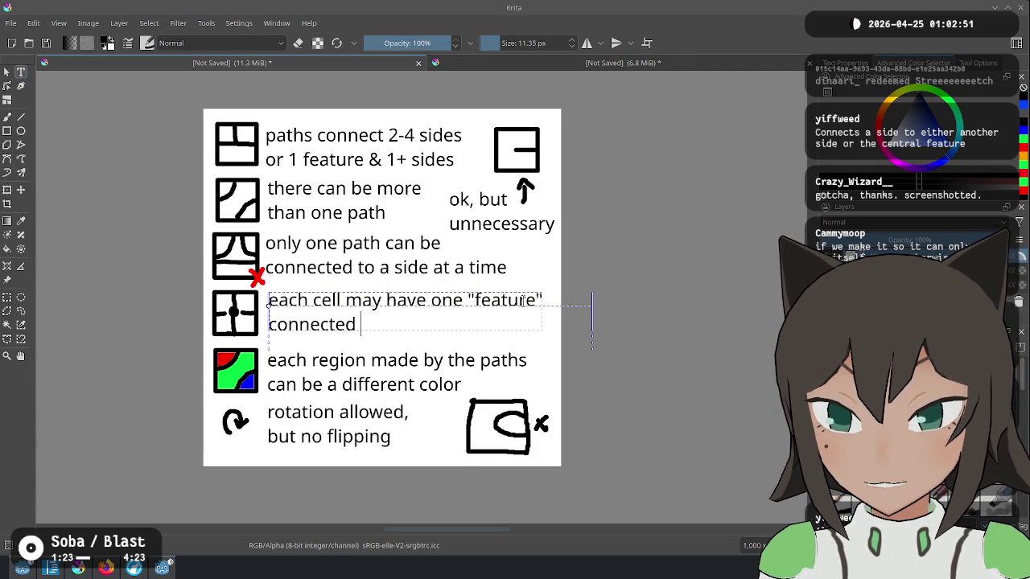
{"action": "type", "text": "to der"}
{"action": "key", "text": "BackSpace"}
{"action": "key", "text": "BackSpace"}
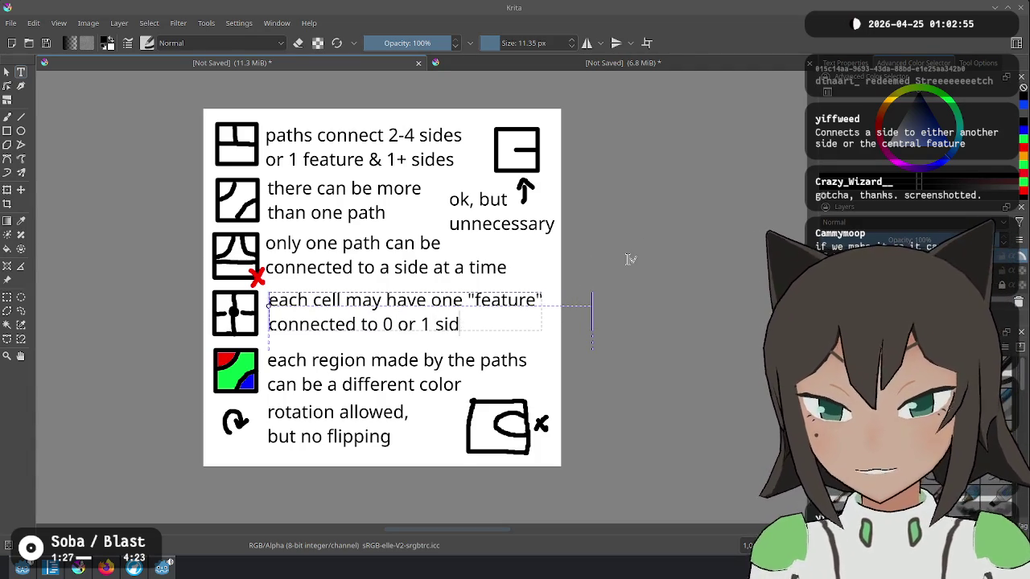
{"action": "key", "text": "BackSpace"}
{"action": "key", "text": "BackSpace"}
{"action": "type", "text": "p"}
{"action": "key", "text": "BackSpace"}
{"action": "key", "text": "BackSpace"}
{"action": "type", "text": "paths"}
{"action": "key", "text": "Escape"}
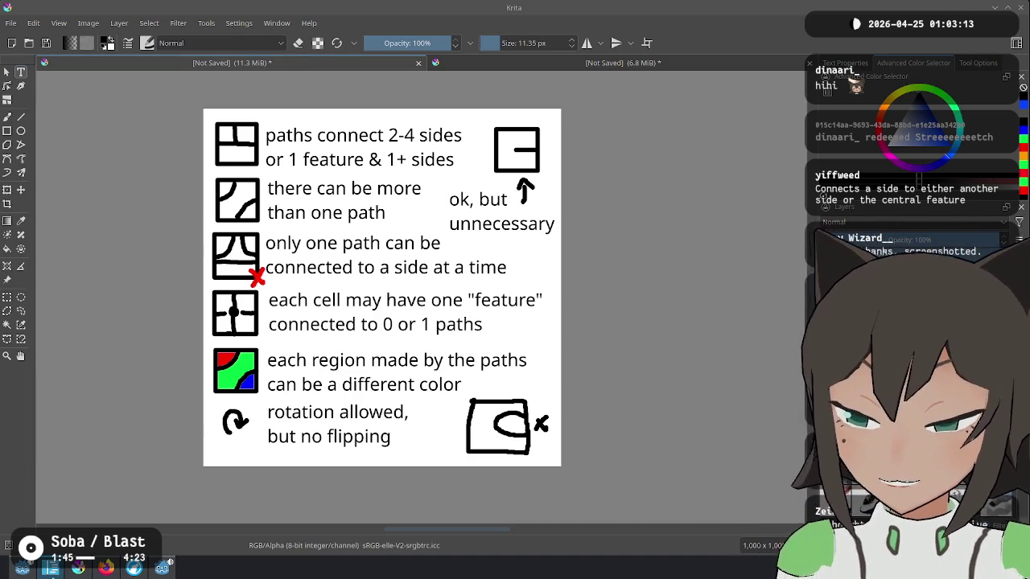
Show ideas.md in VS Code and select the Light connections idea with its sub-items.
{"action": "left_click", "coordinate": [51, 568]}
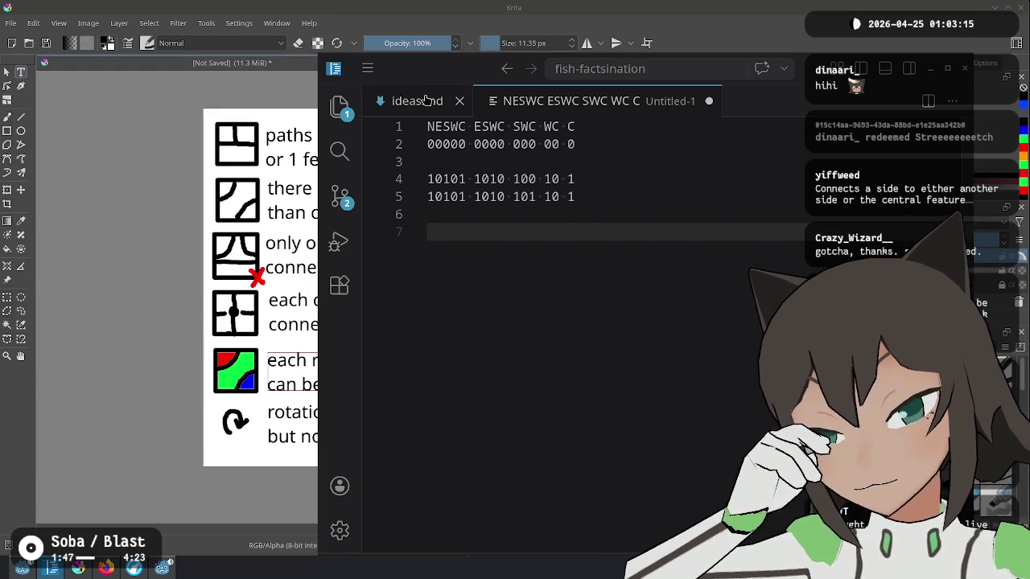
{"action": "left_click", "coordinate": [394, 100]}
{"action": "left_click", "coordinate": [624, 305]}
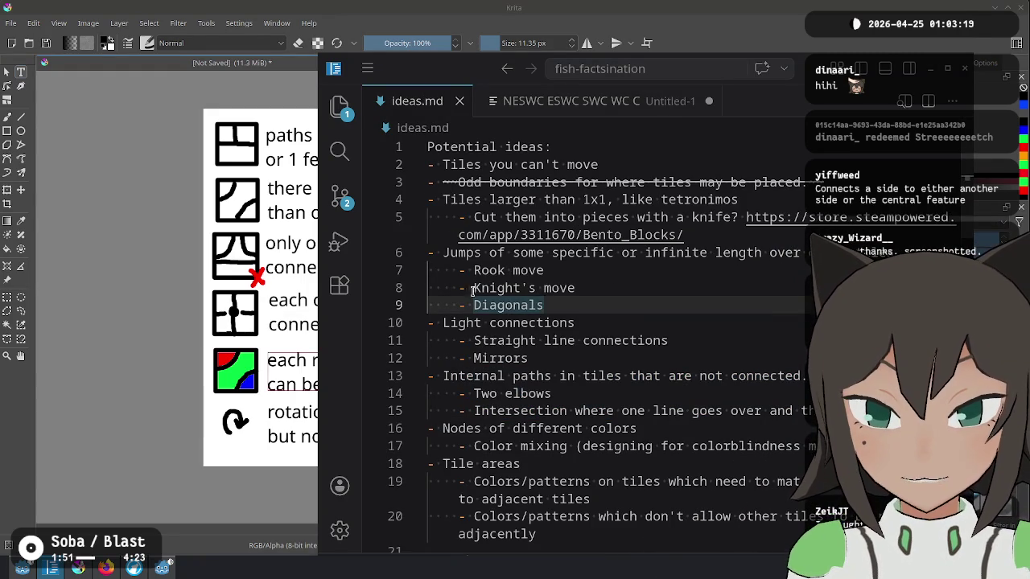
{"action": "left_click", "coordinate": [444, 253]}
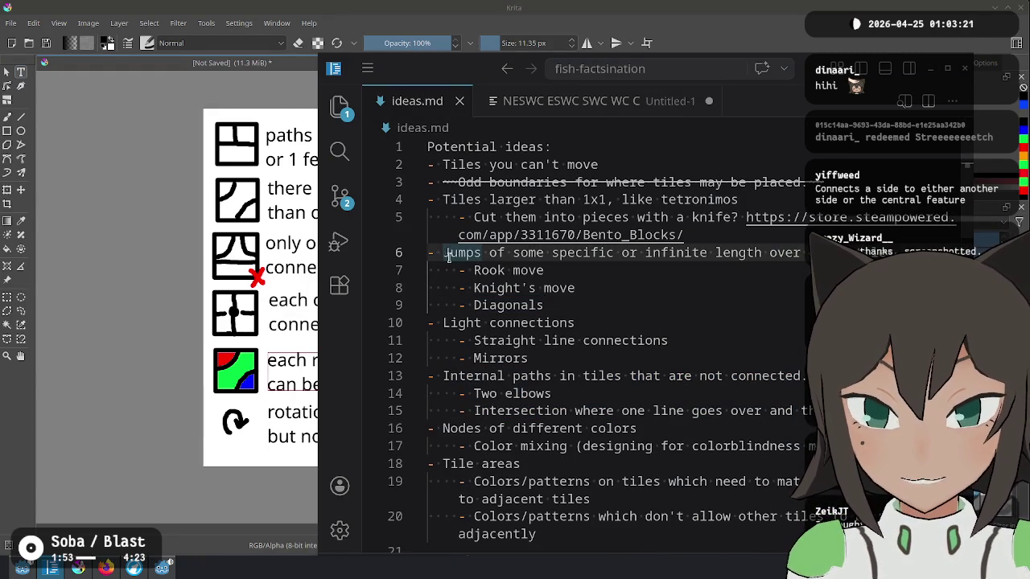
{"action": "mouse_move", "coordinate": [442, 323]}
{"action": "left_mouse_down"}
{"action": "mouse_move", "coordinate": [669, 340]}
{"action": "mouse_move", "coordinate": [680, 358]}
{"action": "left_mouse_up"}
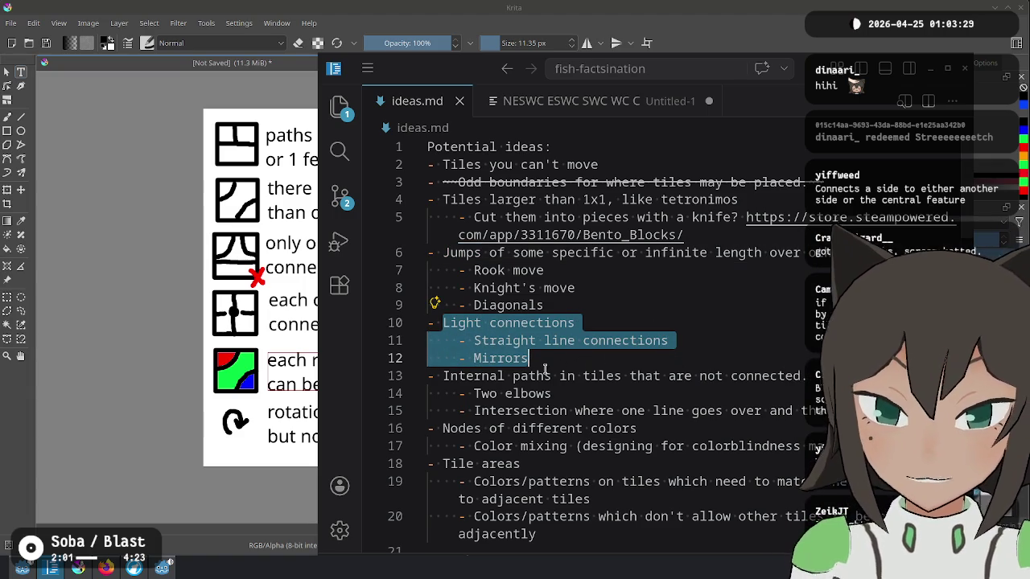
{"action": "left_click", "coordinate": [189, 119]}
On the tile sketches document, sketch two trial tiles below the grid, then undo them.
{"action": "key", "text": "ctrl+Tab"}
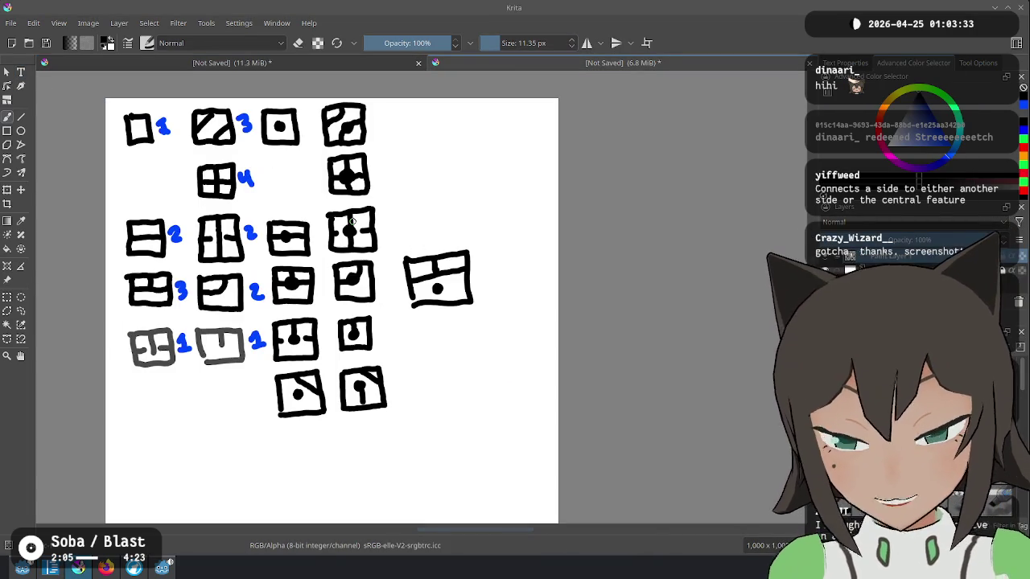
{"action": "scroll", "coordinate": [338, 233], "scroll_direction": "down", "scroll_amount": 5}
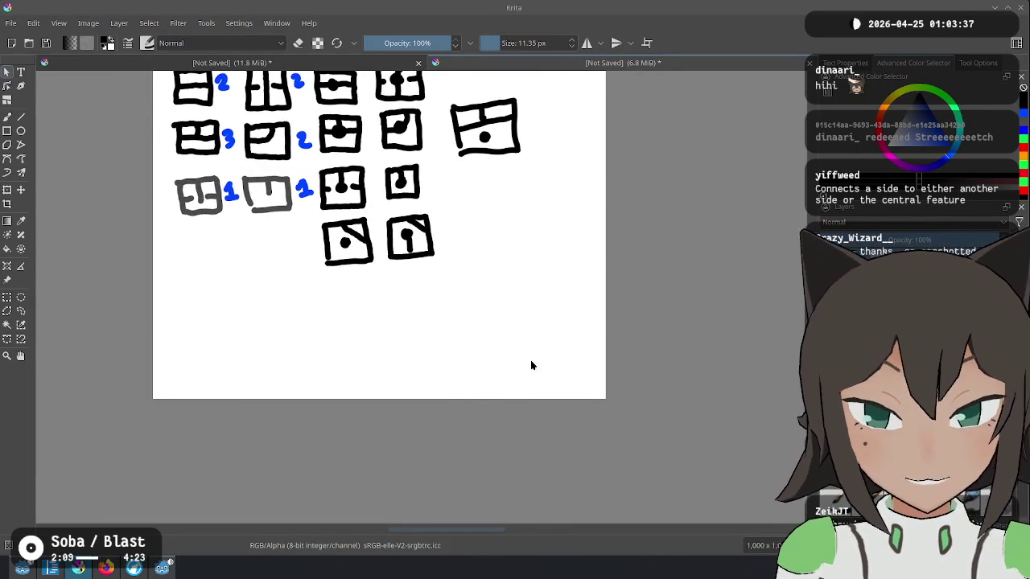
{"action": "left_click", "coordinate": [319, 310]}
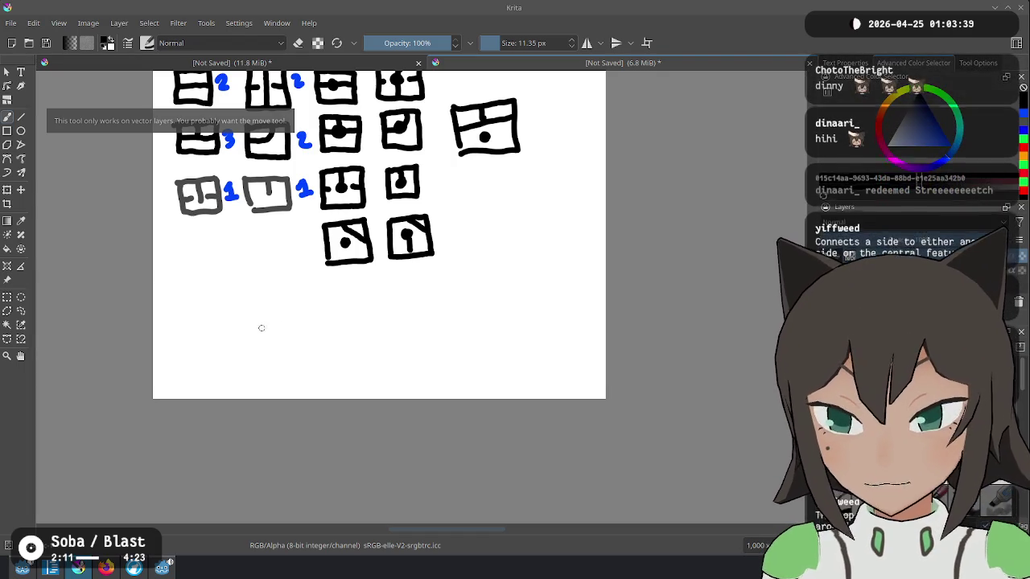
{"action": "mouse_move", "coordinate": [246, 318]}
{"action": "left_mouse_down"}
{"action": "mouse_move", "coordinate": [246, 287]}
{"action": "mouse_move", "coordinate": [295, 284]}
{"action": "mouse_move", "coordinate": [281, 329]}
{"action": "left_mouse_up"}
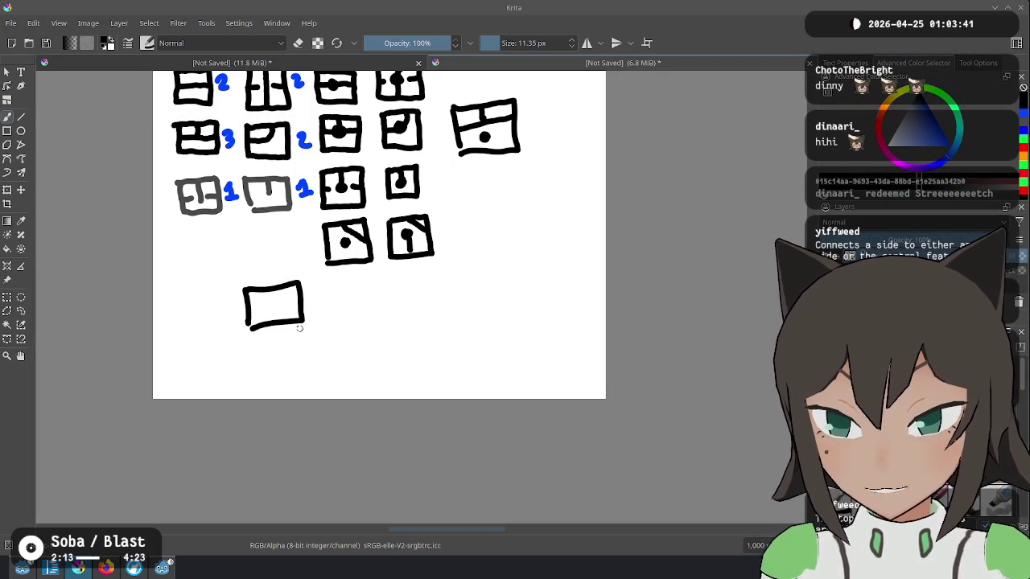
{"action": "mouse_move", "coordinate": [370, 339]}
{"action": "left_mouse_down"}
{"action": "mouse_move", "coordinate": [434, 381]}
{"action": "mouse_move", "coordinate": [373, 334]}
{"action": "left_mouse_up"}
{"action": "mouse_move", "coordinate": [403, 366]}
{"action": "left_mouse_down"}
{"action": "mouse_move", "coordinate": [372, 341]}
{"action": "mouse_move", "coordinate": [355, 351]}
{"action": "left_mouse_up"}
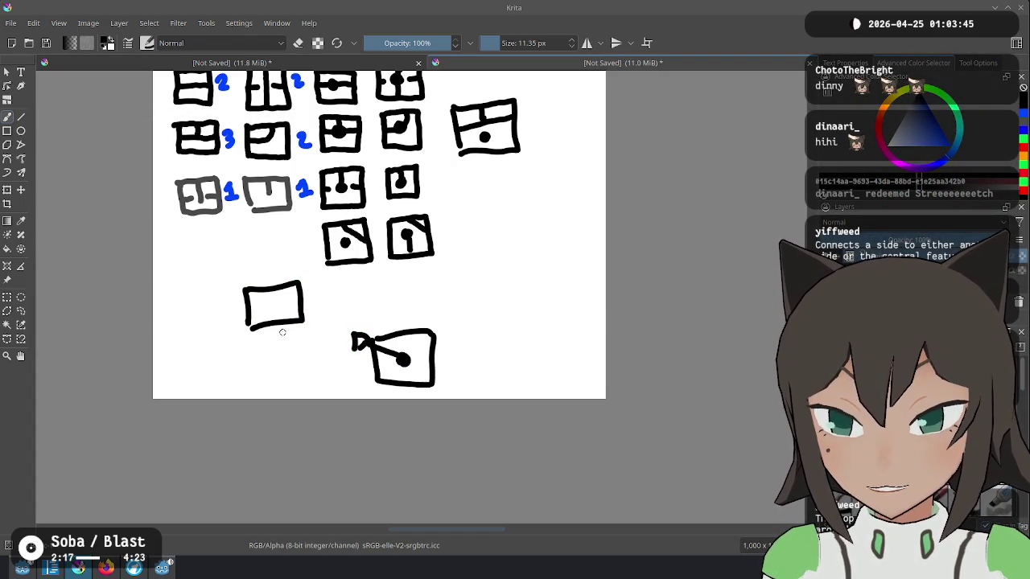
{"action": "mouse_move", "coordinate": [249, 301]}
{"action": "left_mouse_down"}
{"action": "mouse_move", "coordinate": [287, 299]}
{"action": "mouse_move", "coordinate": [267, 322]}
{"action": "mouse_move", "coordinate": [293, 306]}
{"action": "left_mouse_up"}
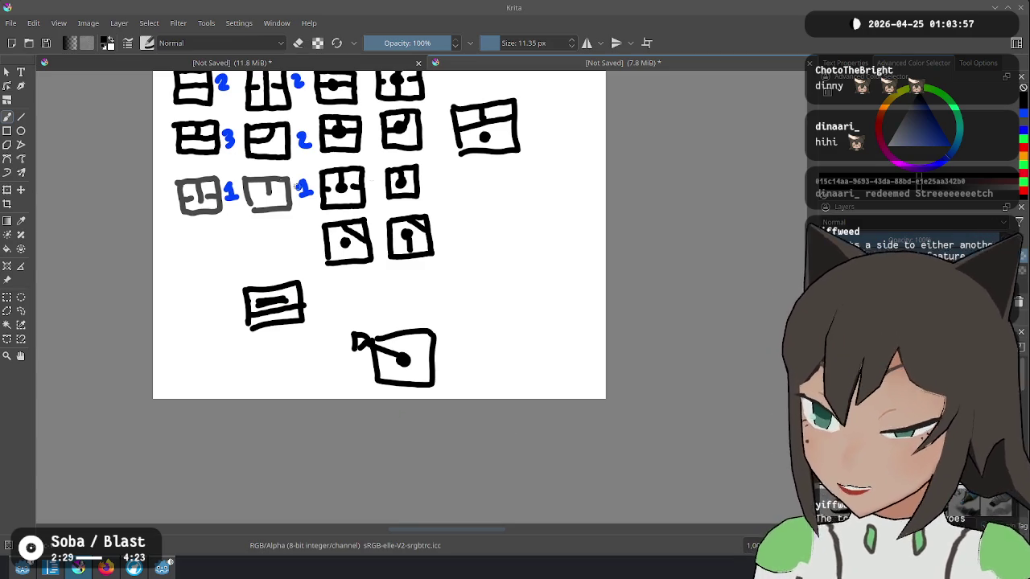
{"action": "key", "text": "ctrl+z"}
{"action": "key", "text": "ctrl+z"}
{"action": "key", "text": "ctrl+z"}
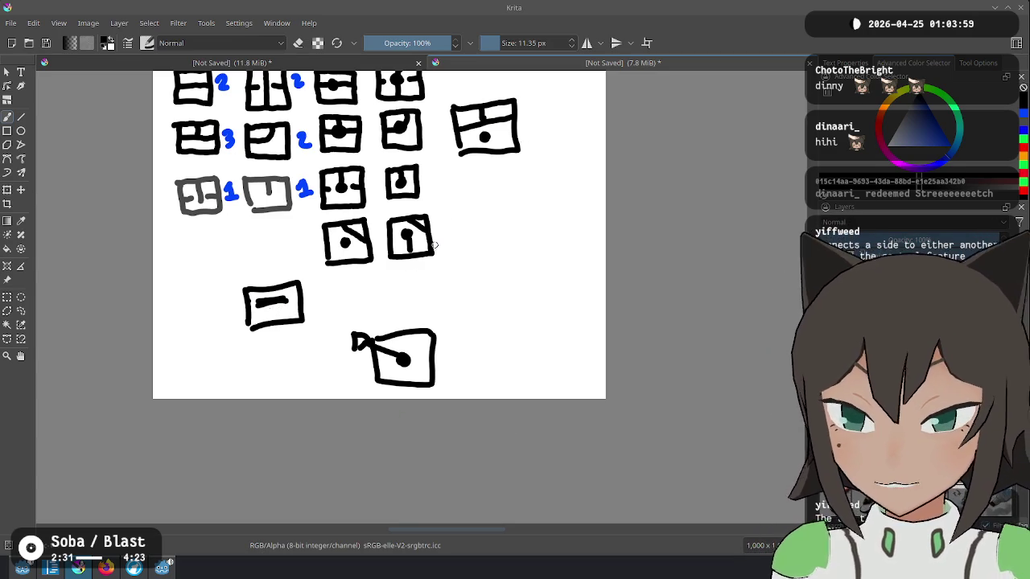
{"action": "key", "text": "ctrl+z"}
{"action": "key", "text": "ctrl+z"}
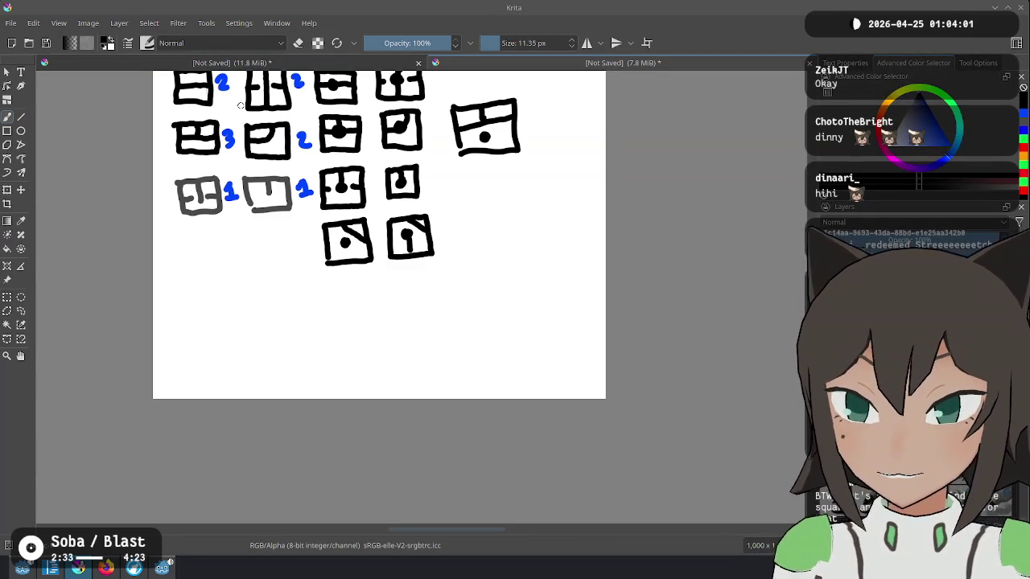
Return to the rules sheet and remove the stray placeholder text box.
{"action": "left_click", "coordinate": [242, 63]}
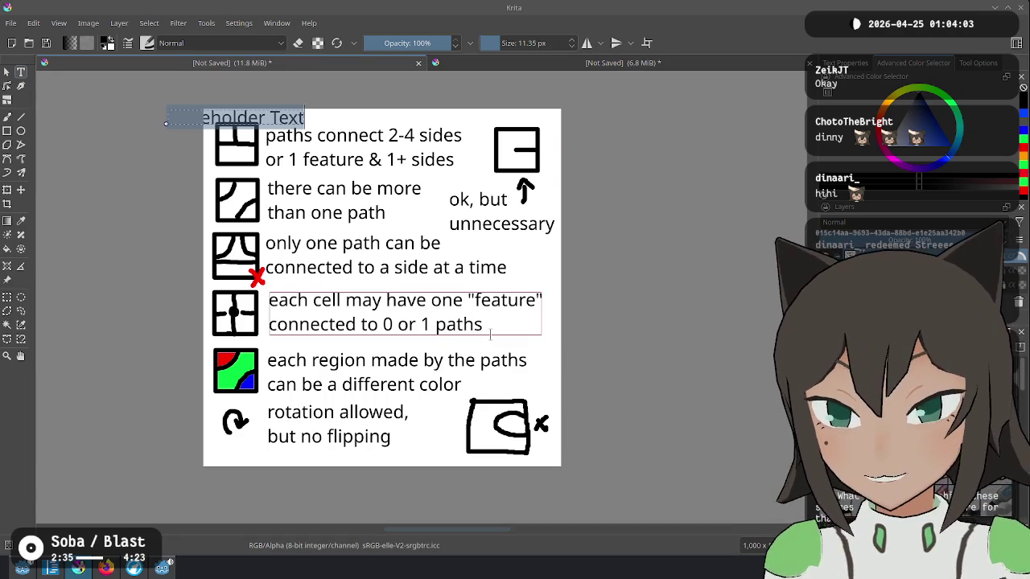
{"action": "left_click", "coordinate": [272, 68]}
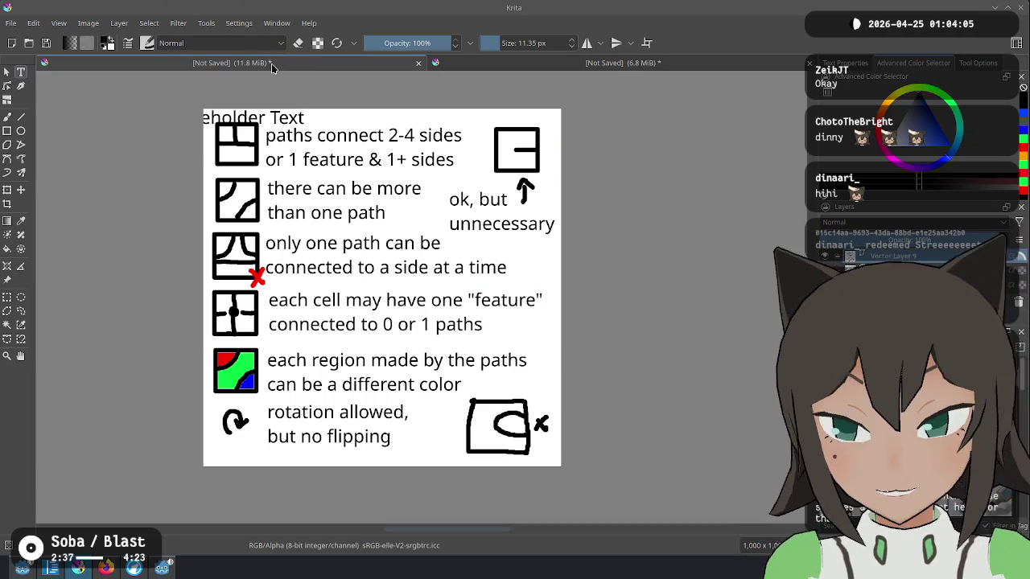
{"action": "key", "text": "ctrl+z"}
Check the feature rule ending 'connected to 0 or 1 paths', then go to the tile sketch document.
{"action": "left_click", "coordinate": [533, 312]}
{"action": "key", "text": "ctrl+a"}
{"action": "left_click", "coordinate": [533, 312]}
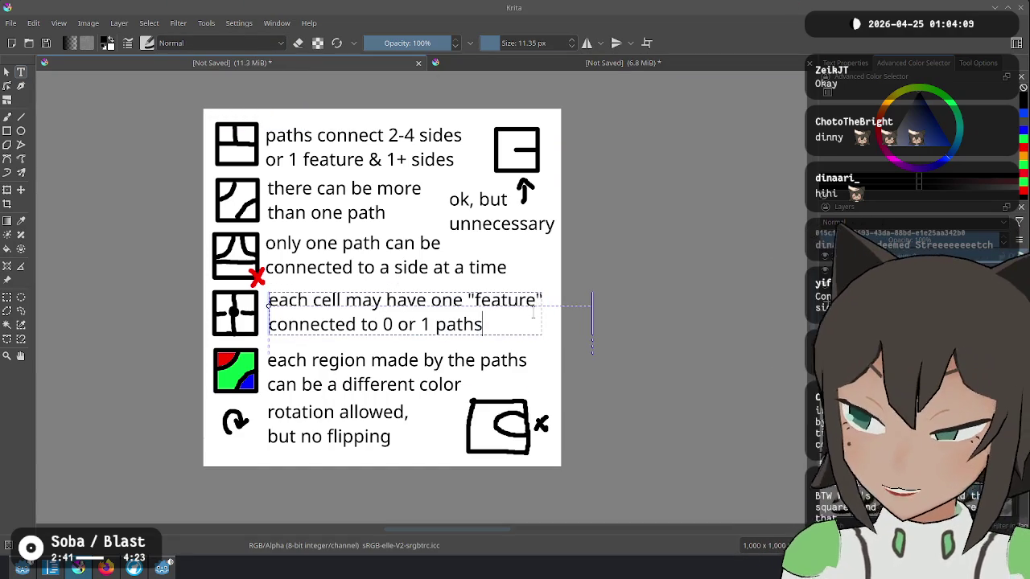
{"action": "key", "text": "ctrl+shift+Left"}
{"action": "key", "text": "ctrl+shift+Left"}
{"action": "key", "text": "ctrl+shift+Left"}
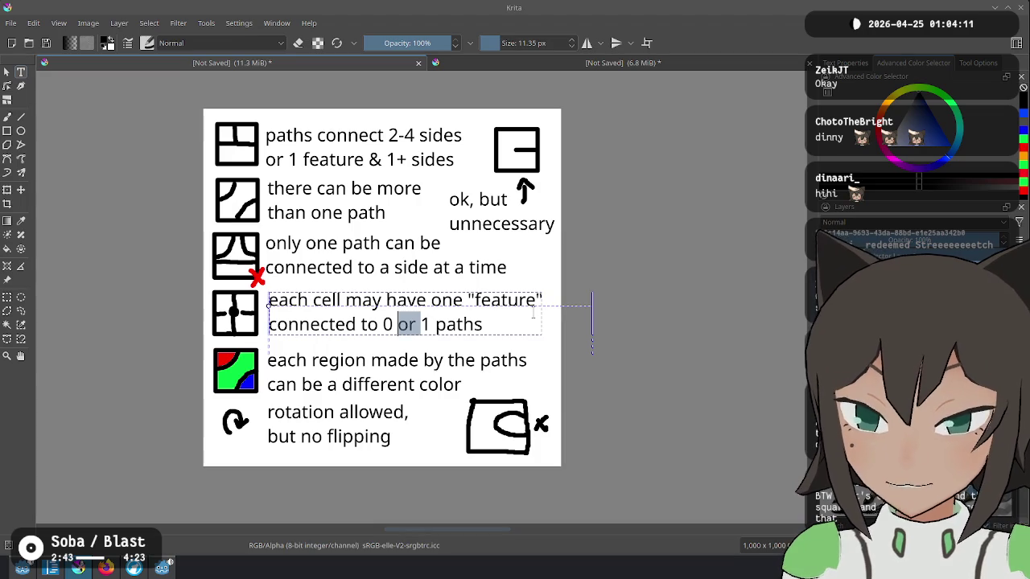
{"action": "key", "text": "Left"}
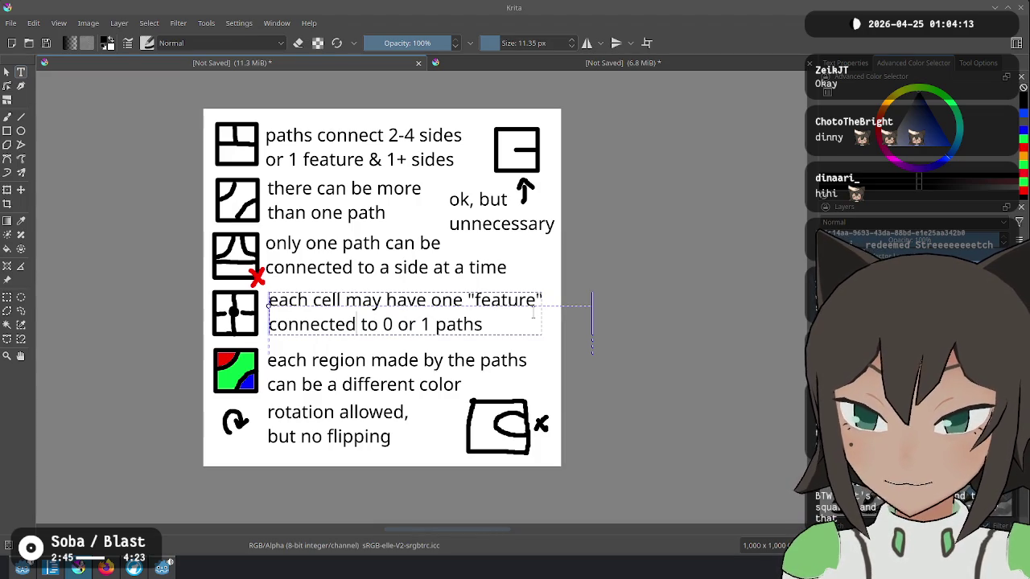
{"action": "key", "text": "Escape"}
{"action": "left_click", "coordinate": [617, 65]}
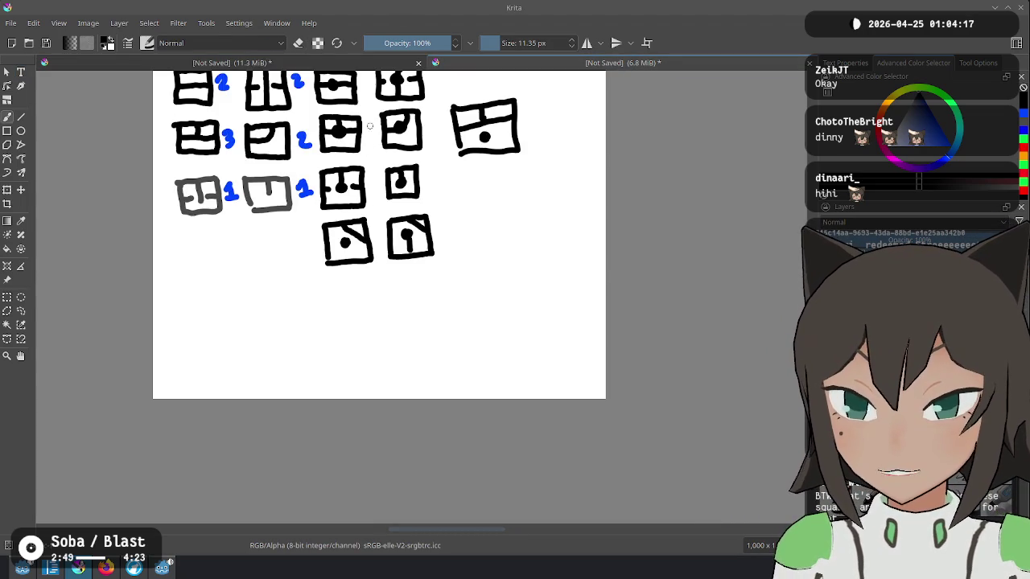
Draw a trial question mark beside the dotted tile, undo it, and go back to the rules sheet.
{"action": "scroll", "coordinate": [442, 241], "scroll_direction": "up", "scroll_amount": 5}
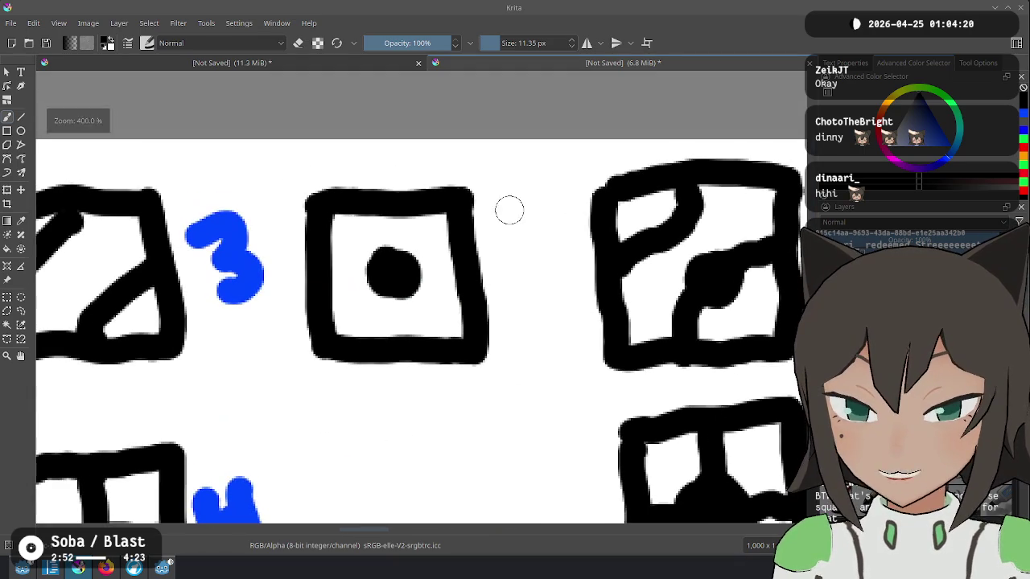
{"action": "mouse_move", "coordinate": [497, 232]}
{"action": "left_mouse_down"}
{"action": "mouse_move", "coordinate": [527, 211]}
{"action": "mouse_move", "coordinate": [538, 255]}
{"action": "mouse_move", "coordinate": [523, 275]}
{"action": "left_mouse_up"}
{"action": "left_click_drag", "start_coordinate": [531, 304], "coordinate": [531, 312]}
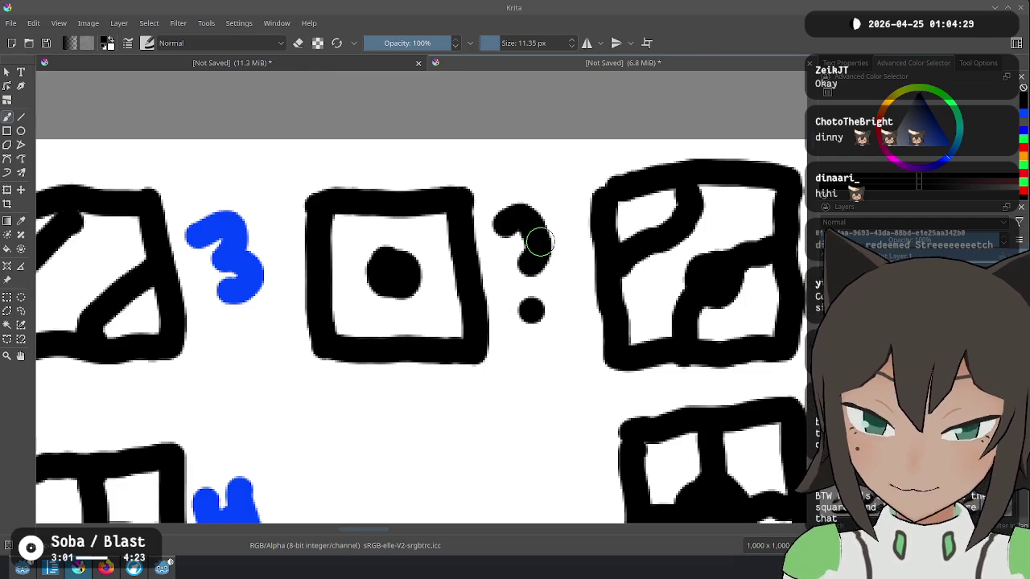
{"action": "scroll", "coordinate": [540, 242], "scroll_direction": "down", "scroll_amount": 4}
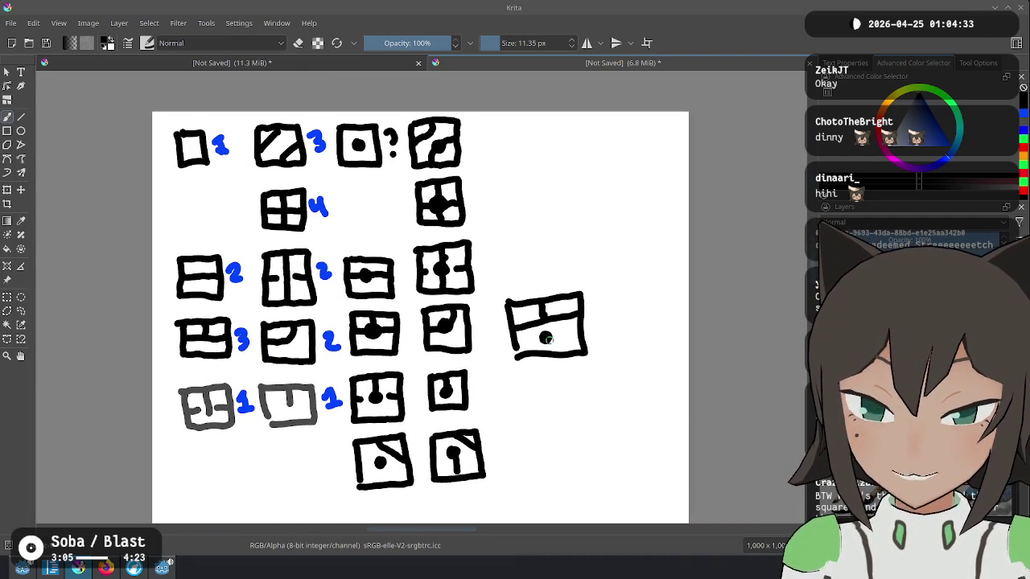
{"action": "key", "text": "ctrl+z"}
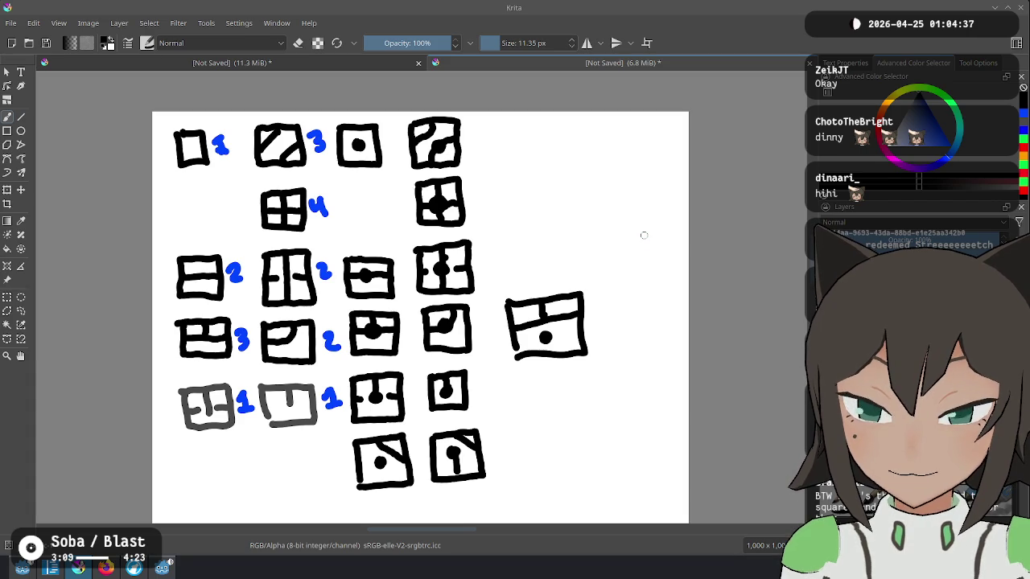
{"action": "scroll", "coordinate": [570, 320], "scroll_direction": "down", "scroll_amount": 3}
{"action": "scroll", "coordinate": [570, 319], "scroll_direction": "up", "scroll_amount": 3}
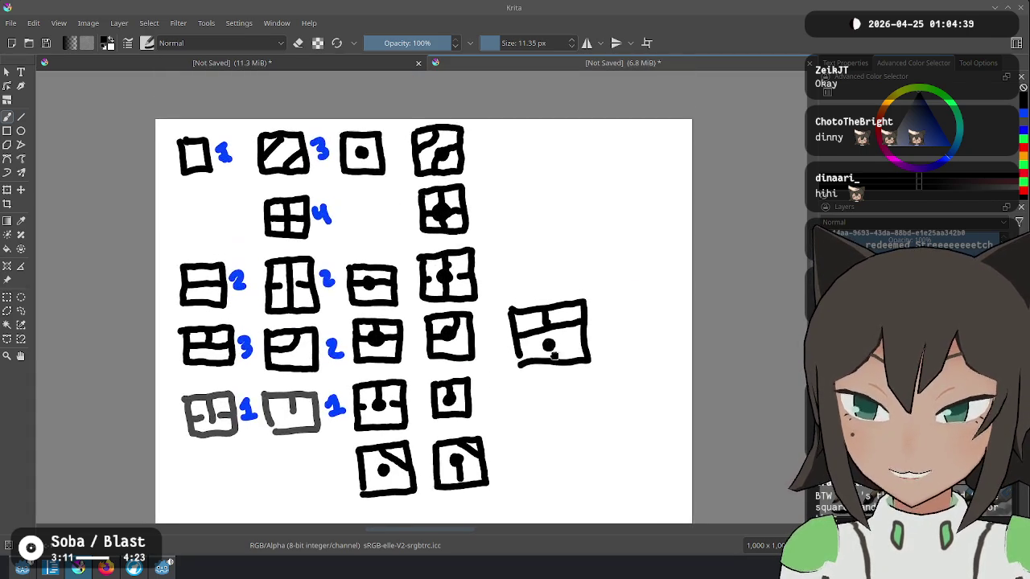
{"action": "scroll", "coordinate": [557, 320], "scroll_direction": "down", "scroll_amount": 1}
{"action": "scroll", "coordinate": [555, 320], "scroll_direction": "down", "scroll_amount": 1}
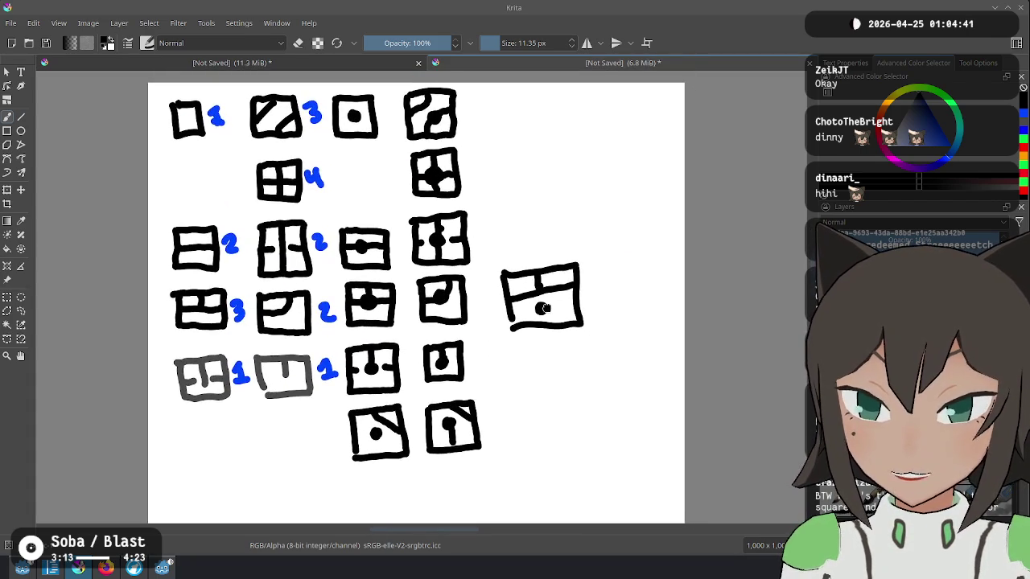
{"action": "left_click_drag", "start_coordinate": [559, 313], "coordinate": [567, 308]}
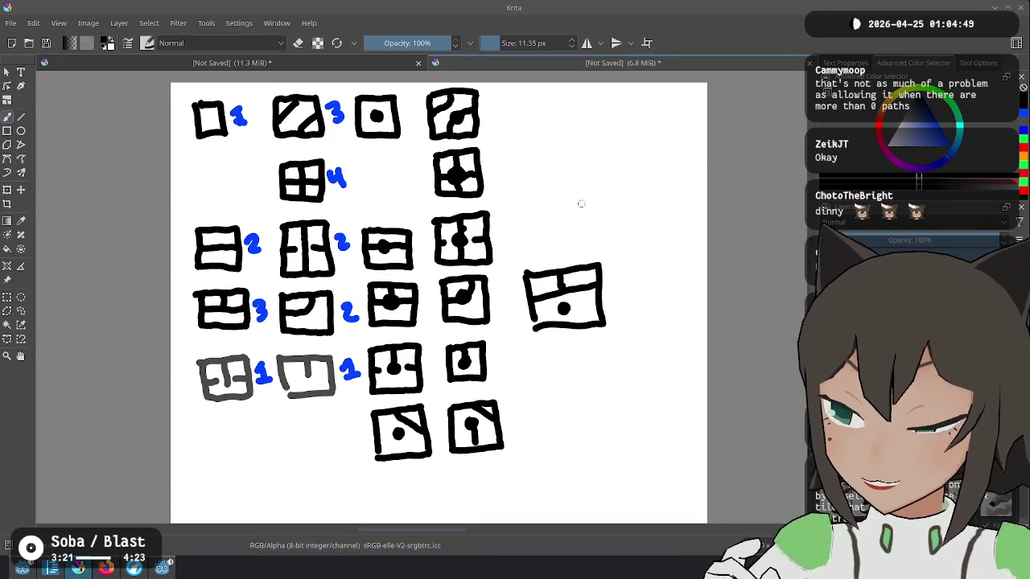
{"action": "left_click", "coordinate": [354, 68]}
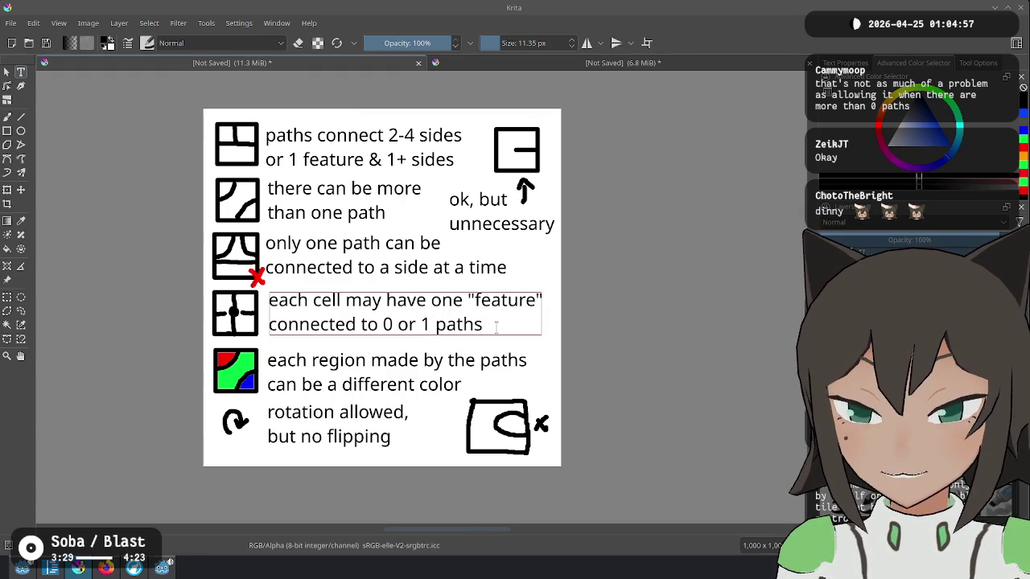
Inspect the feature rule text box, then switch to the tile sketch document.
{"action": "left_click", "coordinate": [497, 326]}
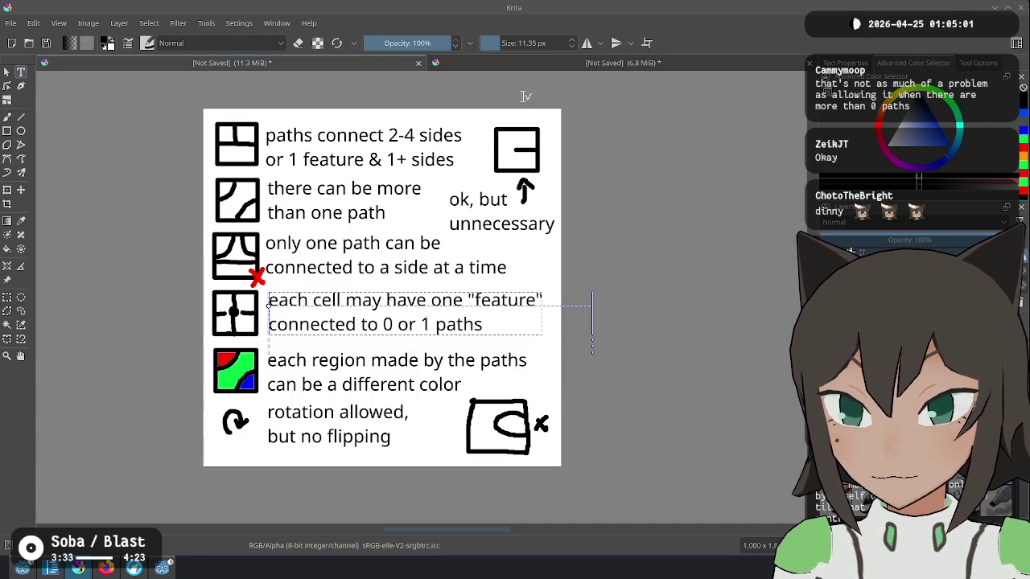
{"action": "left_click", "coordinate": [555, 64]}
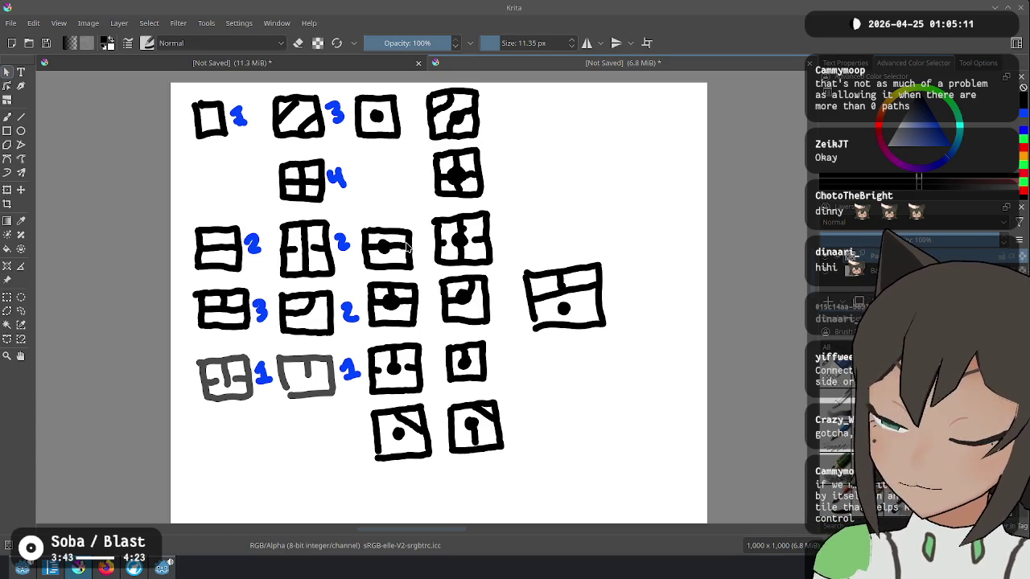
Sketch two trial arrows at the bottom tiles, undo them, and start a new 1000 × 1000 px document.
{"action": "key", "text": "b"}
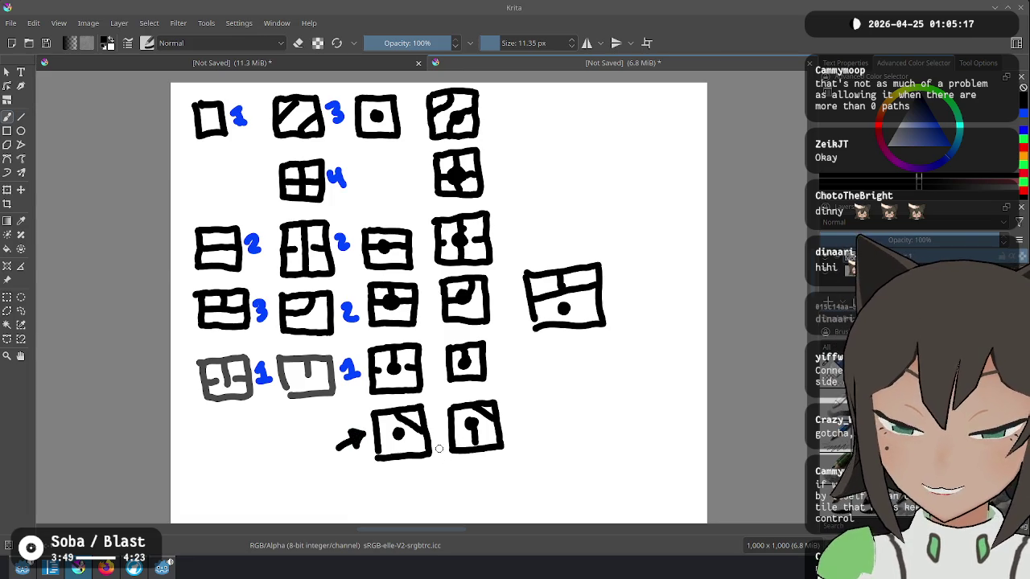
{"action": "left_click_drag", "start_coordinate": [449, 474], "coordinate": [449, 483]}
{"action": "mouse_move", "coordinate": [449, 461]}
{"action": "left_mouse_down"}
{"action": "mouse_move", "coordinate": [443, 471]}
{"action": "mouse_move", "coordinate": [450, 462]}
{"action": "left_mouse_up"}
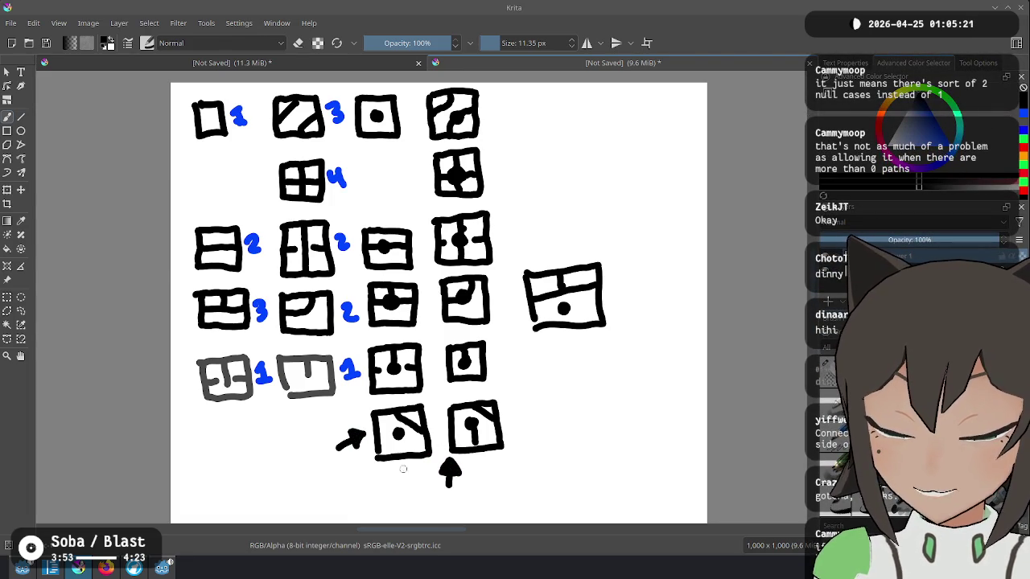
{"action": "left_click_drag", "start_coordinate": [355, 444], "coordinate": [361, 437]}
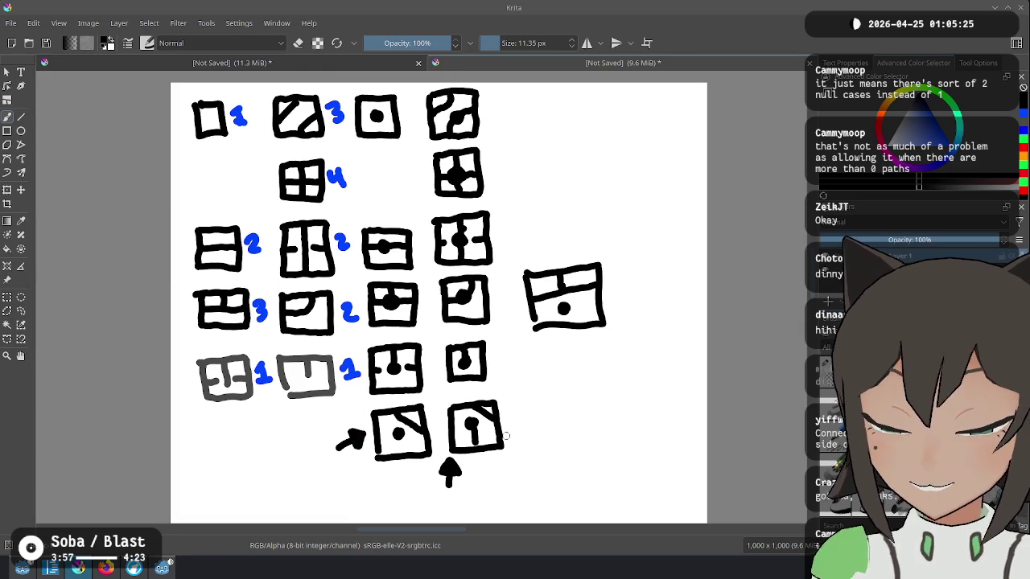
{"action": "key", "text": "ctrl+z"}
{"action": "key", "text": "ctrl+z"}
{"action": "key", "text": "ctrl+z"}
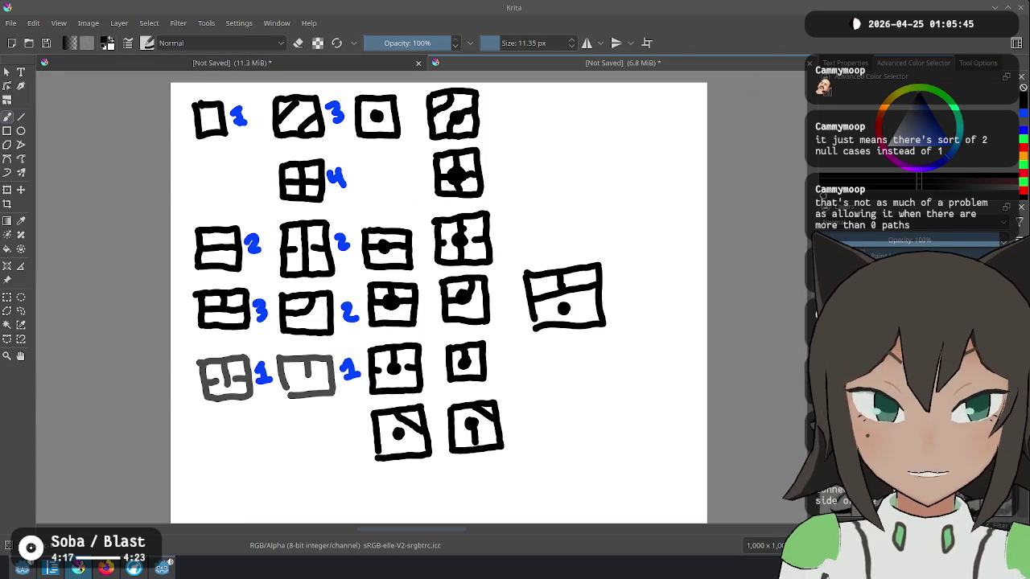
{"action": "key", "text": "ctrl+n"}
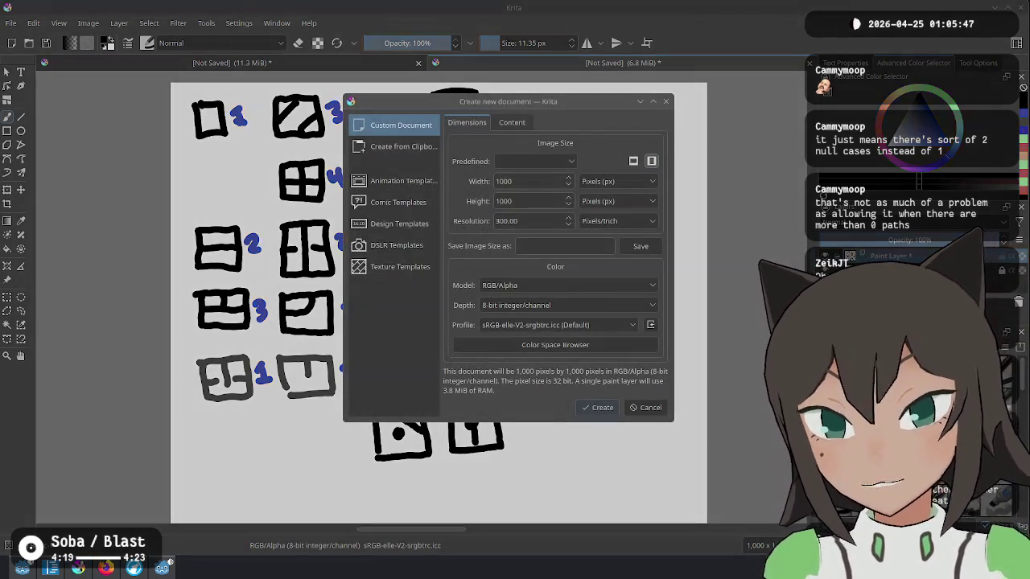
Create the new canvas and draw an empty square tile plus a square with a centre dot.
{"action": "key", "text": "Return"}
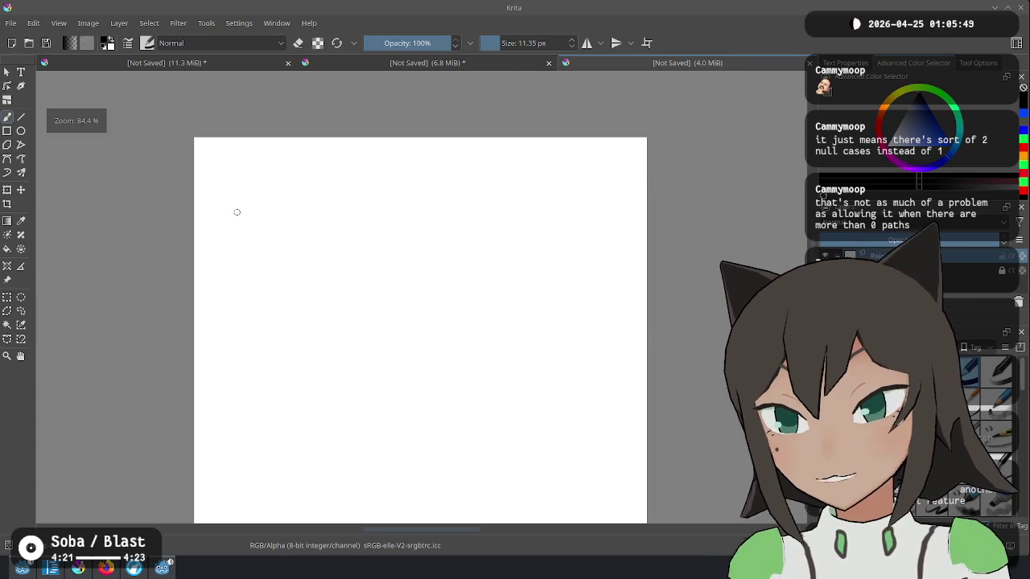
{"action": "mouse_move", "coordinate": [219, 162]}
{"action": "left_mouse_down"}
{"action": "mouse_move", "coordinate": [219, 192]}
{"action": "mouse_move", "coordinate": [253, 193]}
{"action": "mouse_move", "coordinate": [241, 158]}
{"action": "mouse_move", "coordinate": [220, 160]}
{"action": "mouse_move", "coordinate": [313, 193]}
{"action": "mouse_move", "coordinate": [312, 165]}
{"action": "mouse_move", "coordinate": [279, 158]}
{"action": "left_mouse_up"}
{"action": "left_click", "coordinate": [294, 175]}
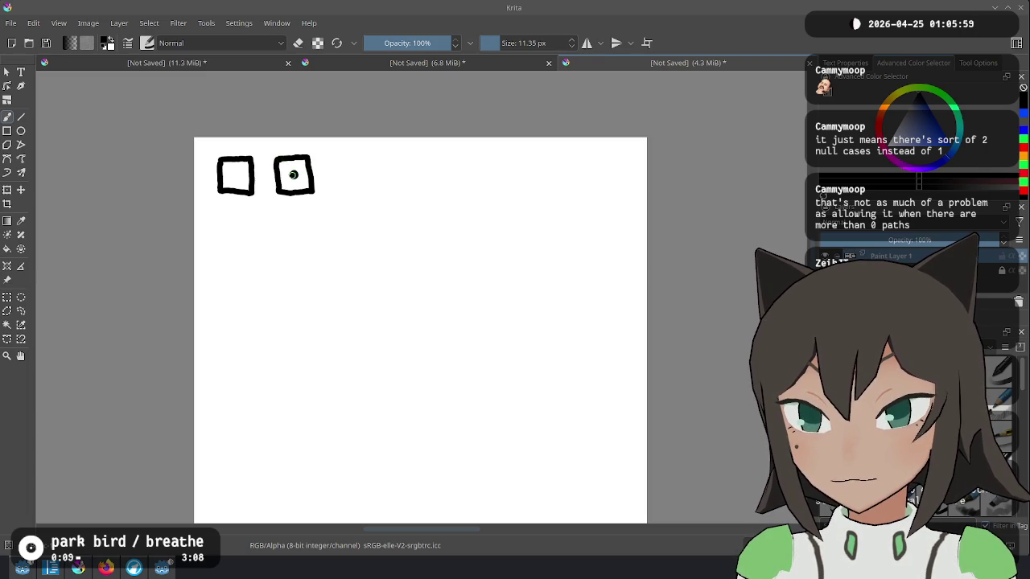
{"action": "left_click", "coordinate": [470, 64]}
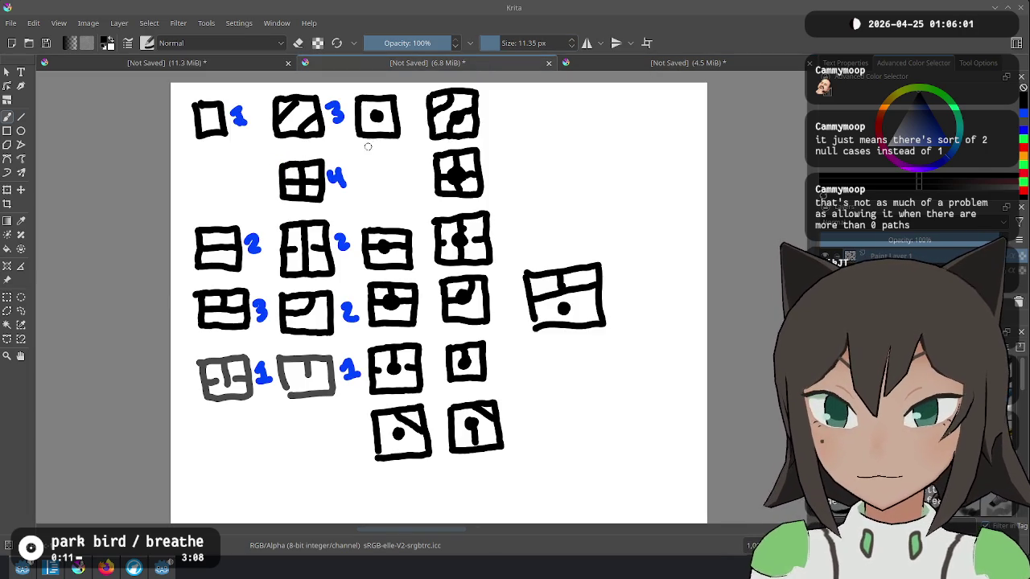
{"action": "left_click", "coordinate": [688, 62]}
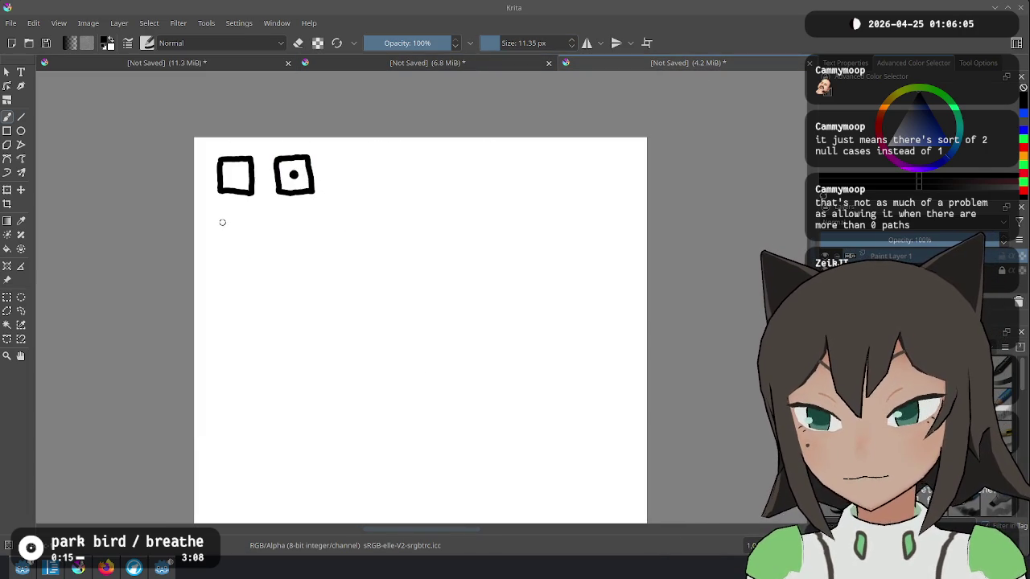
Draw a grey tile below the empty square, undoing a stray stroke first.
{"action": "left_click_drag", "start_coordinate": [223, 221], "coordinate": [224, 241]}
{"action": "key", "text": "ctrl+z"}
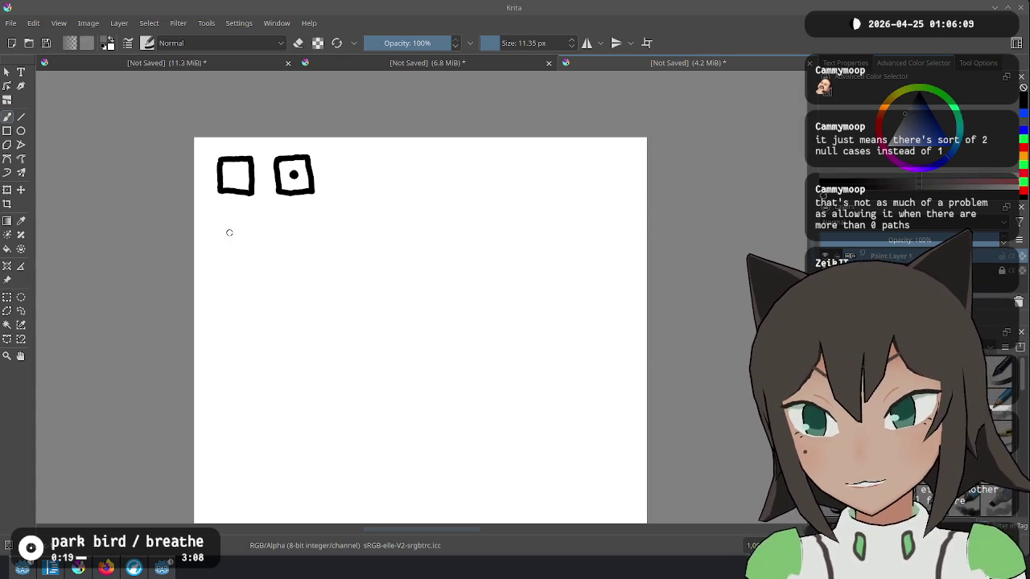
{"action": "mouse_move", "coordinate": [222, 219]}
{"action": "left_mouse_down"}
{"action": "mouse_move", "coordinate": [223, 245]}
{"action": "mouse_move", "coordinate": [236, 251]}
{"action": "mouse_move", "coordinate": [255, 247]}
{"action": "mouse_move", "coordinate": [256, 218]}
{"action": "mouse_move", "coordinate": [227, 217]}
{"action": "mouse_move", "coordinate": [238, 234]}
{"action": "mouse_move", "coordinate": [304, 247]}
{"action": "mouse_move", "coordinate": [319, 245]}
{"action": "mouse_move", "coordinate": [318, 211]}
{"action": "mouse_move", "coordinate": [282, 212]}
{"action": "mouse_move", "coordinate": [279, 222]}
{"action": "mouse_move", "coordinate": [297, 229]}
{"action": "left_mouse_up"}
Pick black ink, then draw a path stub and a branching path in the tiles.
{"action": "left_click", "coordinate": [293, 174], "text": "ctrl"}
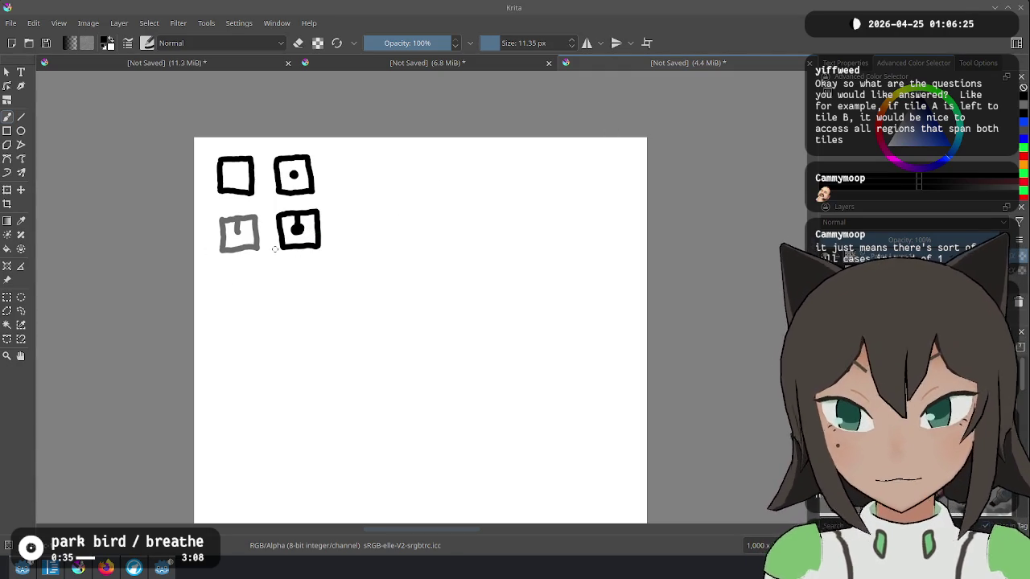
{"action": "mouse_move", "coordinate": [224, 272]}
{"action": "left_mouse_down"}
{"action": "mouse_move", "coordinate": [226, 302]}
{"action": "mouse_move", "coordinate": [259, 274]}
{"action": "mouse_move", "coordinate": [263, 307]}
{"action": "mouse_move", "coordinate": [234, 307]}
{"action": "mouse_move", "coordinate": [240, 288]}
{"action": "mouse_move", "coordinate": [286, 282]}
{"action": "mouse_move", "coordinate": [287, 295]}
{"action": "mouse_move", "coordinate": [311, 300]}
{"action": "mouse_move", "coordinate": [324, 282]}
{"action": "mouse_move", "coordinate": [323, 266]}
{"action": "mouse_move", "coordinate": [288, 269]}
{"action": "mouse_move", "coordinate": [319, 283]}
{"action": "left_mouse_up"}
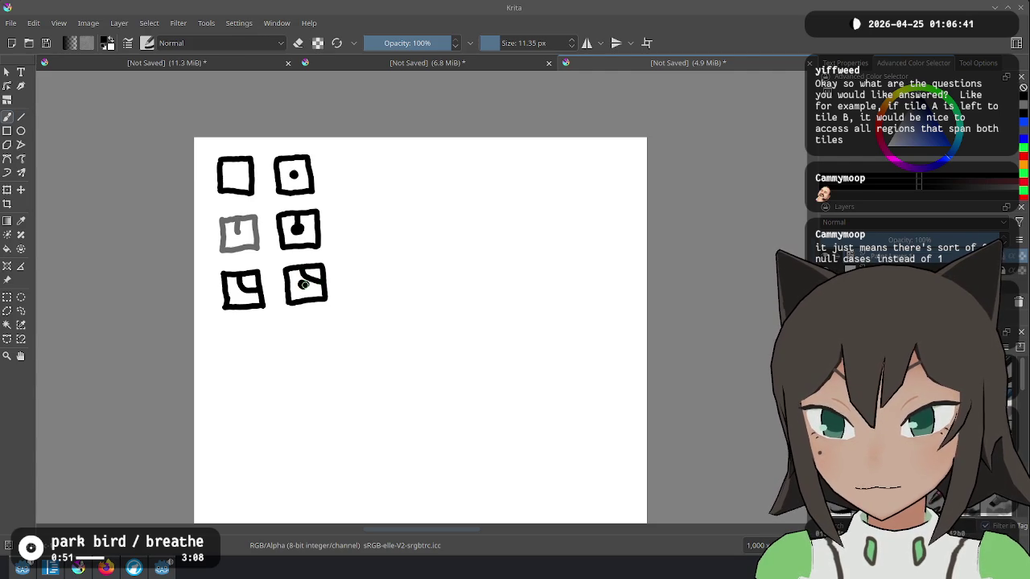
{"action": "key", "text": "ctrl+z"}
{"action": "mouse_move", "coordinate": [301, 270]}
{"action": "left_mouse_down"}
{"action": "mouse_move", "coordinate": [302, 287]}
{"action": "mouse_move", "coordinate": [322, 278]}
{"action": "mouse_move", "coordinate": [307, 283]}
{"action": "mouse_move", "coordinate": [383, 295]}
{"action": "mouse_move", "coordinate": [379, 259]}
{"action": "mouse_move", "coordinate": [338, 263]}
{"action": "mouse_move", "coordinate": [360, 277]}
{"action": "left_mouse_up"}
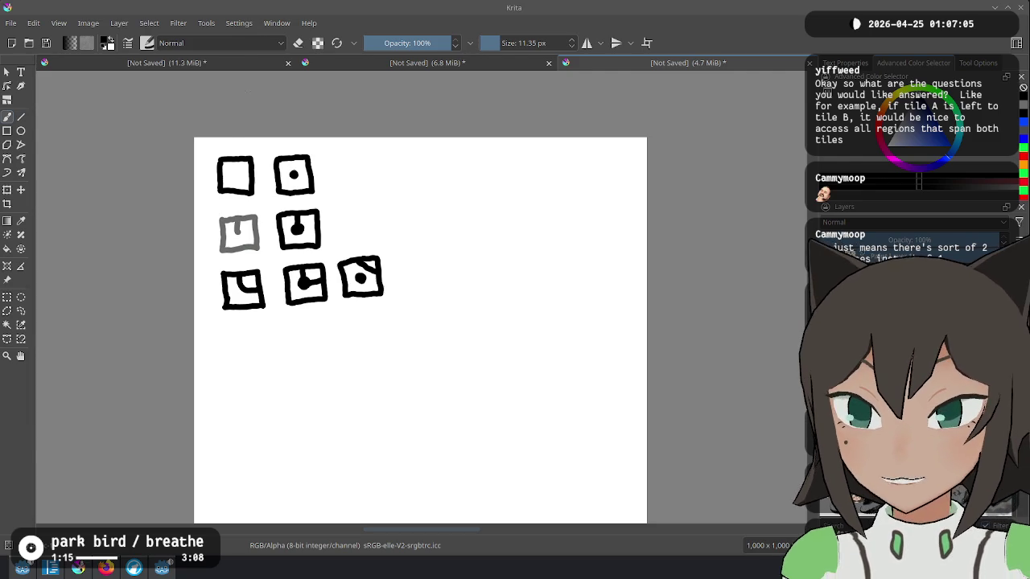
After checking the rules sheet, erase the grey tile in row two.
{"action": "left_click", "coordinate": [89, 63]}
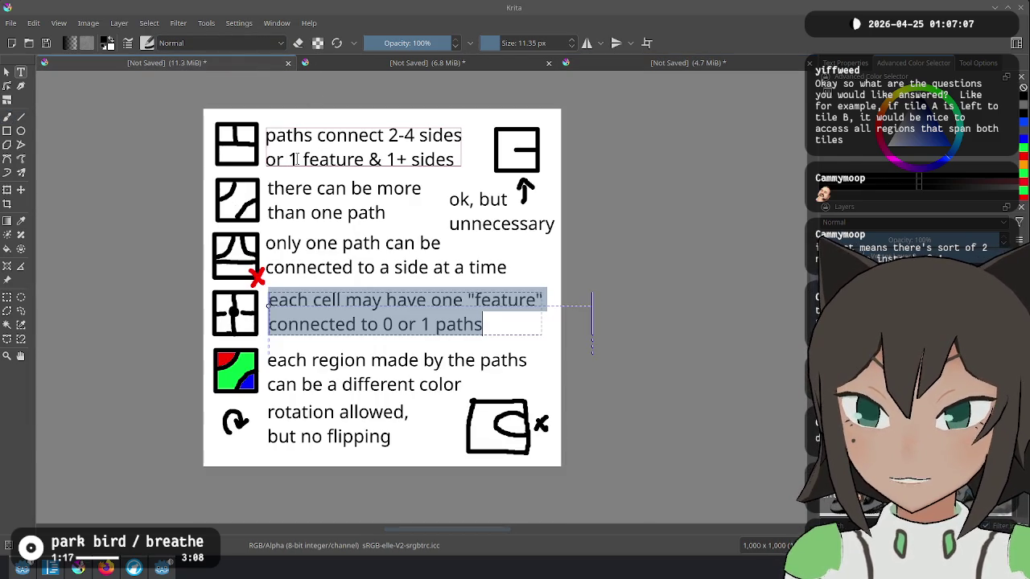
{"action": "left_click", "coordinate": [694, 63]}
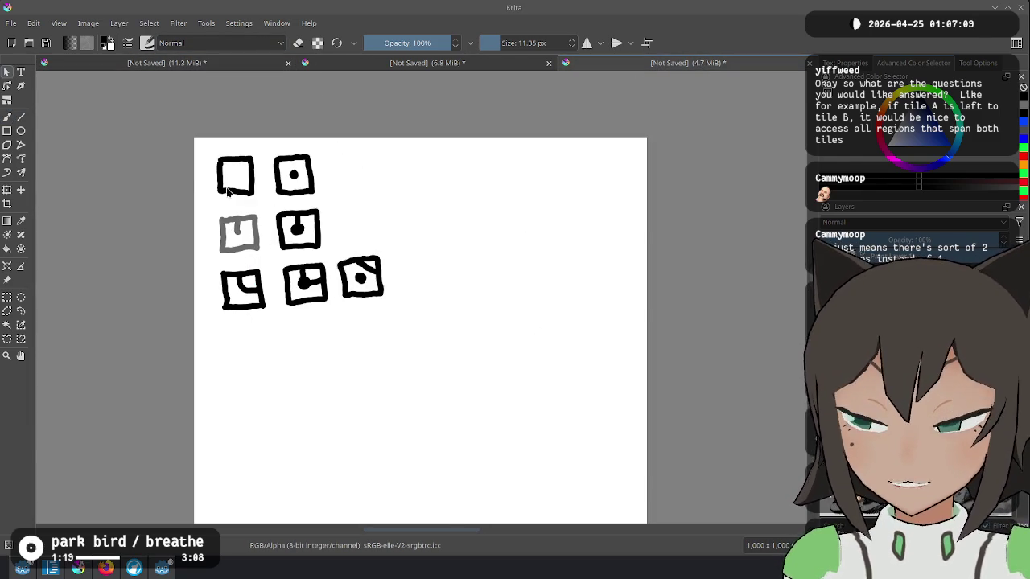
{"action": "key", "text": "e"}
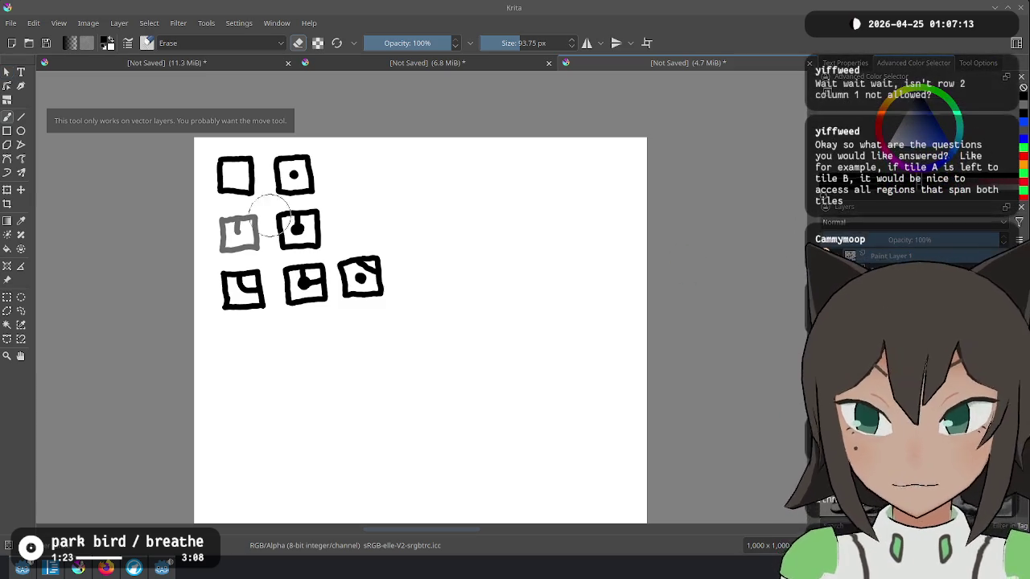
{"action": "mouse_move", "coordinate": [214, 220]}
{"action": "left_mouse_down"}
{"action": "mouse_move", "coordinate": [222, 239]}
{"action": "mouse_move", "coordinate": [242, 235]}
{"action": "mouse_move", "coordinate": [249, 218]}
{"action": "mouse_move", "coordinate": [239, 235]}
{"action": "left_mouse_up"}
Add a dot to the row-three right tile and a new tile below the middle column.
{"action": "key", "text": "e"}
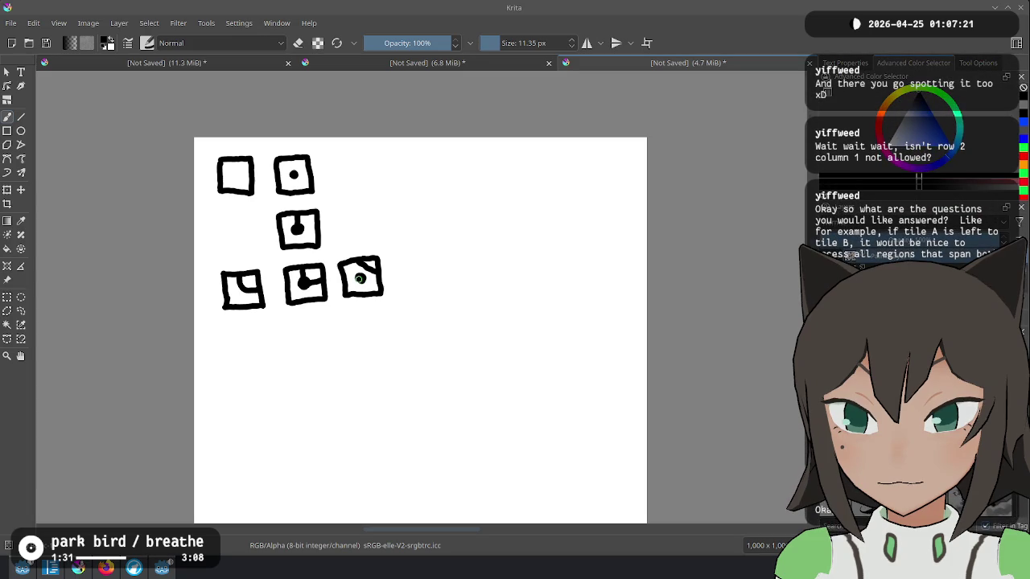
{"action": "left_click", "coordinate": [360, 278]}
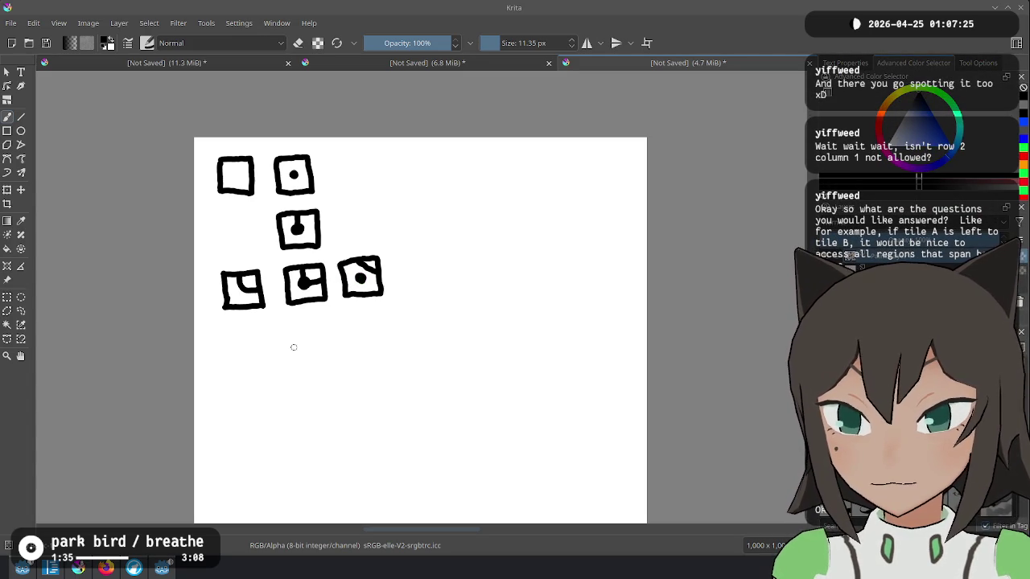
{"action": "mouse_move", "coordinate": [288, 321]}
{"action": "left_mouse_down"}
{"action": "mouse_move", "coordinate": [292, 361]}
{"action": "mouse_move", "coordinate": [302, 318]}
{"action": "mouse_move", "coordinate": [326, 317]}
{"action": "mouse_move", "coordinate": [330, 358]}
{"action": "mouse_move", "coordinate": [291, 362]}
{"action": "mouse_move", "coordinate": [402, 268]}
{"action": "left_mouse_up"}
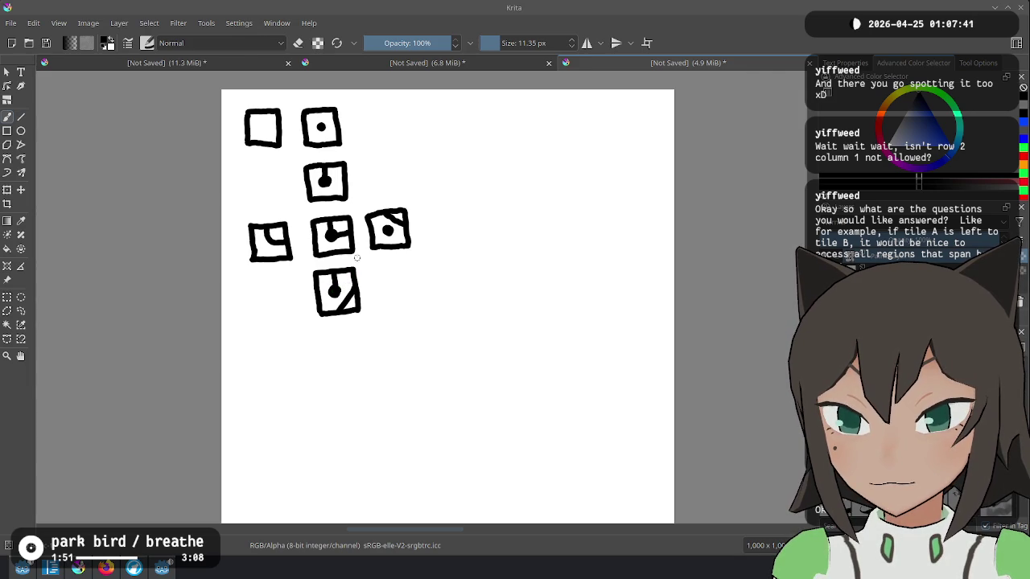
Sketch the new fourth-row tiles below the lower-left square, undoing misplaced strokes.
{"action": "key", "text": "ctrl+z"}
{"action": "key", "text": "ctrl+z"}
{"action": "key", "text": "ctrl+z"}
{"action": "mouse_move", "coordinate": [424, 209]}
{"action": "left_mouse_down"}
{"action": "mouse_move", "coordinate": [428, 246]}
{"action": "mouse_move", "coordinate": [465, 244]}
{"action": "mouse_move", "coordinate": [464, 205]}
{"action": "mouse_move", "coordinate": [428, 206]}
{"action": "mouse_move", "coordinate": [446, 245]}
{"action": "mouse_move", "coordinate": [449, 209]}
{"action": "mouse_move", "coordinate": [465, 228]}
{"action": "left_mouse_up"}
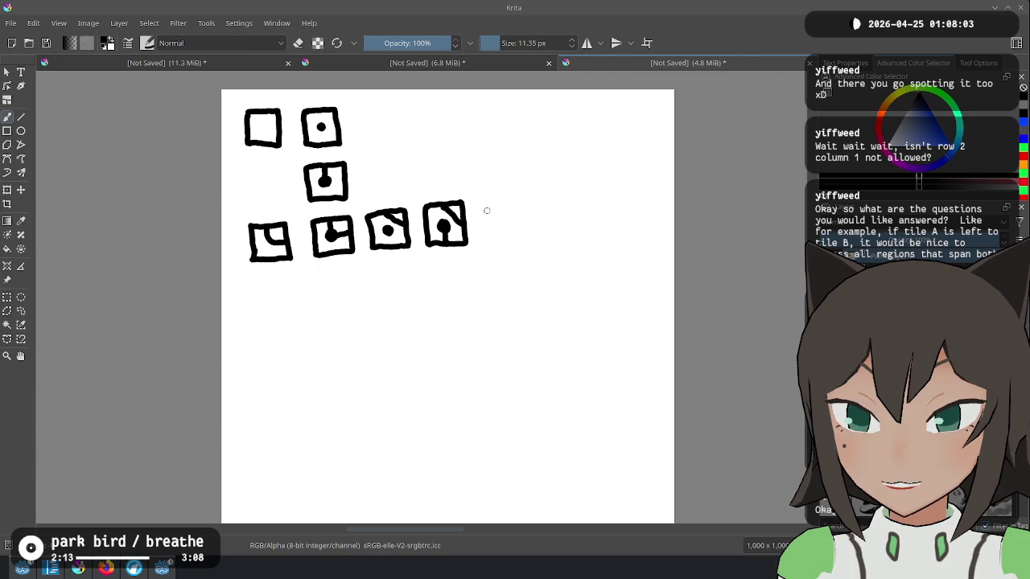
{"action": "mouse_move", "coordinate": [253, 284]}
{"action": "left_mouse_down"}
{"action": "mouse_move", "coordinate": [255, 305]}
{"action": "mouse_move", "coordinate": [280, 279]}
{"action": "mouse_move", "coordinate": [291, 296]}
{"action": "mouse_move", "coordinate": [285, 310]}
{"action": "mouse_move", "coordinate": [258, 313]}
{"action": "mouse_move", "coordinate": [271, 296]}
{"action": "mouse_move", "coordinate": [293, 295]}
{"action": "mouse_move", "coordinate": [271, 295]}
{"action": "mouse_move", "coordinate": [356, 308]}
{"action": "mouse_move", "coordinate": [361, 269]}
{"action": "mouse_move", "coordinate": [323, 272]}
{"action": "mouse_move", "coordinate": [357, 286]}
{"action": "mouse_move", "coordinate": [334, 286]}
{"action": "mouse_move", "coordinate": [374, 277]}
{"action": "mouse_move", "coordinate": [376, 302]}
{"action": "mouse_move", "coordinate": [412, 299]}
{"action": "mouse_move", "coordinate": [408, 259]}
{"action": "mouse_move", "coordinate": [371, 262]}
{"action": "mouse_move", "coordinate": [393, 282]}
{"action": "mouse_move", "coordinate": [380, 280]}
{"action": "mouse_move", "coordinate": [402, 279]}
{"action": "left_mouse_up"}
{"action": "key", "text": "ctrl+z"}
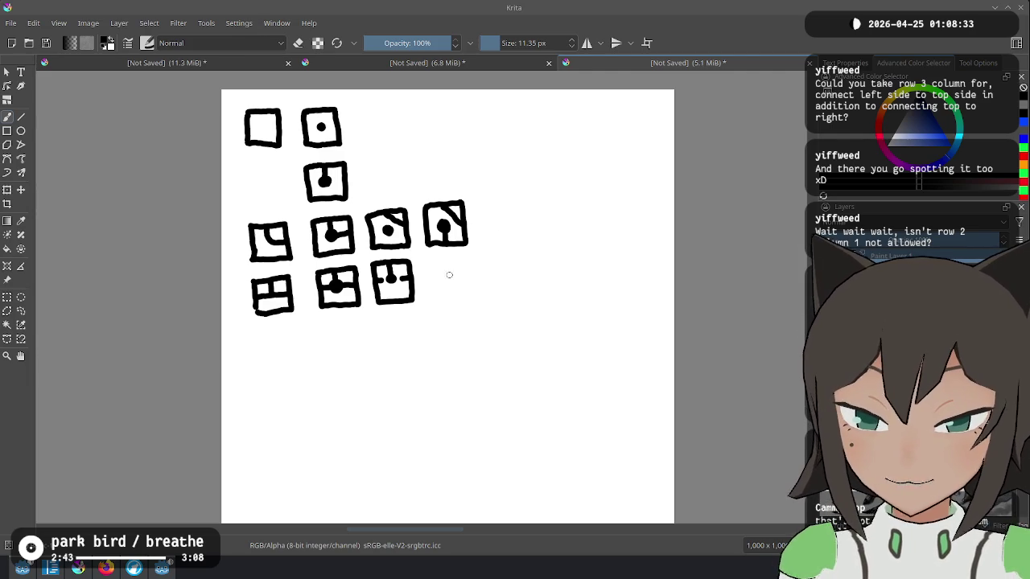
{"action": "mouse_move", "coordinate": [436, 267]}
{"action": "left_mouse_down"}
{"action": "mouse_move", "coordinate": [449, 301]}
{"action": "mouse_move", "coordinate": [467, 299]}
{"action": "mouse_move", "coordinate": [463, 259]}
{"action": "mouse_move", "coordinate": [433, 263]}
{"action": "left_mouse_up"}
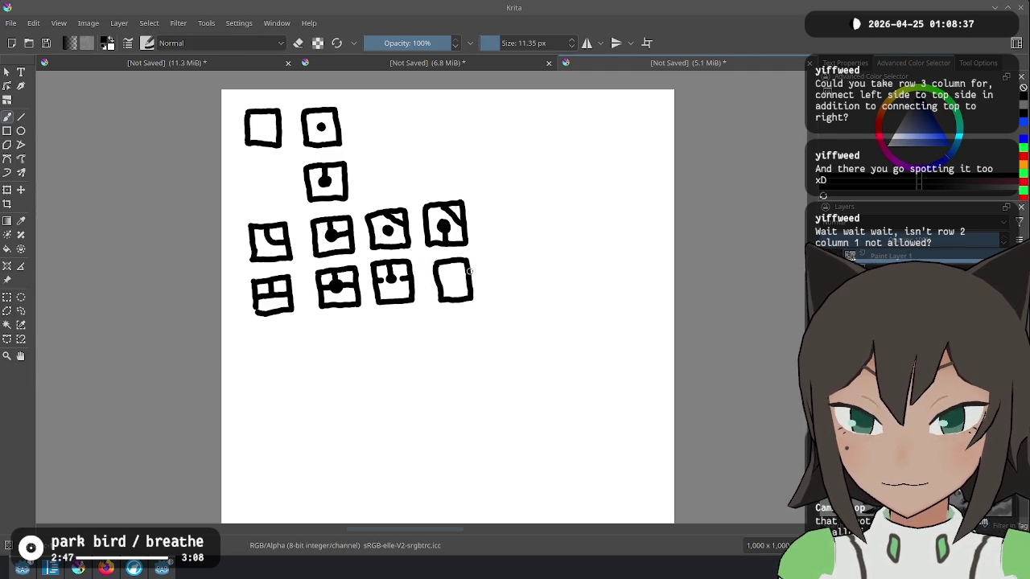
Add a fifth tile to row three and a fourth tile to row four.
{"action": "key", "text": "ctrl+z"}
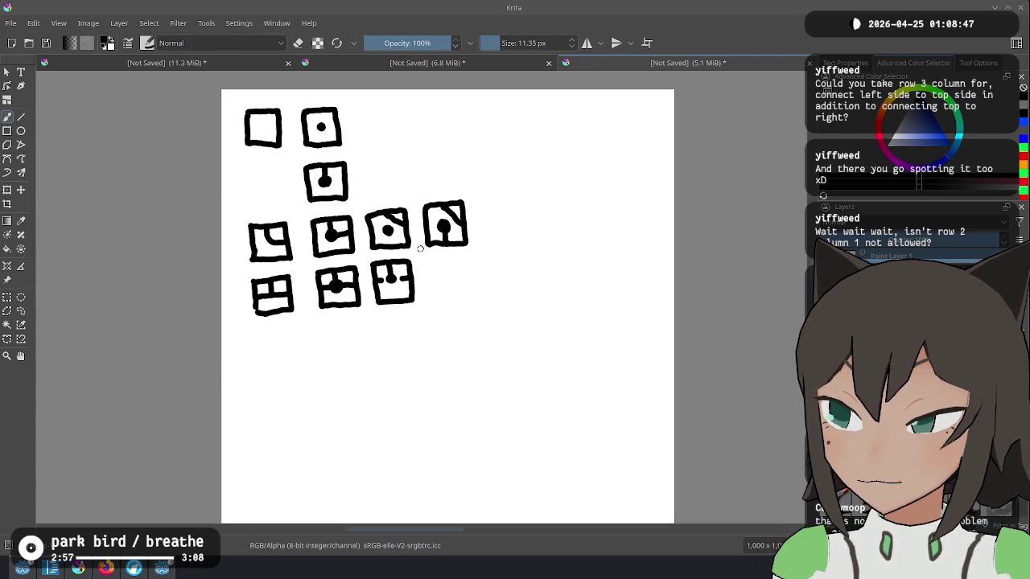
{"action": "mouse_move", "coordinate": [254, 169]}
{"action": "left_mouse_down"}
{"action": "mouse_move", "coordinate": [270, 190]}
{"action": "mouse_move", "coordinate": [249, 189]}
{"action": "left_mouse_up"}
{"action": "key", "text": "ctrl+z"}
{"action": "key", "text": "ctrl+z"}
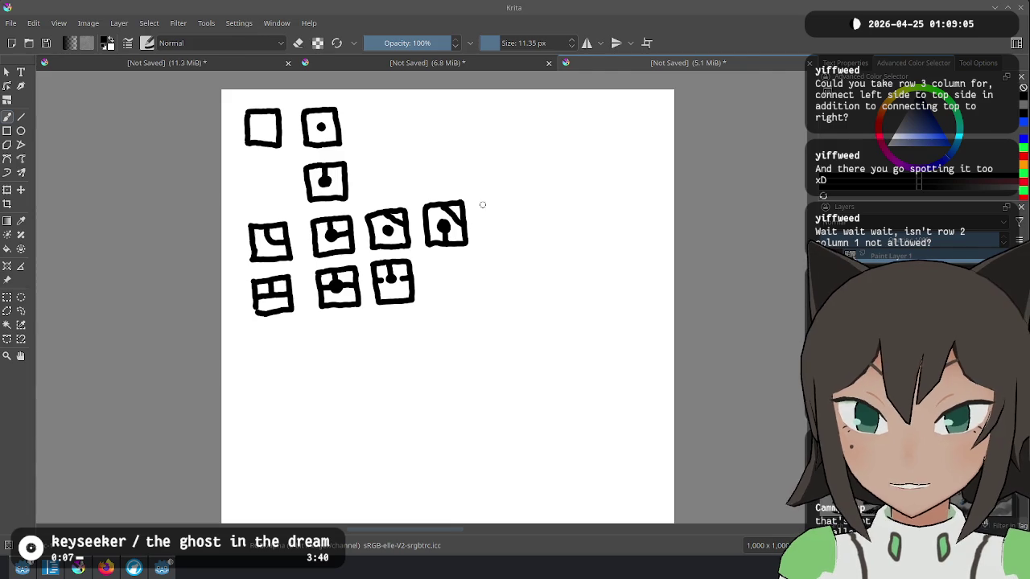
{"action": "left_click_drag", "start_coordinate": [484, 204], "coordinate": [488, 235]}
{"action": "mouse_move", "coordinate": [486, 200]}
{"action": "left_mouse_down"}
{"action": "mouse_move", "coordinate": [515, 198]}
{"action": "mouse_move", "coordinate": [524, 240]}
{"action": "mouse_move", "coordinate": [488, 241]}
{"action": "mouse_move", "coordinate": [504, 233]}
{"action": "mouse_move", "coordinate": [501, 201]}
{"action": "left_mouse_up"}
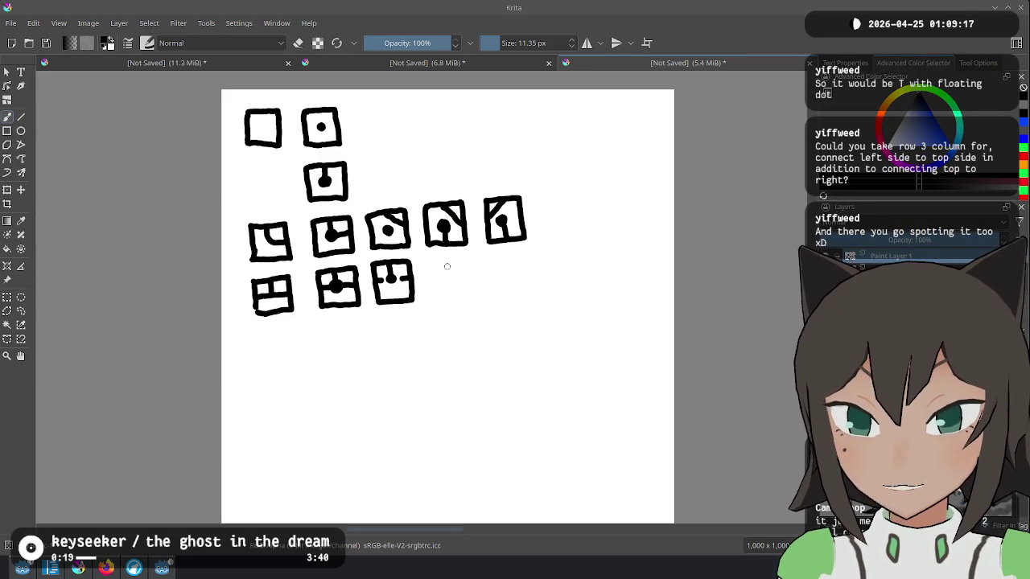
{"action": "mouse_move", "coordinate": [432, 261]}
{"action": "left_mouse_down"}
{"action": "mouse_move", "coordinate": [435, 294]}
{"action": "mouse_move", "coordinate": [465, 258]}
{"action": "mouse_move", "coordinate": [474, 288]}
{"action": "mouse_move", "coordinate": [439, 298]}
{"action": "mouse_move", "coordinate": [463, 272]}
{"action": "mouse_move", "coordinate": [450, 274]}
{"action": "mouse_move", "coordinate": [450, 286]}
{"action": "left_mouse_up"}
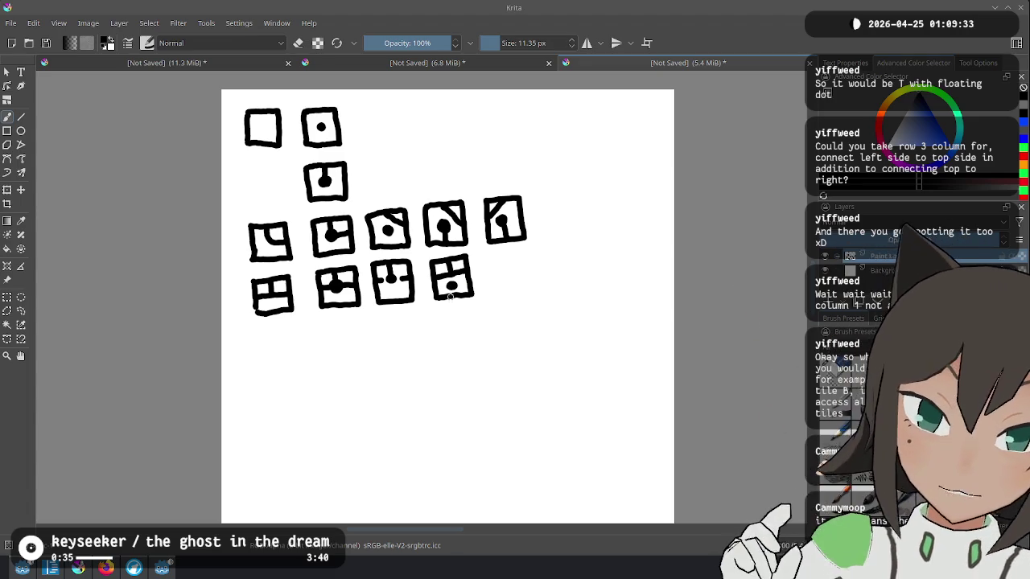
Start a new bottom row with a quartered four-way cross tile.
{"action": "left_click_drag", "start_coordinate": [251, 333], "coordinate": [256, 372]}
{"action": "mouse_move", "coordinate": [254, 334]}
{"action": "left_mouse_down"}
{"action": "mouse_move", "coordinate": [291, 333]}
{"action": "mouse_move", "coordinate": [301, 368]}
{"action": "mouse_move", "coordinate": [254, 374]}
{"action": "left_mouse_up"}
{"action": "mouse_move", "coordinate": [274, 338]}
{"action": "left_mouse_down"}
{"action": "mouse_move", "coordinate": [280, 371]}
{"action": "mouse_move", "coordinate": [302, 353]}
{"action": "mouse_move", "coordinate": [330, 368]}
{"action": "left_mouse_up"}
{"action": "mouse_move", "coordinate": [321, 327]}
{"action": "left_mouse_down"}
{"action": "mouse_move", "coordinate": [354, 328]}
{"action": "mouse_move", "coordinate": [363, 369]}
{"action": "mouse_move", "coordinate": [332, 367]}
{"action": "mouse_move", "coordinate": [341, 328]}
{"action": "mouse_move", "coordinate": [365, 348]}
{"action": "mouse_move", "coordinate": [343, 354]}
{"action": "left_mouse_up"}
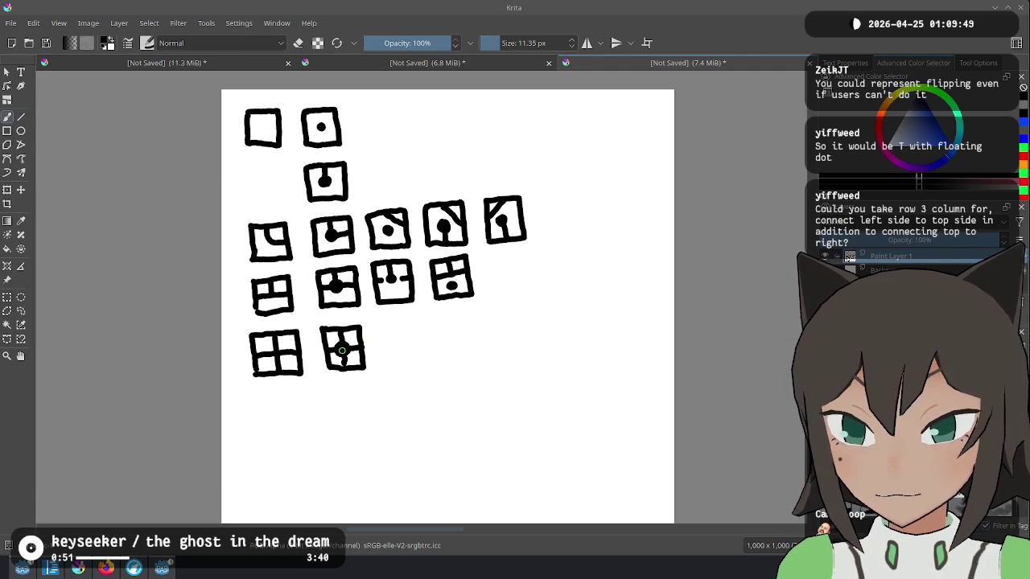
Outline two more bottom-row tiles and place several dots inside the fourth one.
{"action": "left_click_drag", "start_coordinate": [383, 324], "coordinate": [387, 362]}
{"action": "mouse_move", "coordinate": [380, 324]}
{"action": "left_mouse_down"}
{"action": "mouse_move", "coordinate": [424, 324]}
{"action": "mouse_move", "coordinate": [424, 365]}
{"action": "mouse_move", "coordinate": [388, 364]}
{"action": "mouse_move", "coordinate": [402, 334]}
{"action": "mouse_move", "coordinate": [404, 367]}
{"action": "mouse_move", "coordinate": [425, 342]}
{"action": "left_mouse_up"}
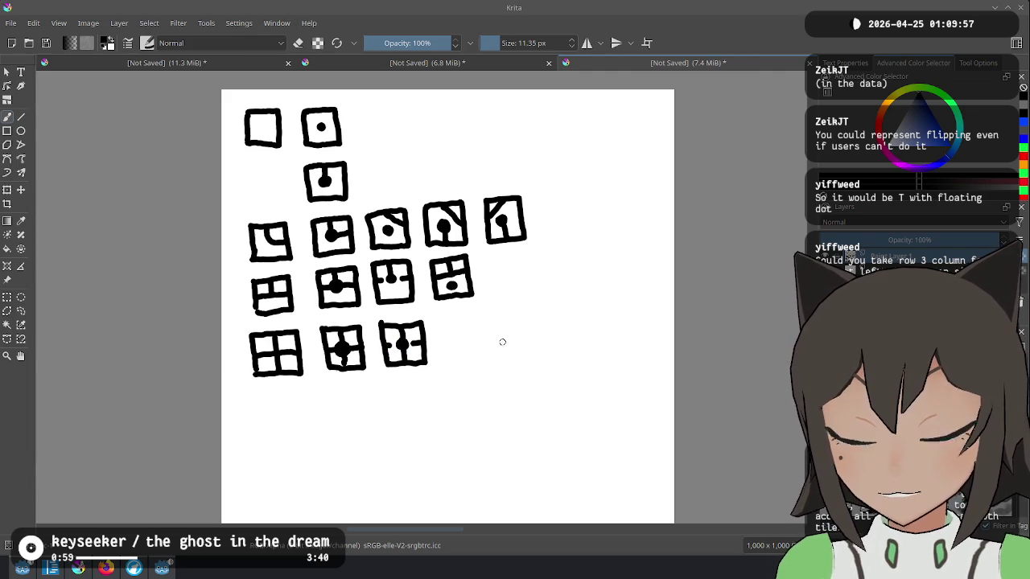
{"action": "mouse_move", "coordinate": [439, 320]}
{"action": "left_mouse_down"}
{"action": "mouse_move", "coordinate": [446, 363]}
{"action": "mouse_move", "coordinate": [460, 320]}
{"action": "mouse_move", "coordinate": [482, 319]}
{"action": "mouse_move", "coordinate": [488, 354]}
{"action": "mouse_move", "coordinate": [444, 363]}
{"action": "left_mouse_up"}
{"action": "left_click", "coordinate": [461, 341]}
{"action": "left_click", "coordinate": [449, 342]}
{"action": "left_click", "coordinate": [475, 339]}
{"action": "left_click", "coordinate": [463, 355]}
Draw a question mark after the dotted tile, undoing a stray mark below.
{"action": "left_click_drag", "start_coordinate": [492, 329], "coordinate": [496, 337]}
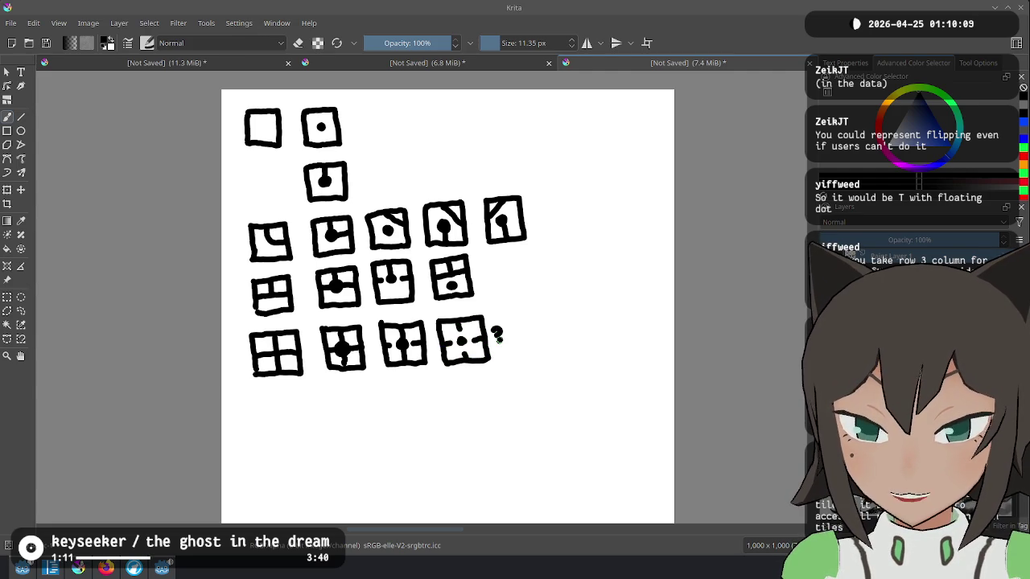
{"action": "left_click", "coordinate": [498, 342]}
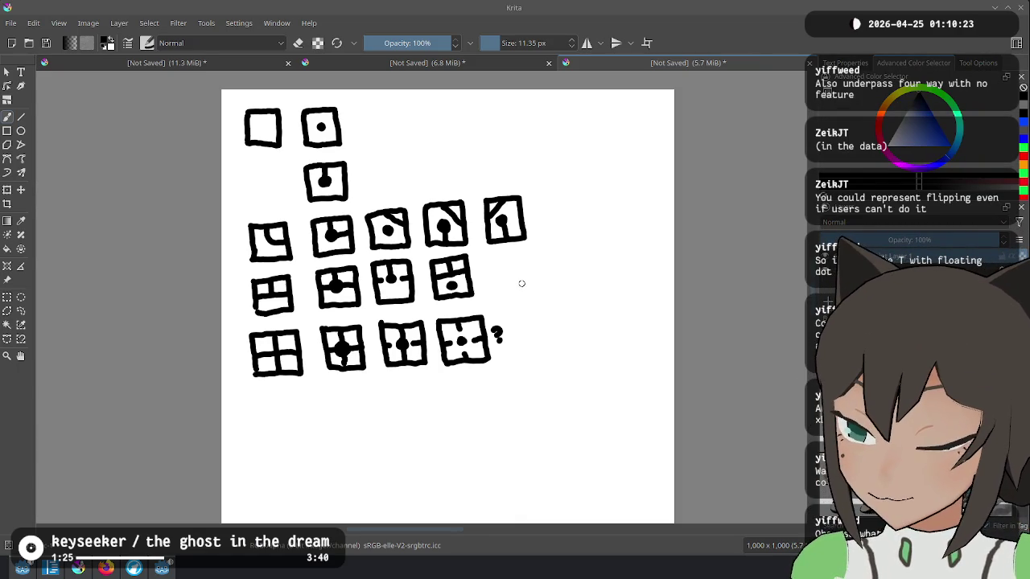
{"action": "left_click_drag", "start_coordinate": [267, 402], "coordinate": [266, 390]}
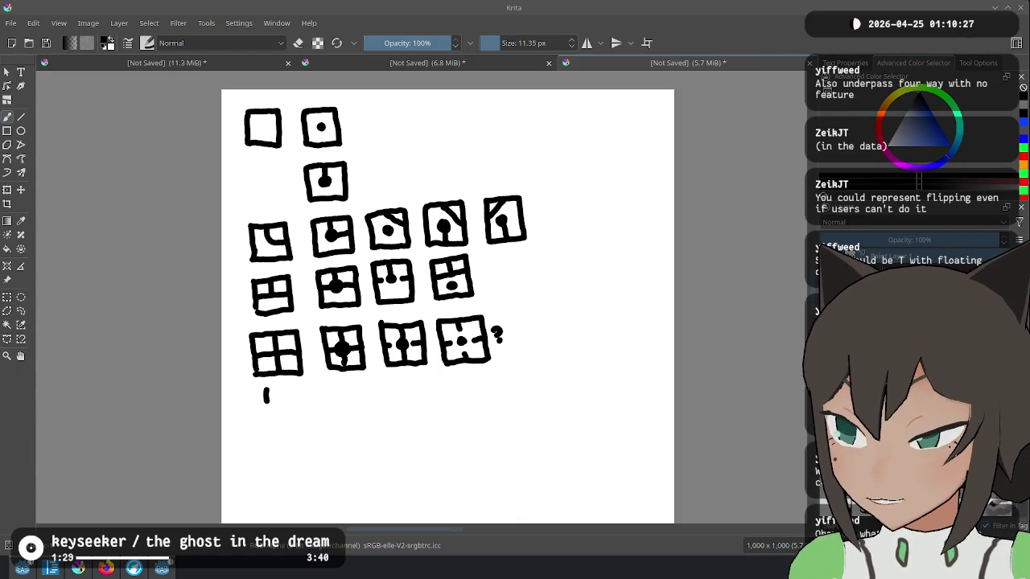
{"action": "key", "text": "ctrl+z"}
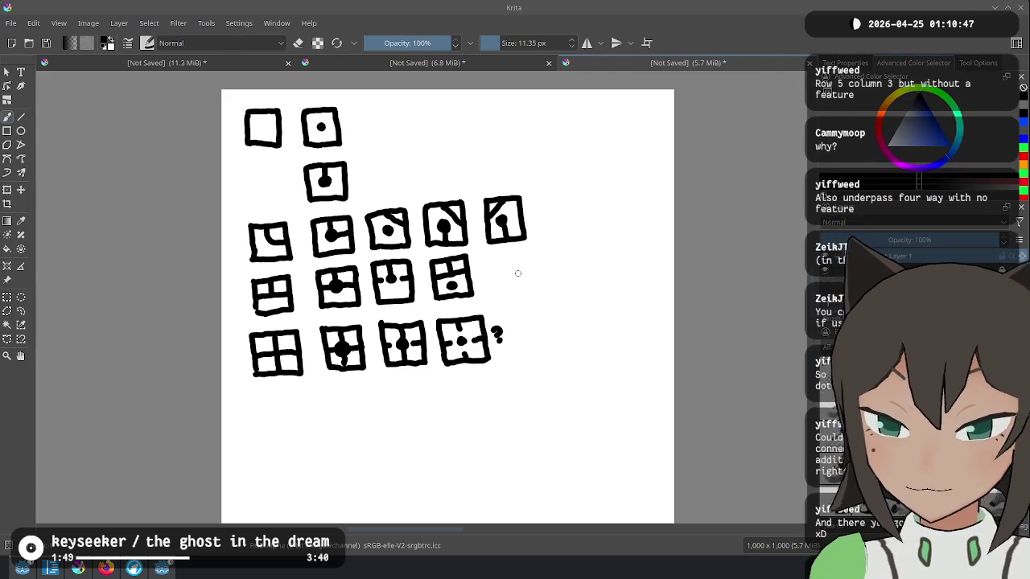
Undo a trial tile, '4' label and arrow, then begin the fifth bottom-row tile.
{"action": "left_click_drag", "start_coordinate": [522, 313], "coordinate": [525, 352]}
{"action": "mouse_move", "coordinate": [520, 315]}
{"action": "left_mouse_down"}
{"action": "mouse_move", "coordinate": [566, 326]}
{"action": "mouse_move", "coordinate": [560, 353]}
{"action": "mouse_move", "coordinate": [527, 356]}
{"action": "mouse_move", "coordinate": [545, 322]}
{"action": "mouse_move", "coordinate": [546, 344]}
{"action": "mouse_move", "coordinate": [597, 326]}
{"action": "left_mouse_up"}
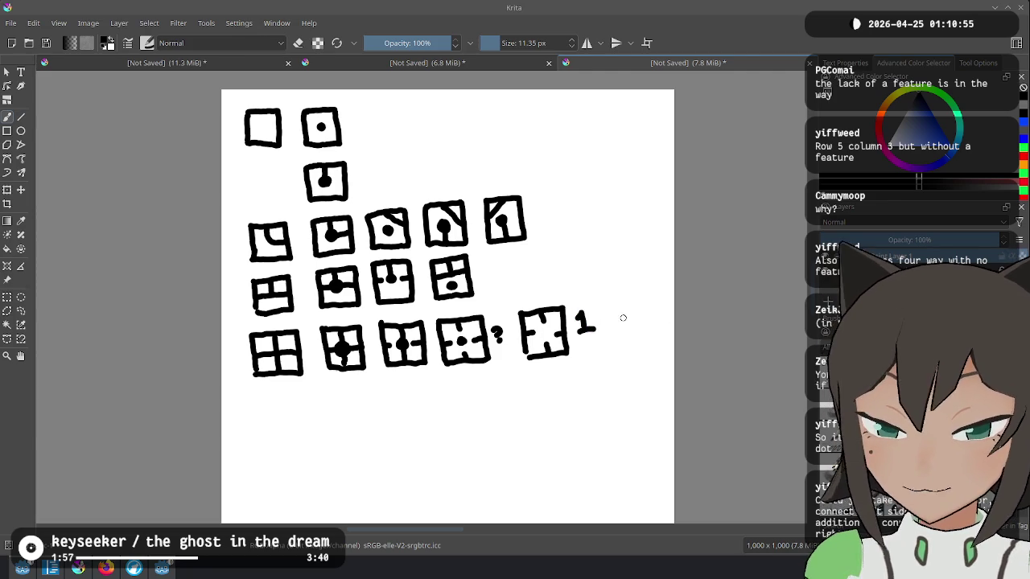
{"action": "mouse_move", "coordinate": [306, 343]}
{"action": "left_mouse_down"}
{"action": "mouse_move", "coordinate": [317, 359]}
{"action": "mouse_move", "coordinate": [431, 394]}
{"action": "mouse_move", "coordinate": [511, 354]}
{"action": "left_mouse_up"}
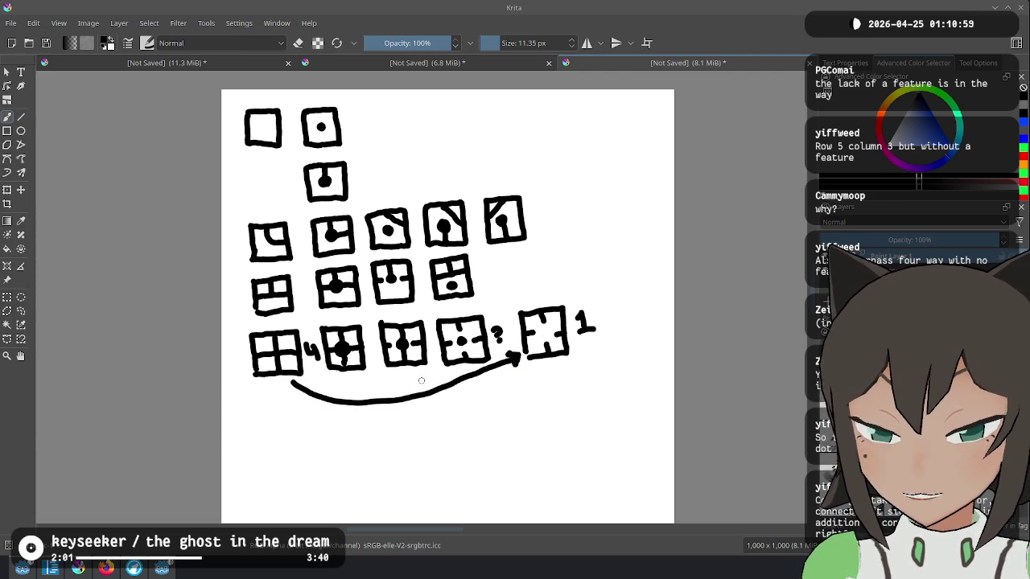
{"action": "left_click_drag", "start_coordinate": [293, 382], "coordinate": [305, 392]}
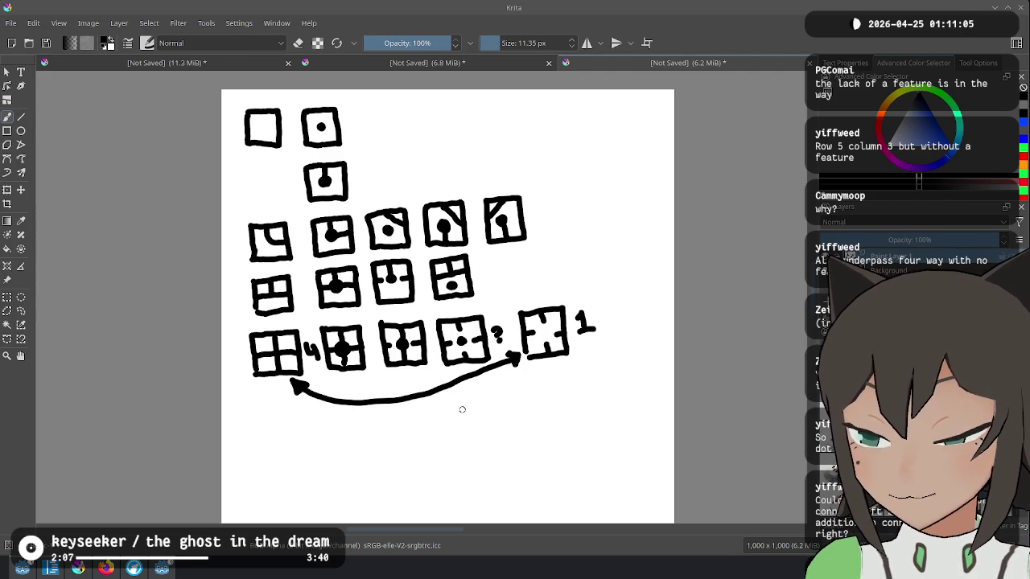
{"action": "key", "text": "ctrl+z"}
{"action": "key", "text": "ctrl+z"}
{"action": "key", "text": "ctrl+z"}
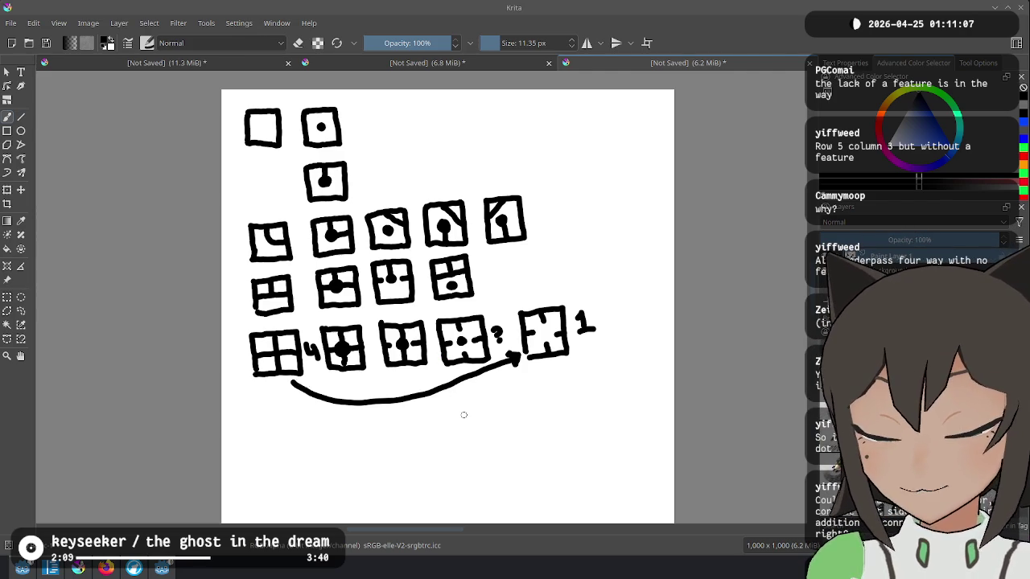
{"action": "key", "text": "ctrl+z"}
{"action": "key", "text": "ctrl+z"}
{"action": "key", "text": "ctrl+z"}
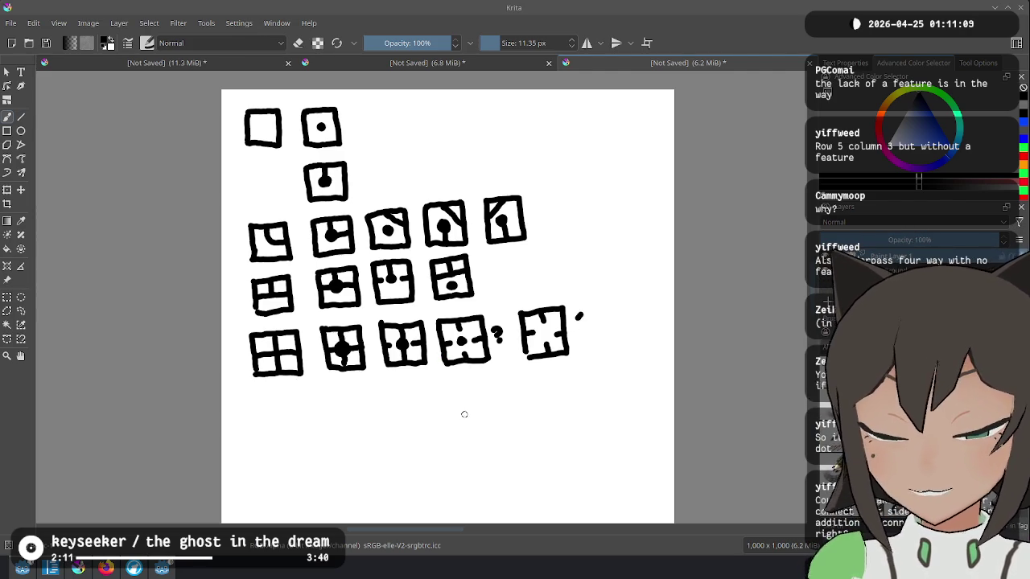
{"action": "key", "text": "ctrl+z"}
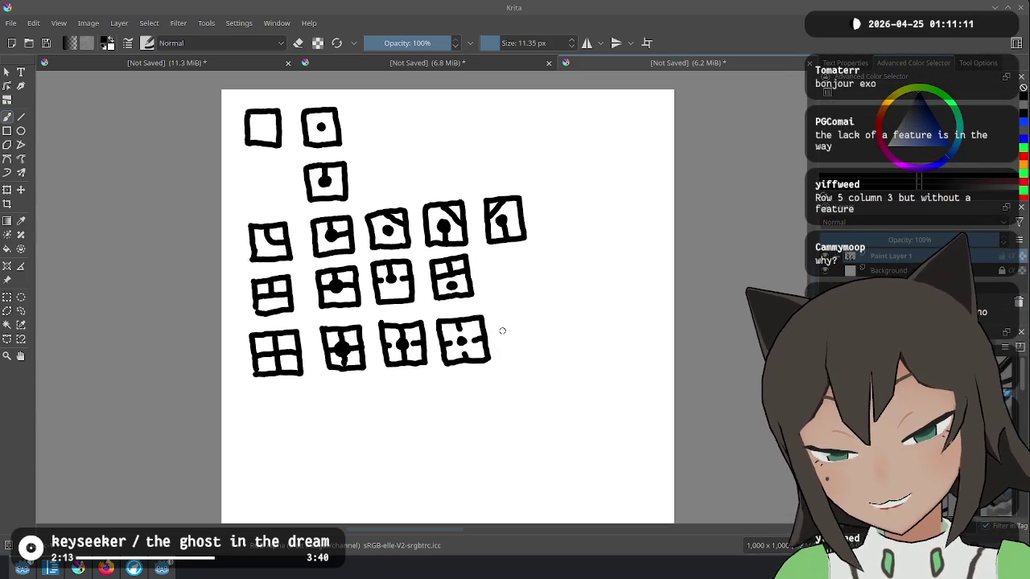
{"action": "left_click_drag", "start_coordinate": [508, 318], "coordinate": [511, 355]}
Draw the fifth and sixth bottom-row tiles, then switch to the Science octopus article.
{"action": "mouse_move", "coordinate": [507, 317]}
{"action": "left_mouse_down"}
{"action": "mouse_move", "coordinate": [556, 316]}
{"action": "mouse_move", "coordinate": [558, 357]}
{"action": "mouse_move", "coordinate": [515, 362]}
{"action": "mouse_move", "coordinate": [531, 333]}
{"action": "mouse_move", "coordinate": [544, 341]}
{"action": "mouse_move", "coordinate": [536, 347]}
{"action": "left_mouse_up"}
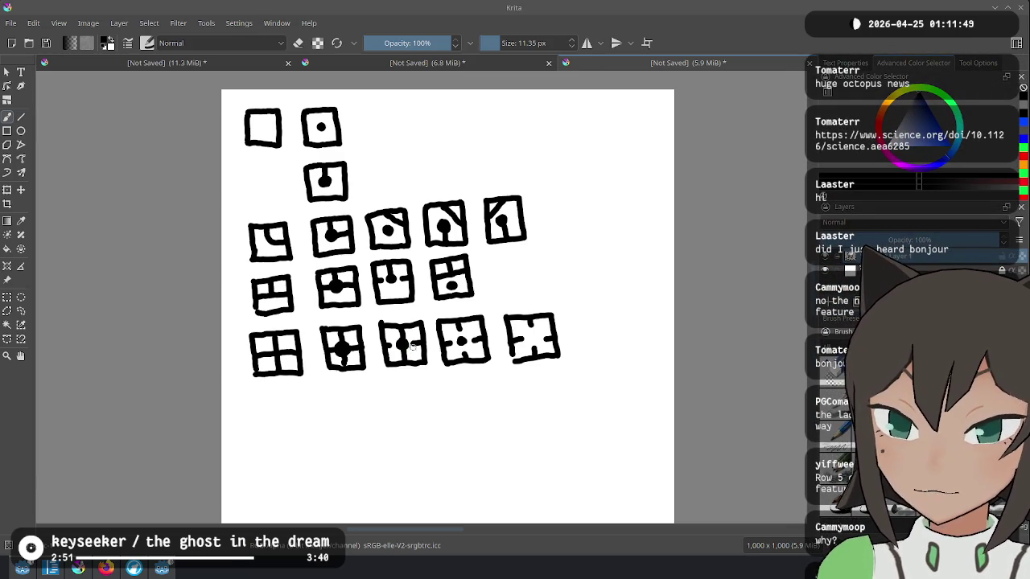
{"action": "mouse_move", "coordinate": [578, 318]}
{"action": "left_mouse_down"}
{"action": "mouse_move", "coordinate": [583, 357]}
{"action": "mouse_move", "coordinate": [629, 354]}
{"action": "mouse_move", "coordinate": [620, 305]}
{"action": "mouse_move", "coordinate": [577, 312]}
{"action": "mouse_move", "coordinate": [608, 348]}
{"action": "mouse_move", "coordinate": [607, 330]}
{"action": "mouse_move", "coordinate": [624, 327]}
{"action": "left_mouse_up"}
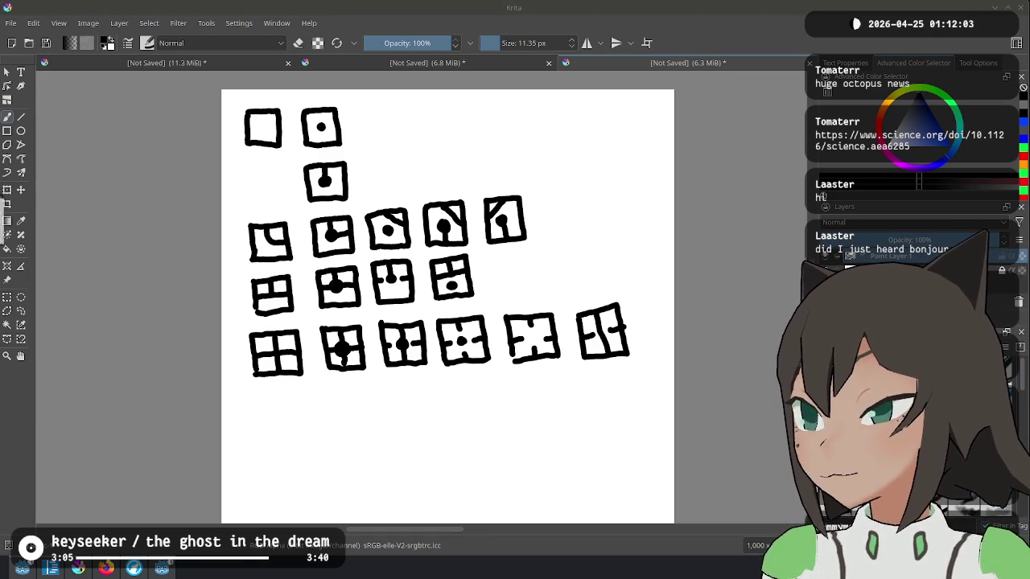
{"action": "key", "text": "alt+Tab"}
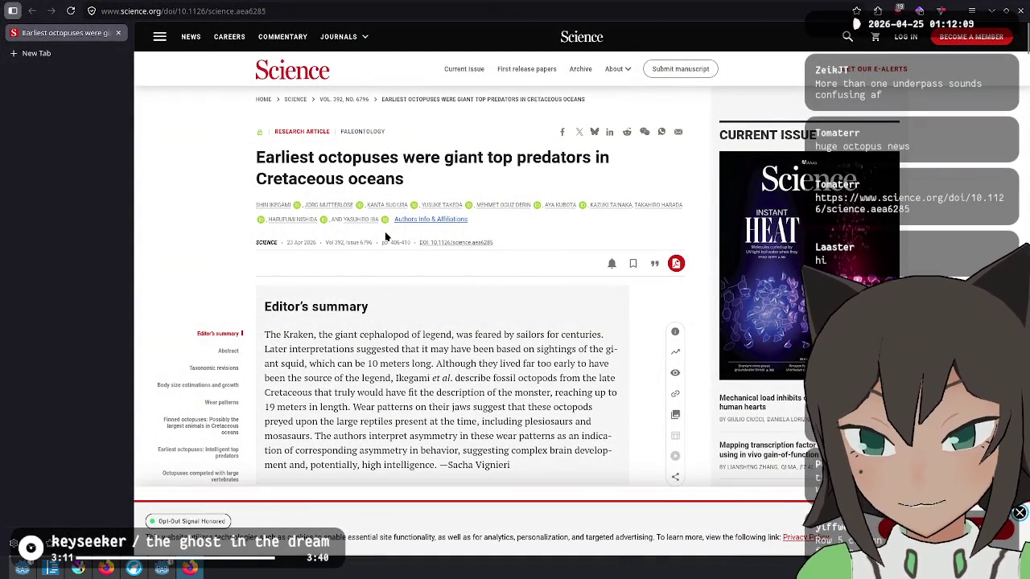
Scroll through the Science octopus article, then return to the Krita tile drawing.
{"action": "scroll", "coordinate": [456, 328], "scroll_direction": "down", "scroll_amount": 1}
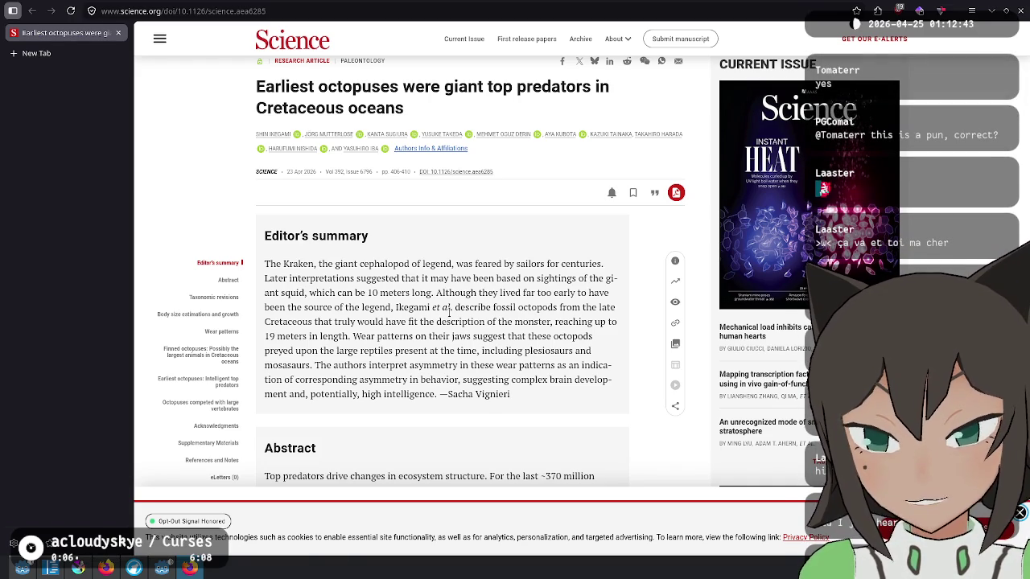
{"action": "scroll", "coordinate": [450, 312], "scroll_direction": "down", "scroll_amount": 2}
{"action": "scroll", "coordinate": [561, 214], "scroll_direction": "up", "scroll_amount": 1}
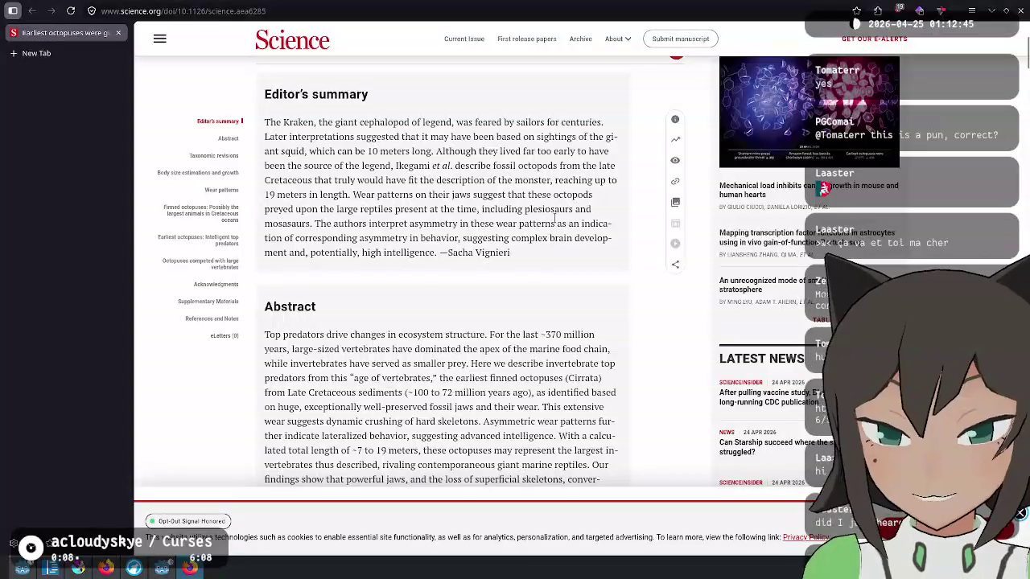
{"action": "scroll", "coordinate": [561, 213], "scroll_direction": "up", "scroll_amount": 1}
{"action": "scroll", "coordinate": [559, 208], "scroll_direction": "up", "scroll_amount": 1}
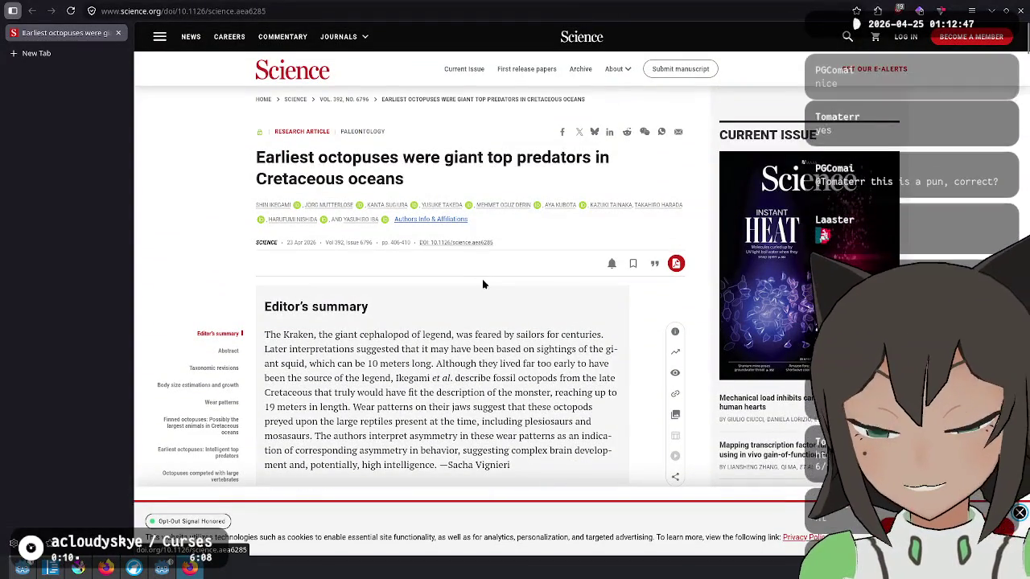
{"action": "key", "text": "alt+Tab"}
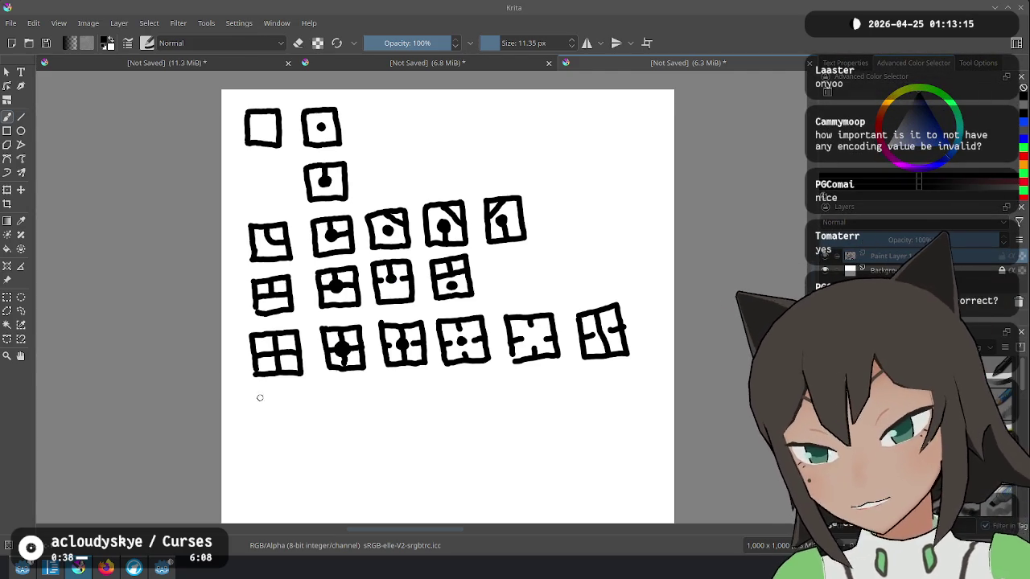
Draw the first tile of a new row below the bottom row.
{"action": "mouse_move", "coordinate": [257, 402]}
{"action": "left_mouse_down"}
{"action": "mouse_move", "coordinate": [259, 441]}
{"action": "mouse_move", "coordinate": [300, 437]}
{"action": "mouse_move", "coordinate": [300, 400]}
{"action": "mouse_move", "coordinate": [258, 396]}
{"action": "mouse_move", "coordinate": [259, 415]}
{"action": "mouse_move", "coordinate": [333, 408]}
{"action": "mouse_move", "coordinate": [337, 433]}
{"action": "mouse_move", "coordinate": [376, 429]}
{"action": "mouse_move", "coordinate": [375, 389]}
{"action": "mouse_move", "coordinate": [332, 393]}
{"action": "mouse_move", "coordinate": [348, 412]}
{"action": "mouse_move", "coordinate": [375, 411]}
{"action": "left_mouse_up"}
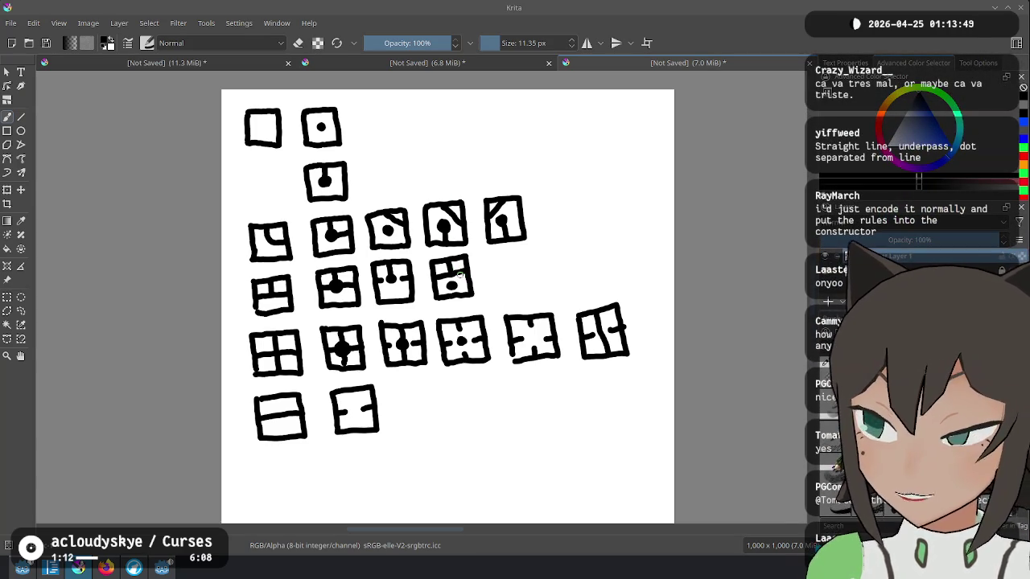
Handwrite an '[A,B,...]' list and an 'invalid, maybe' note at the top right.
{"action": "mouse_move", "coordinate": [409, 123]}
{"action": "left_mouse_down"}
{"action": "mouse_move", "coordinate": [427, 153]}
{"action": "mouse_move", "coordinate": [444, 137]}
{"action": "mouse_move", "coordinate": [457, 151]}
{"action": "mouse_move", "coordinate": [451, 142]}
{"action": "left_mouse_up"}
{"action": "left_click", "coordinate": [446, 150]}
{"action": "key", "text": "ctrl+z"}
{"action": "mouse_move", "coordinate": [463, 142]}
{"action": "left_mouse_down"}
{"action": "mouse_move", "coordinate": [461, 151]}
{"action": "mouse_move", "coordinate": [482, 142]}
{"action": "mouse_move", "coordinate": [503, 151]}
{"action": "left_mouse_up"}
{"action": "left_click", "coordinate": [523, 135]}
{"action": "left_click", "coordinate": [539, 132]}
{"action": "left_click", "coordinate": [556, 129]}
{"action": "mouse_move", "coordinate": [554, 103]}
{"action": "left_mouse_down"}
{"action": "mouse_move", "coordinate": [576, 119]}
{"action": "mouse_move", "coordinate": [566, 140]}
{"action": "left_mouse_up"}
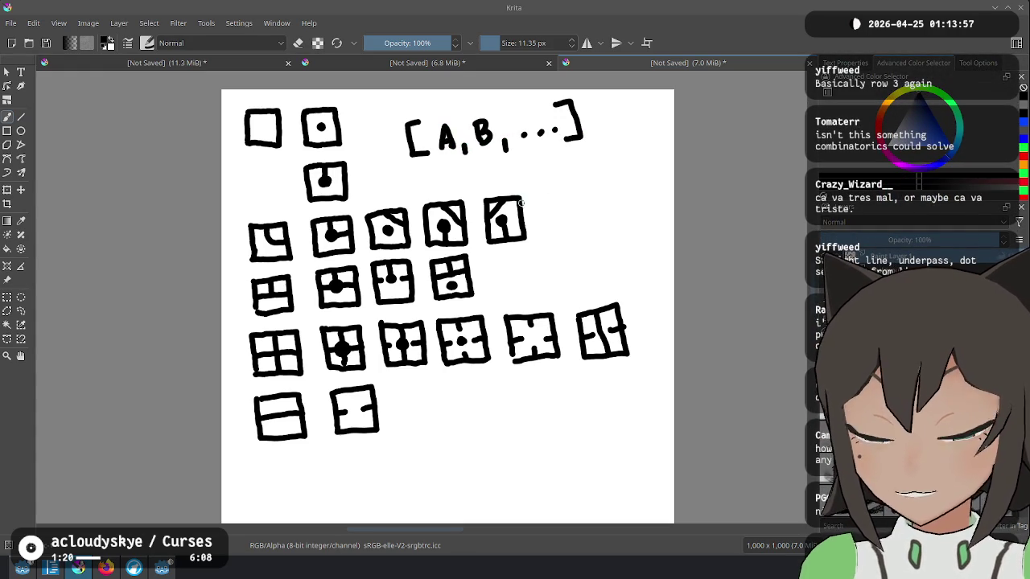
{"action": "mouse_move", "coordinate": [455, 177]}
{"action": "left_mouse_down"}
{"action": "mouse_move", "coordinate": [457, 189]}
{"action": "mouse_move", "coordinate": [521, 180]}
{"action": "mouse_move", "coordinate": [524, 155]}
{"action": "mouse_move", "coordinate": [550, 180]}
{"action": "mouse_move", "coordinate": [607, 163]}
{"action": "mouse_move", "coordinate": [620, 145]}
{"action": "mouse_move", "coordinate": [644, 152]}
{"action": "left_mouse_up"}
{"action": "left_click", "coordinate": [451, 170]}
{"action": "left_click", "coordinate": [649, 151]}
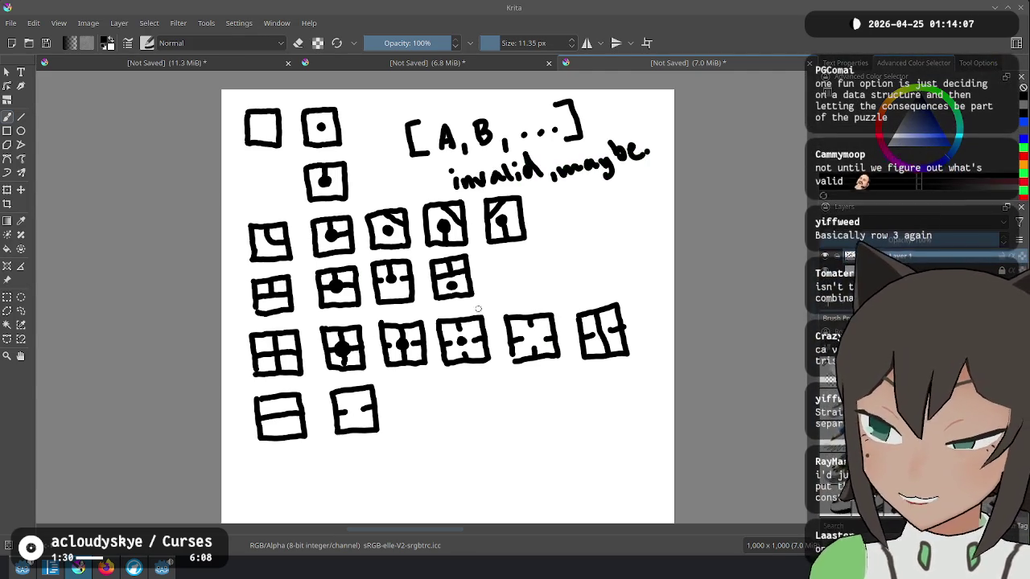
Undo both handwritten notes and draw a new tile square ending the fourth row.
{"action": "key", "text": "ctrl+z"}
{"action": "key", "text": "ctrl+z"}
{"action": "key", "text": "ctrl+z"}
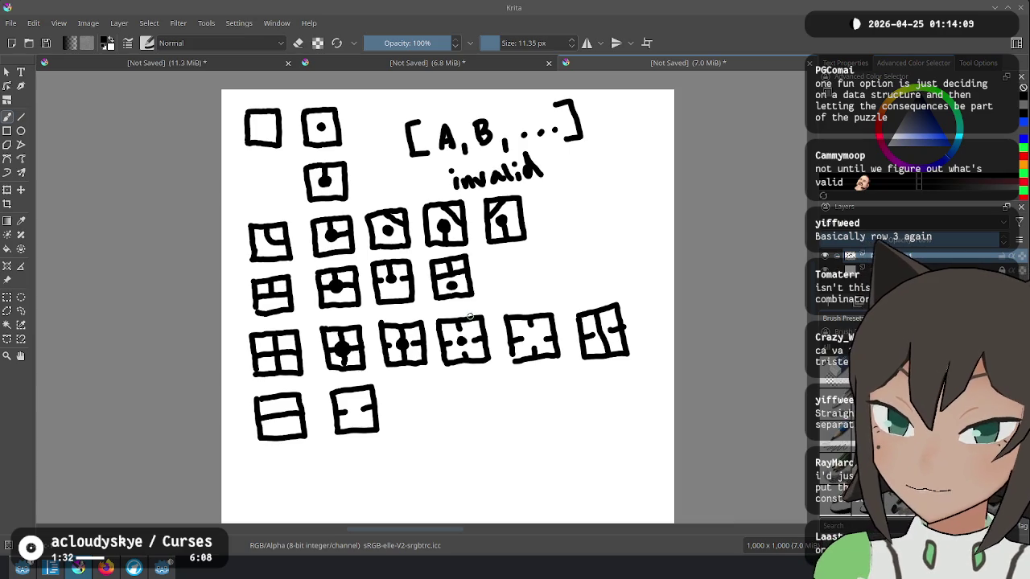
{"action": "key", "text": "ctrl+z"}
{"action": "key", "text": "ctrl+z"}
{"action": "key", "text": "ctrl+z"}
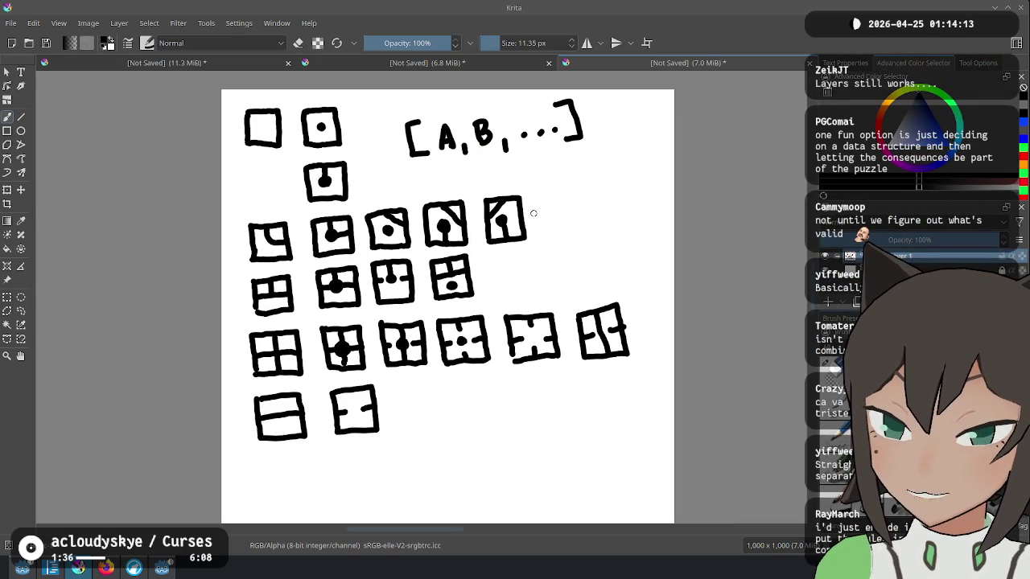
{"action": "key", "text": "ctrl+z"}
{"action": "key", "text": "ctrl+z"}
{"action": "key", "text": "ctrl+z"}
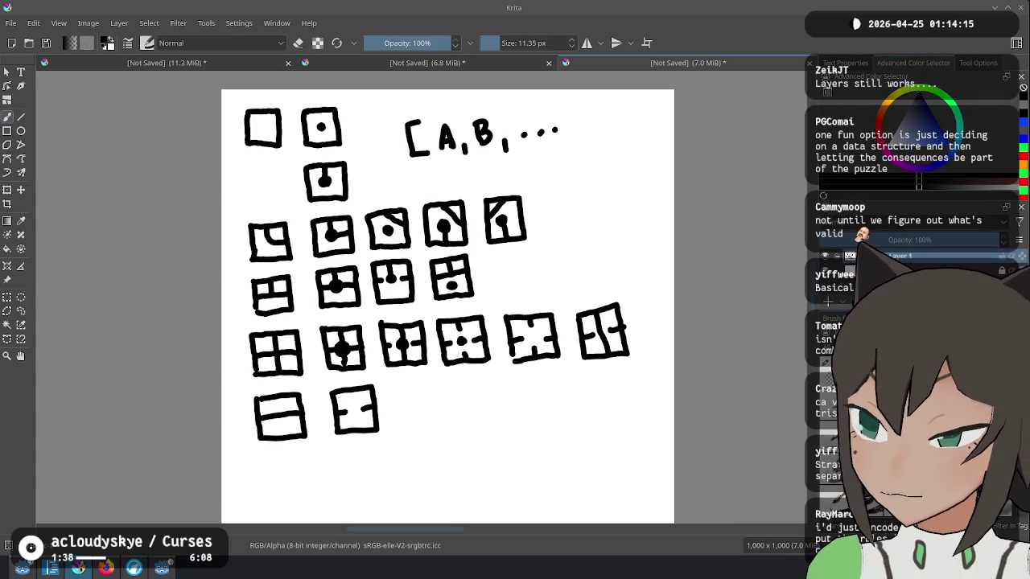
{"action": "key", "text": "ctrl+z"}
{"action": "key", "text": "ctrl+z"}
{"action": "key", "text": "ctrl+z"}
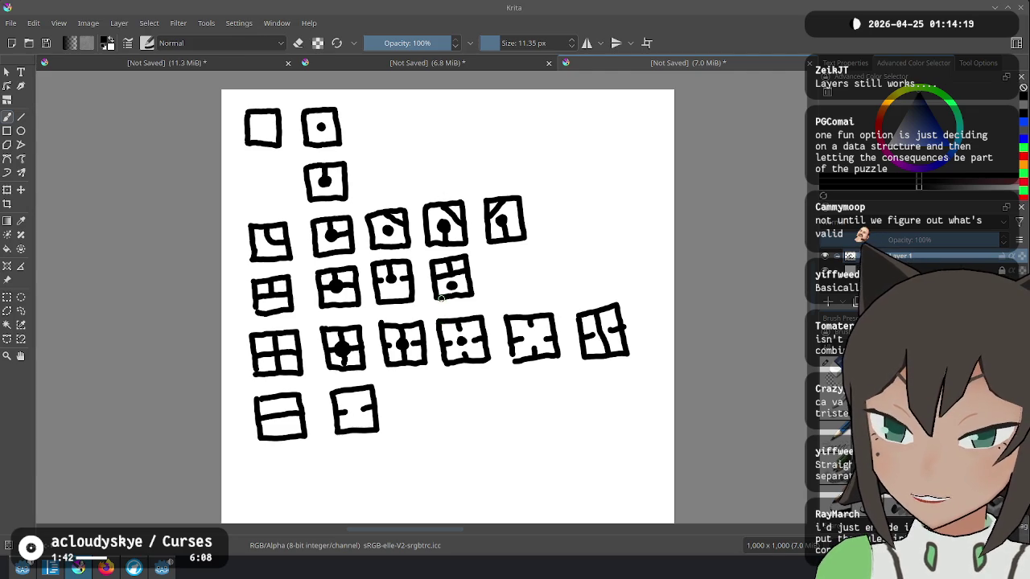
{"action": "mouse_move", "coordinate": [498, 262]}
{"action": "left_mouse_down"}
{"action": "mouse_move", "coordinate": [512, 291]}
{"action": "mouse_move", "coordinate": [541, 266]}
{"action": "mouse_move", "coordinate": [507, 254]}
{"action": "mouse_move", "coordinate": [505, 270]}
{"action": "mouse_move", "coordinate": [522, 259]}
{"action": "mouse_move", "coordinate": [543, 271]}
{"action": "left_mouse_up"}
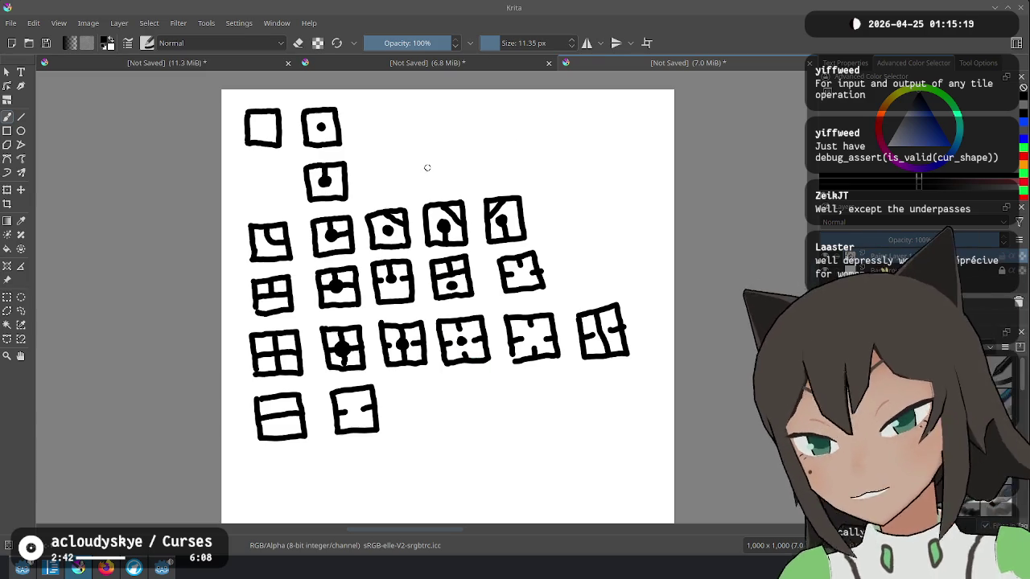
Pan the Krita canvas up to bring the empty area below the tile sketches into view.
{"action": "left_click_drag", "start_coordinate": [475, 376], "coordinate": [479, 291]}
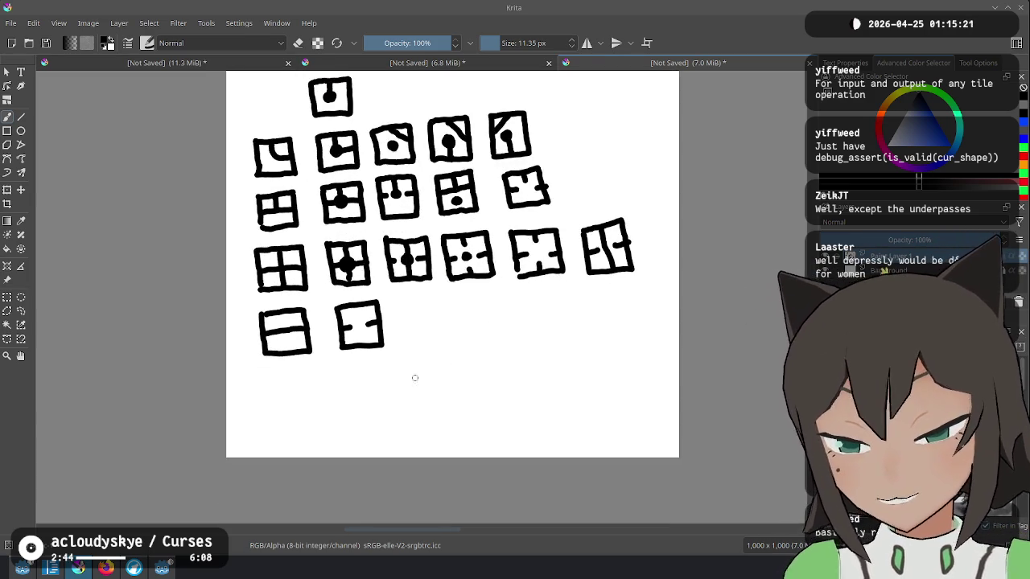
Draw a long rectangle below the tile sketches with a row of eight dots inside.
{"action": "mouse_move", "coordinate": [416, 351]}
{"action": "left_mouse_down"}
{"action": "mouse_move", "coordinate": [500, 332]}
{"action": "mouse_move", "coordinate": [557, 356]}
{"action": "mouse_move", "coordinate": [559, 376]}
{"action": "left_mouse_up"}
{"action": "left_click_drag", "start_coordinate": [417, 390], "coordinate": [571, 381]}
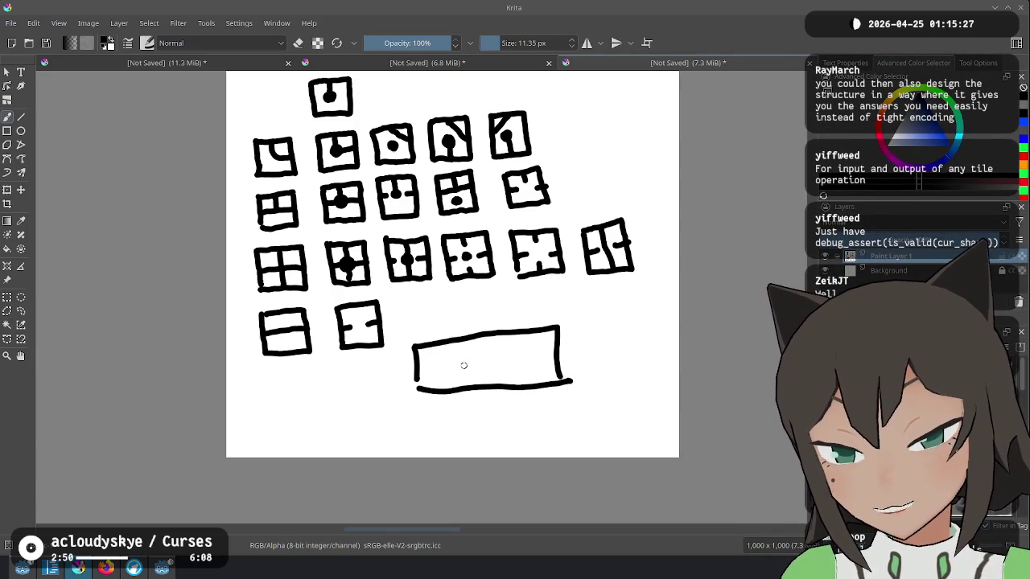
{"action": "left_click", "coordinate": [434, 370]}
{"action": "left_click", "coordinate": [453, 368]}
{"action": "left_click", "coordinate": [464, 367]}
{"action": "left_click", "coordinate": [486, 365]}
{"action": "left_click", "coordinate": [505, 364]}
{"action": "left_click", "coordinate": [524, 365]}
{"action": "left_click", "coordinate": [545, 366]}
{"action": "left_click", "coordinate": [557, 365]}
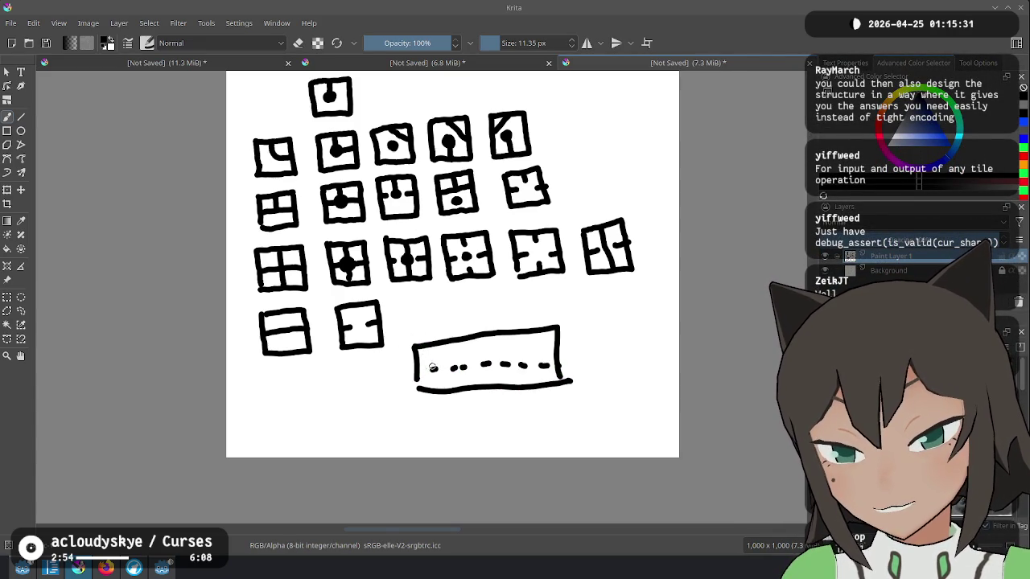
Mark both ends of the dotted row, then undo a trial diagonal line and end dot.
{"action": "left_click", "coordinate": [415, 369]}
{"action": "left_click", "coordinate": [556, 367]}
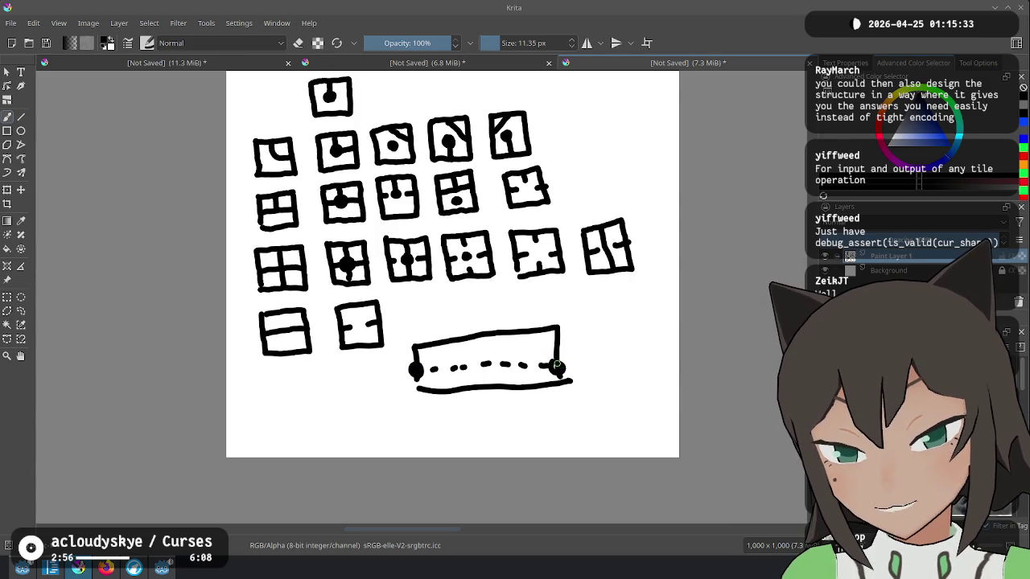
{"action": "mouse_move", "coordinate": [410, 343]}
{"action": "left_mouse_down"}
{"action": "mouse_move", "coordinate": [497, 365]}
{"action": "mouse_move", "coordinate": [554, 325]}
{"action": "left_mouse_up"}
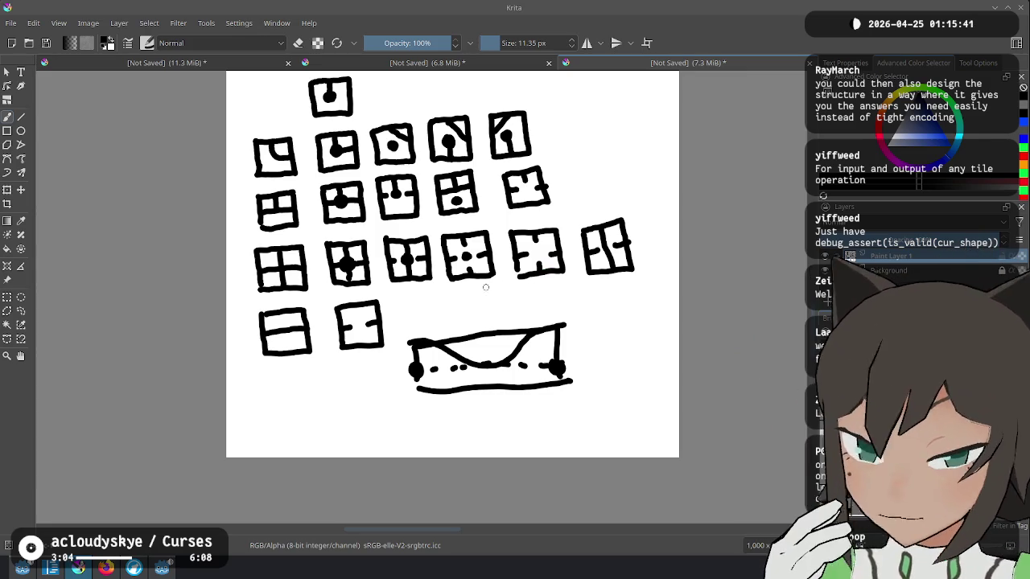
{"action": "key", "text": "ctrl+z"}
{"action": "key", "text": "ctrl+z"}
{"action": "key", "text": "ctrl+z"}
Try end brackets and corner dots on the rectangle, then undo them all.
{"action": "mouse_move", "coordinate": [570, 313]}
{"action": "left_mouse_down"}
{"action": "mouse_move", "coordinate": [548, 315]}
{"action": "mouse_move", "coordinate": [554, 367]}
{"action": "mouse_move", "coordinate": [576, 316]}
{"action": "left_mouse_up"}
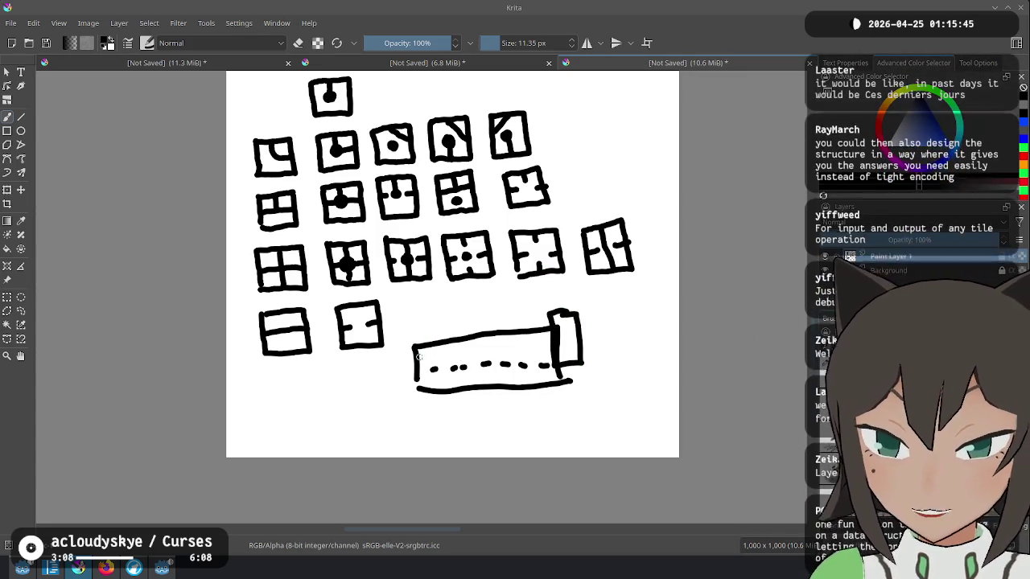
{"action": "mouse_move", "coordinate": [422, 338]}
{"action": "left_mouse_down"}
{"action": "mouse_move", "coordinate": [405, 344]}
{"action": "mouse_move", "coordinate": [416, 341]}
{"action": "left_mouse_up"}
{"action": "key", "text": "ctrl+z"}
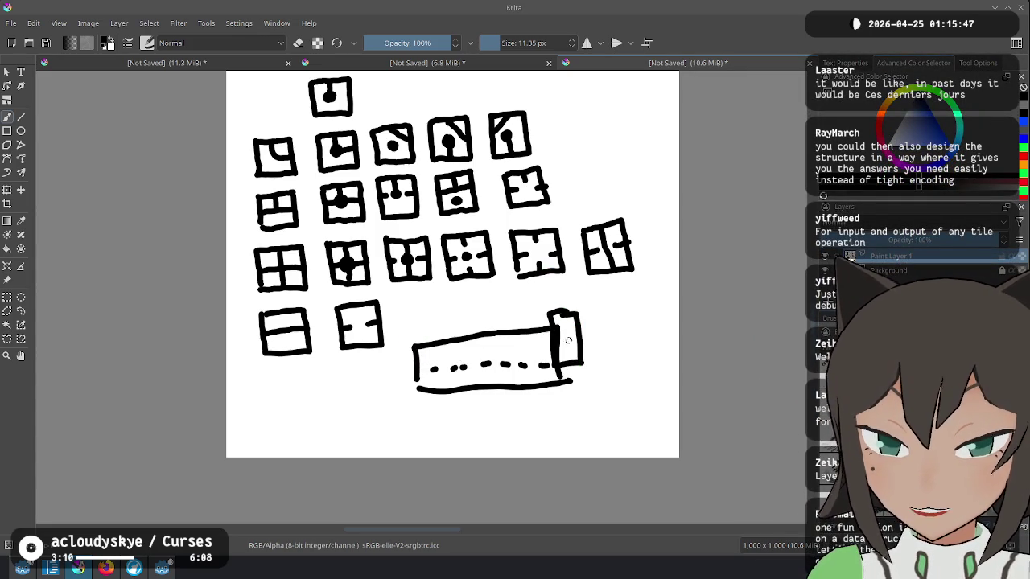
{"action": "key", "text": "ctrl+z"}
{"action": "left_click", "coordinate": [559, 326]}
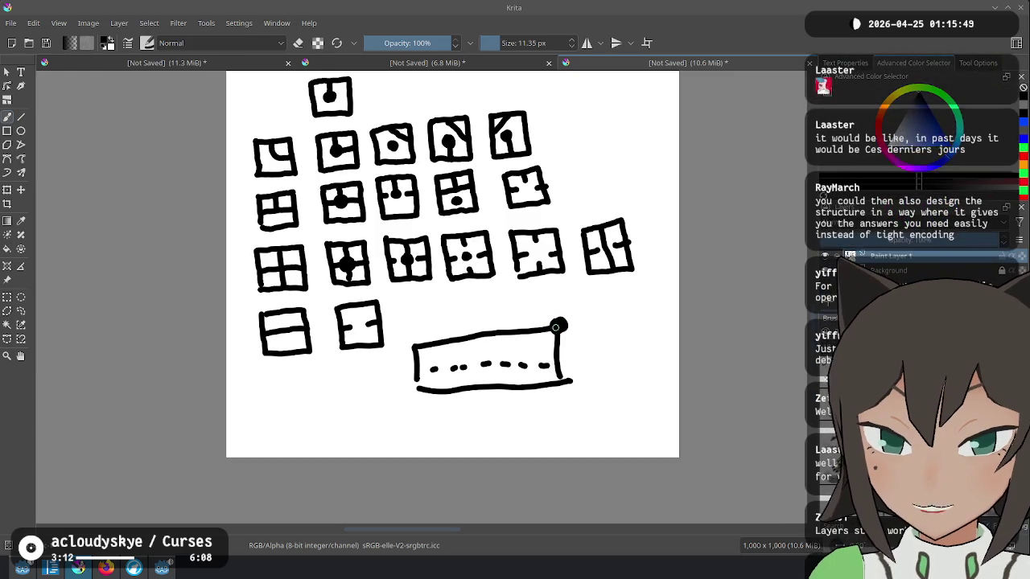
{"action": "left_click", "coordinate": [557, 361]}
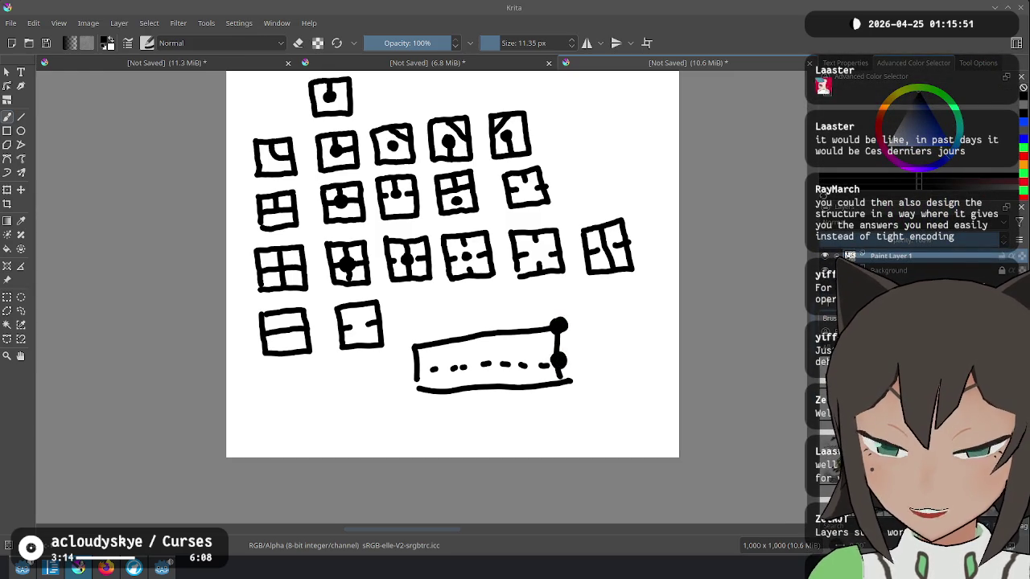
{"action": "key", "text": "ctrl+z"}
{"action": "key", "text": "ctrl+z"}
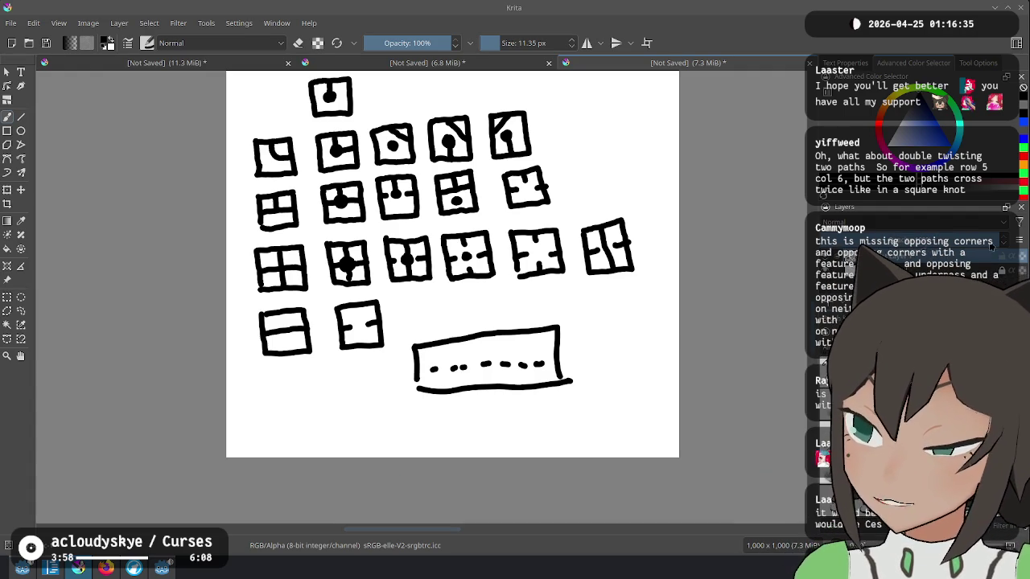
{"action": "mouse_move", "coordinate": [778, 260]}
{"action": "left_mouse_down"}
{"action": "mouse_move", "coordinate": [789, 294]}
{"action": "mouse_move", "coordinate": [781, 373]}
{"action": "mouse_move", "coordinate": [765, 322]}
{"action": "mouse_move", "coordinate": [745, 317]}
{"action": "left_mouse_up"}
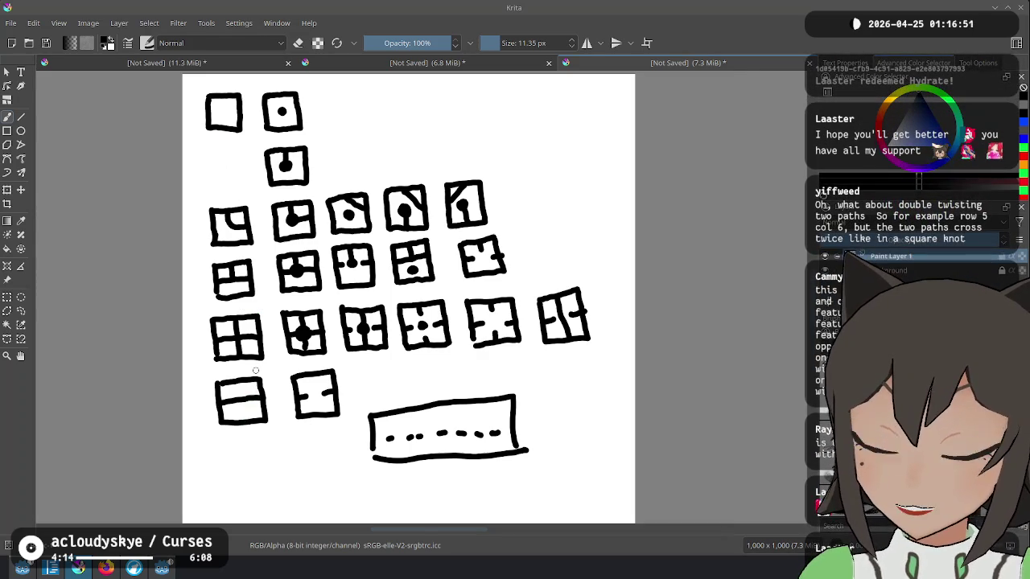
{"action": "mouse_move", "coordinate": [371, 376]}
{"action": "left_mouse_down"}
{"action": "mouse_move", "coordinate": [441, 363]}
{"action": "mouse_move", "coordinate": [559, 388]}
{"action": "mouse_move", "coordinate": [347, 375]}
{"action": "left_mouse_up"}
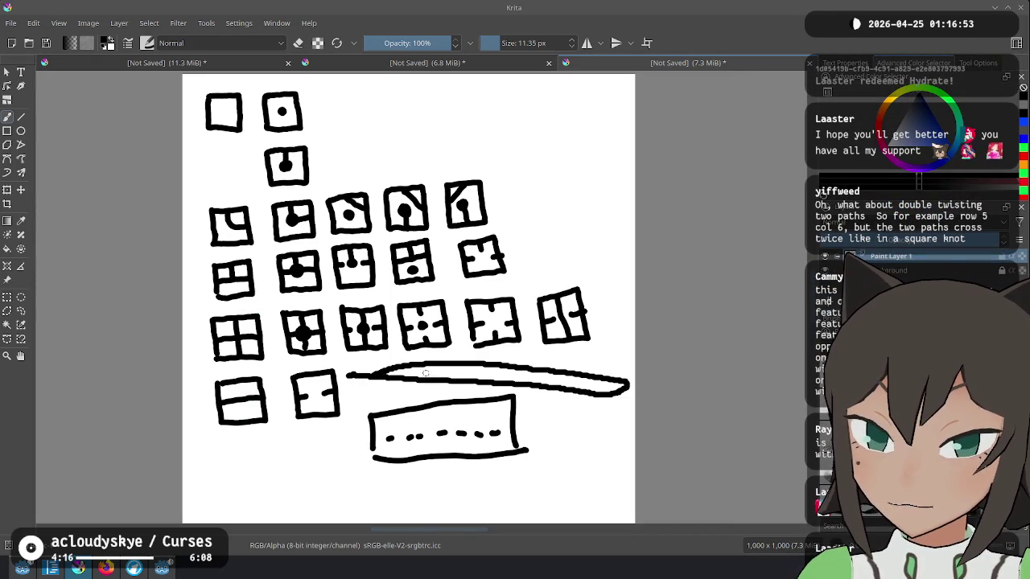
{"action": "key", "text": "ctrl+z"}
{"action": "left_click_drag", "start_coordinate": [581, 245], "coordinate": [573, 283]}
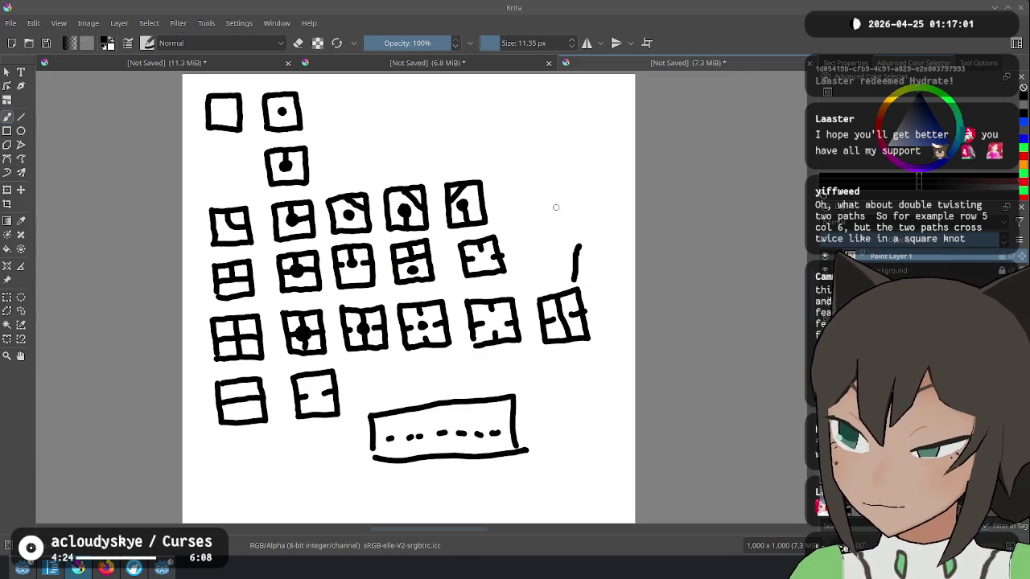
{"action": "key", "text": "ctrl+z"}
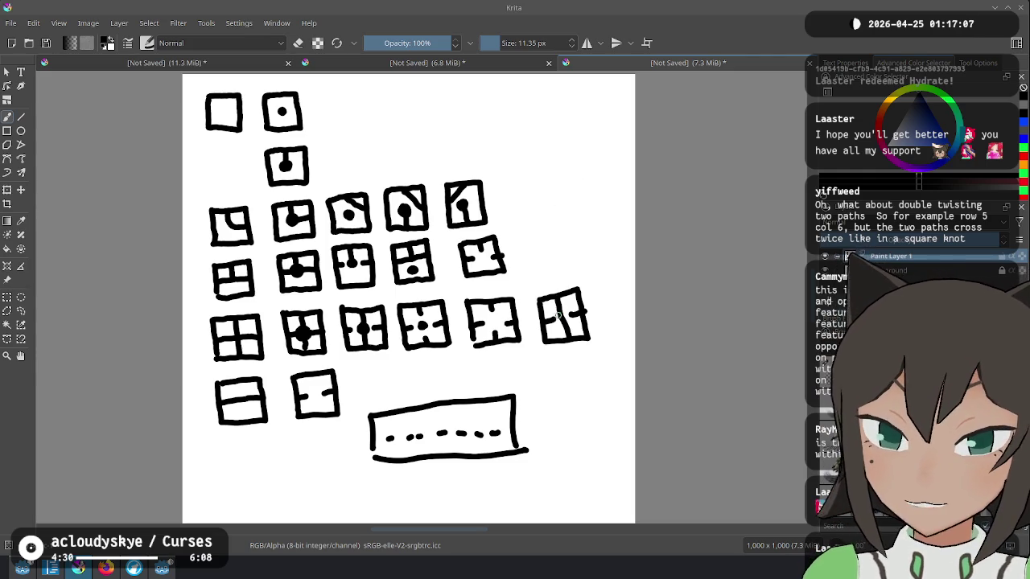
{"action": "left_click_drag", "start_coordinate": [607, 274], "coordinate": [592, 295]}
{"action": "key", "text": "ctrl+z"}
{"action": "key", "text": "ctrl+z"}
{"action": "key", "text": "ctrl+z"}
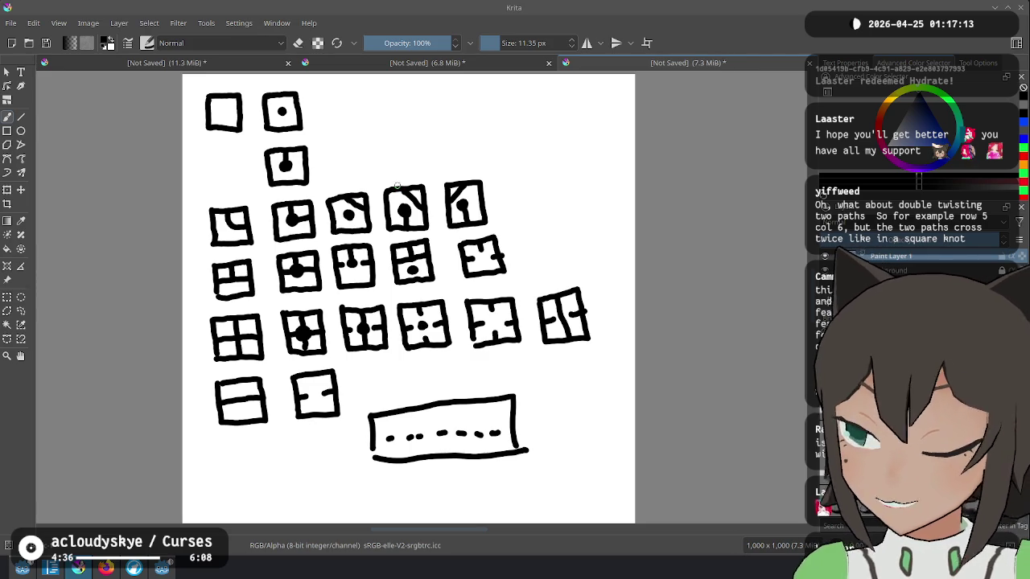
{"action": "right_click", "coordinate": [450, 216]}
{"action": "right_click", "coordinate": [449, 249]}
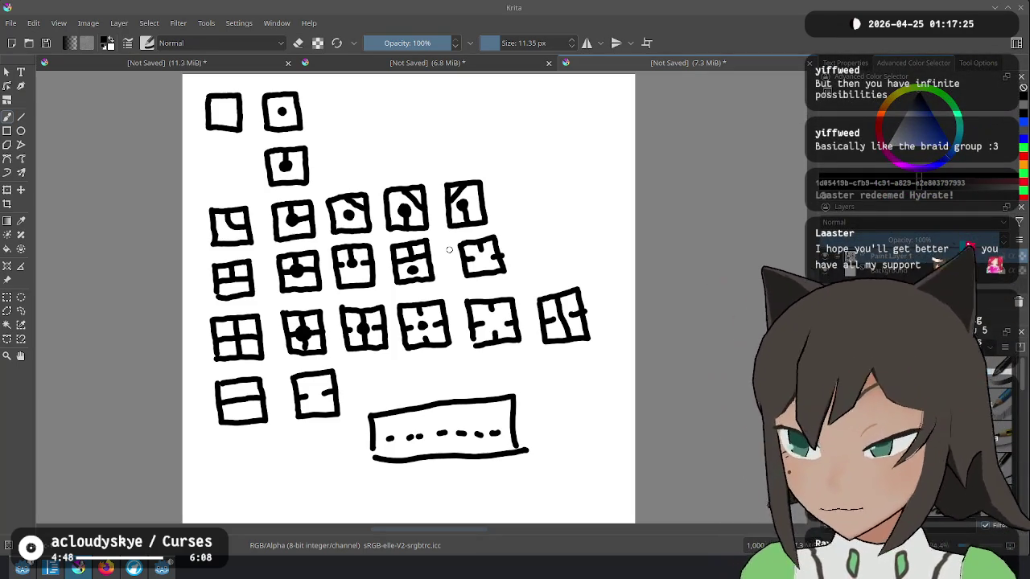
{"action": "key", "text": "F5"}
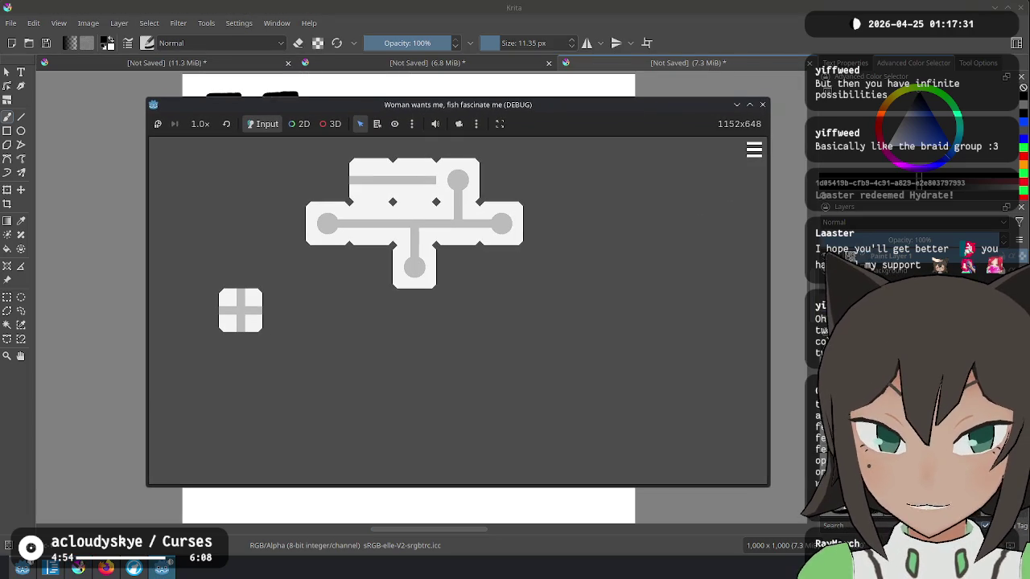
Dismiss the game view's camera and embedding options, then close the running game window.
{"action": "left_click", "coordinate": [476, 124]}
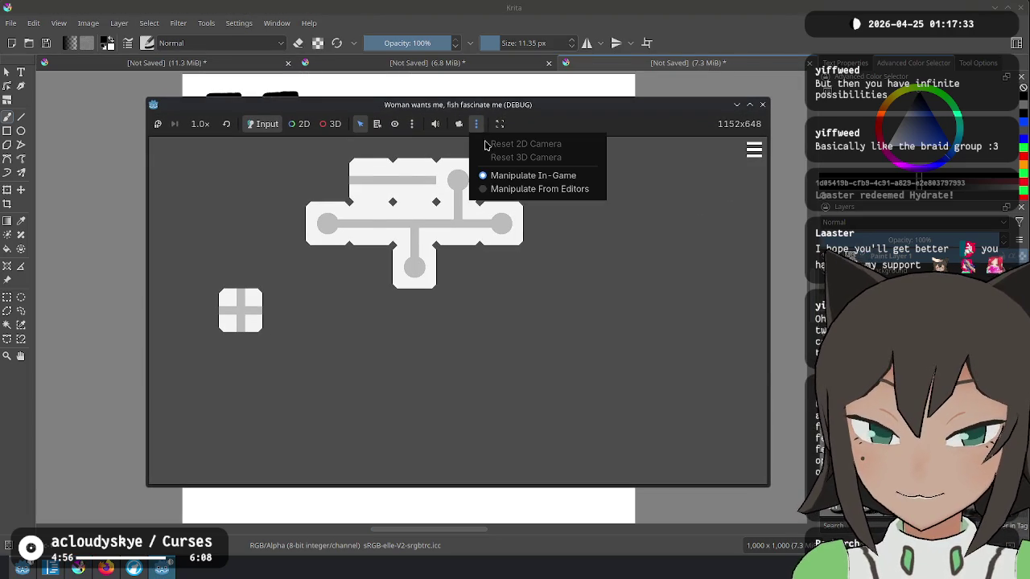
{"action": "left_click", "coordinate": [488, 128]}
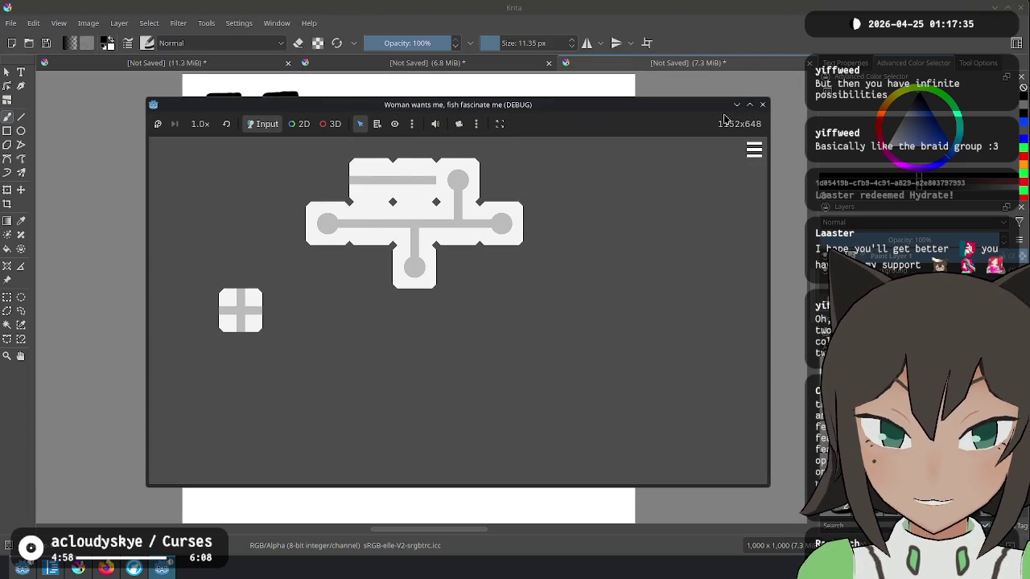
{"action": "left_click", "coordinate": [499, 123]}
{"action": "left_click", "coordinate": [722, 108]}
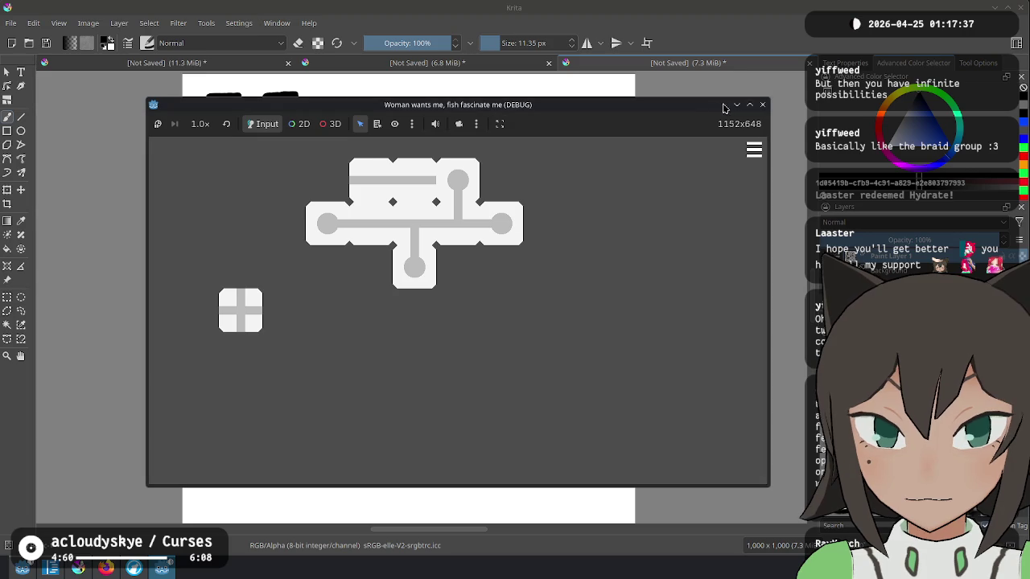
{"action": "left_click", "coordinate": [763, 105]}
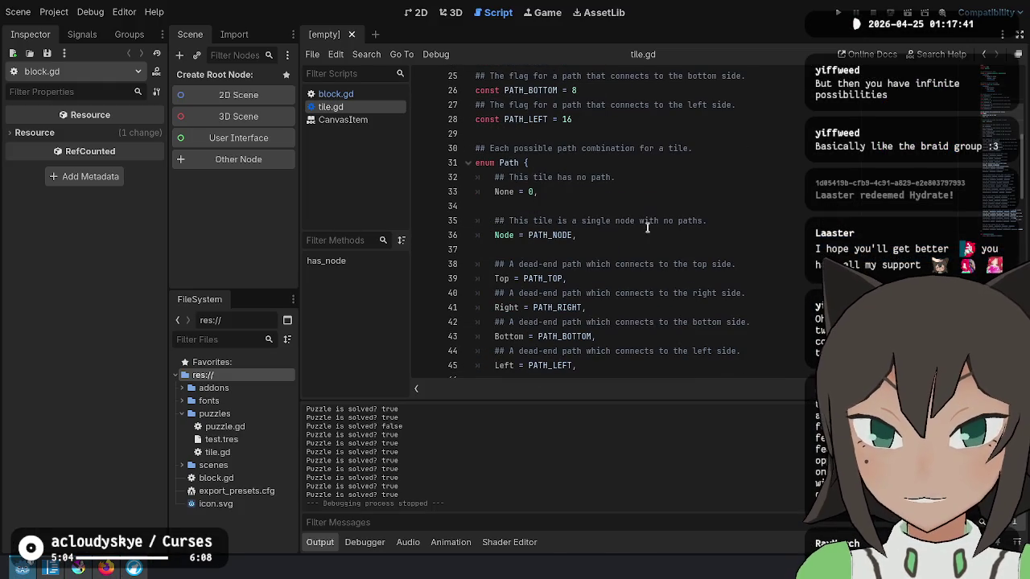
Switch to block.gd, close the CanvasItem help page, and retype the Orientation enum name as Side.
{"action": "left_click", "coordinate": [358, 94]}
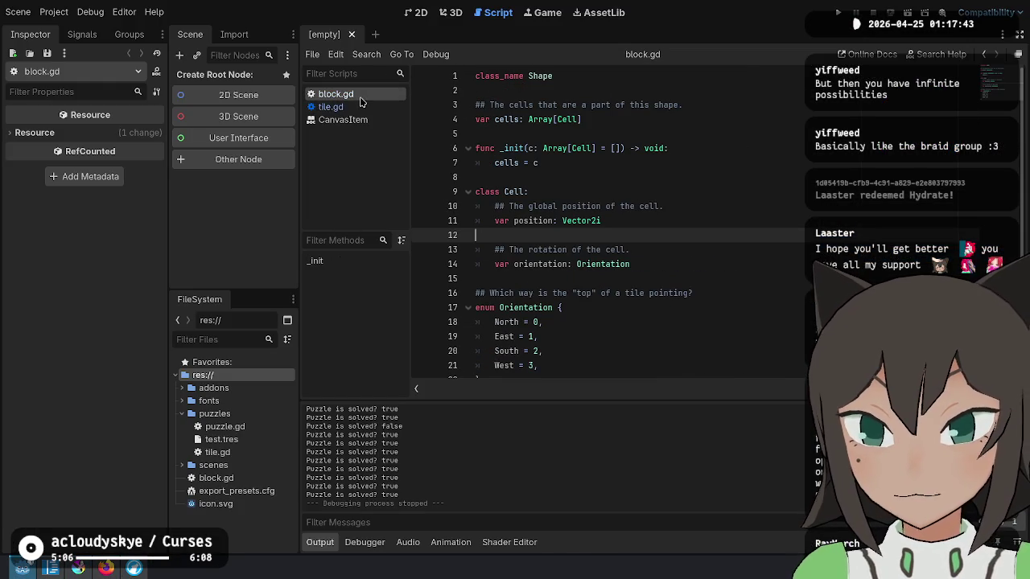
{"action": "middle_click", "coordinate": [343, 119]}
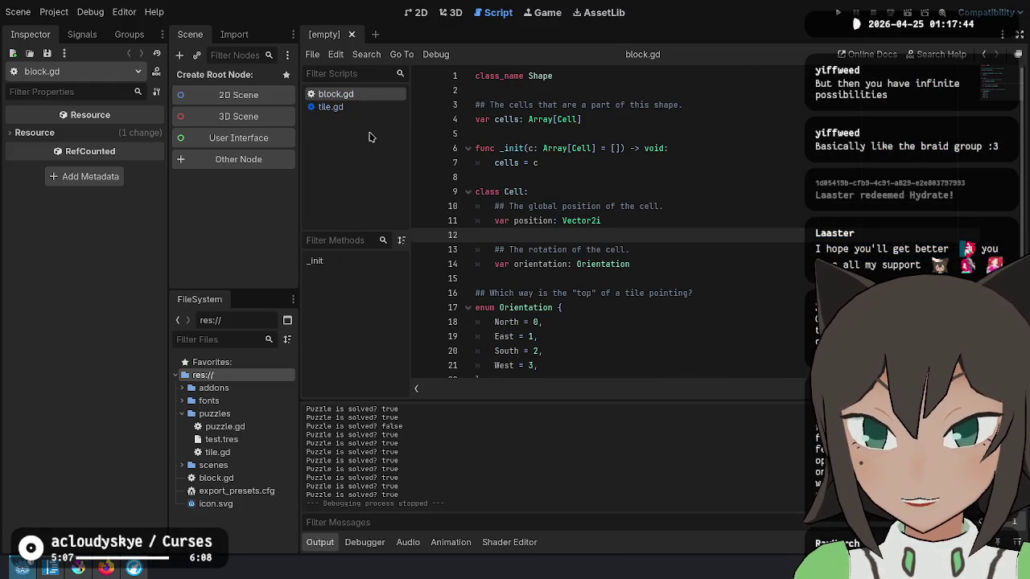
{"action": "left_click", "coordinate": [685, 251]}
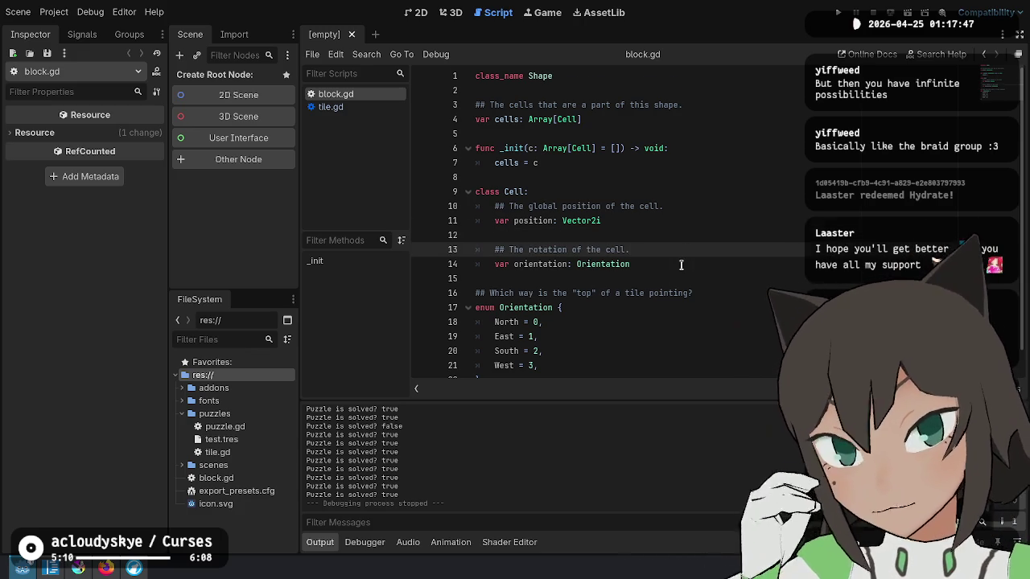
{"action": "left_click", "coordinate": [604, 264], "text": "ctrl"}
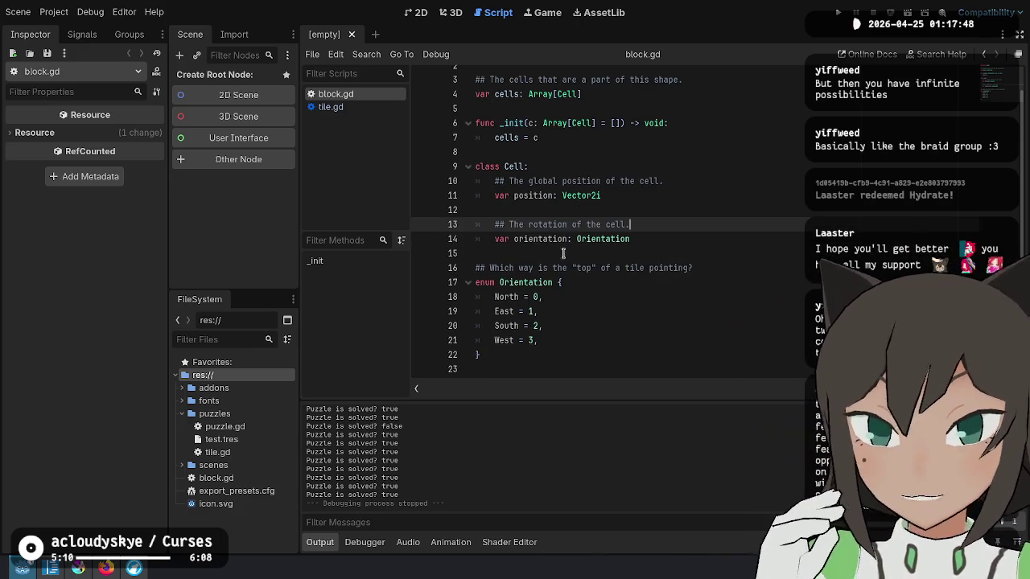
{"action": "type", "text": "Side"}
{"action": "left_click", "coordinate": [709, 271]}
Delete the comment above the Side enum and change the orientation field's type to Side.
{"action": "key", "text": "ctrl+shift+k"}
{"action": "key", "text": "Up"}
{"action": "key", "text": "Up"}
{"action": "key", "text": "End"}
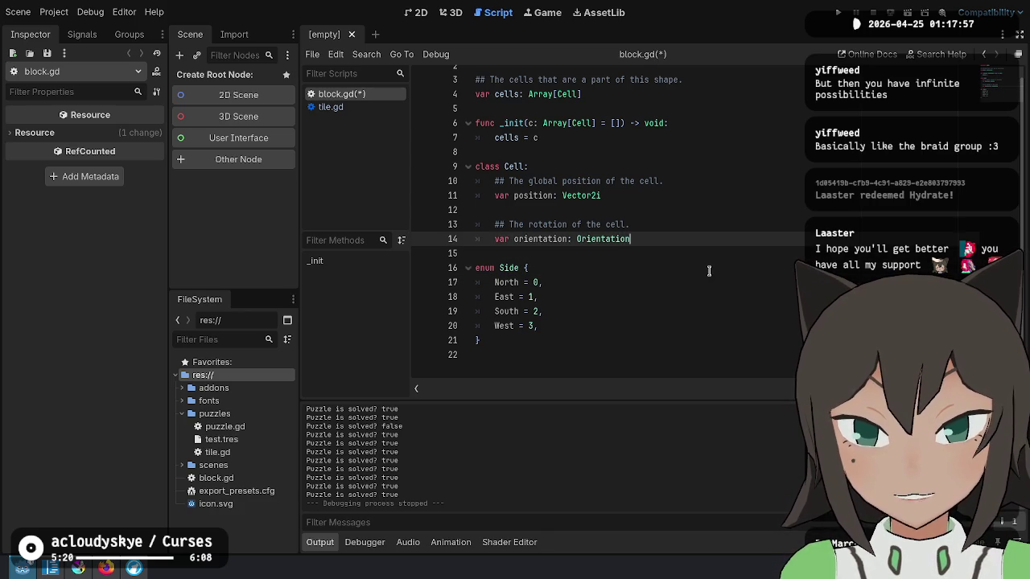
{"action": "key", "text": "ctrl+BackSpace"}
{"action": "type", "text": "Side"}
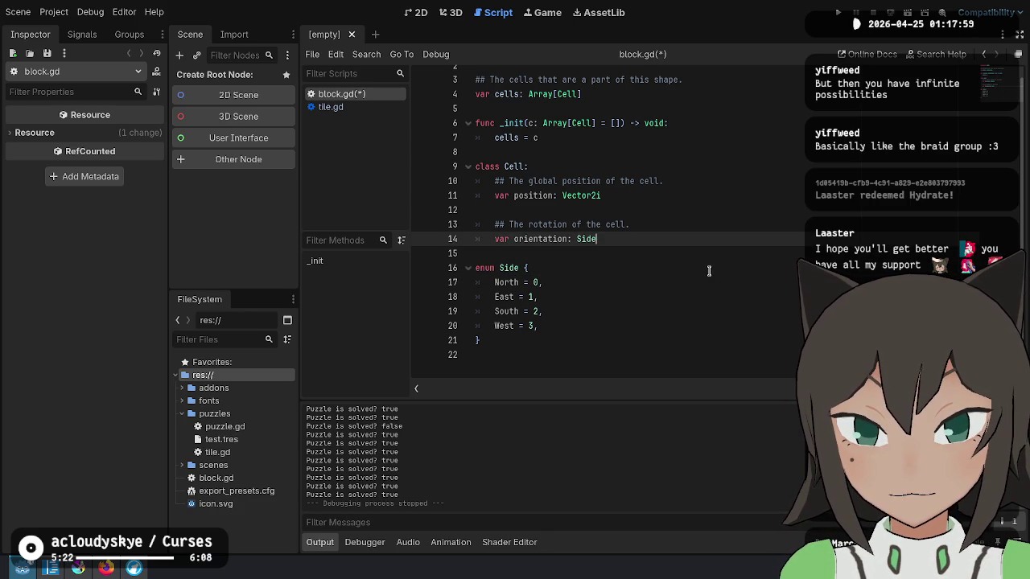
Rewrite the orientation field's comment to 'Which side is top'.
{"action": "key", "text": "Down"}
{"action": "key", "text": "Down"}
{"action": "key", "text": "Up"}
{"action": "key", "text": "Up"}
{"action": "key", "text": "Up"}
{"action": "key", "text": "shift+End"}
{"action": "type", "text": "Which side is t"}
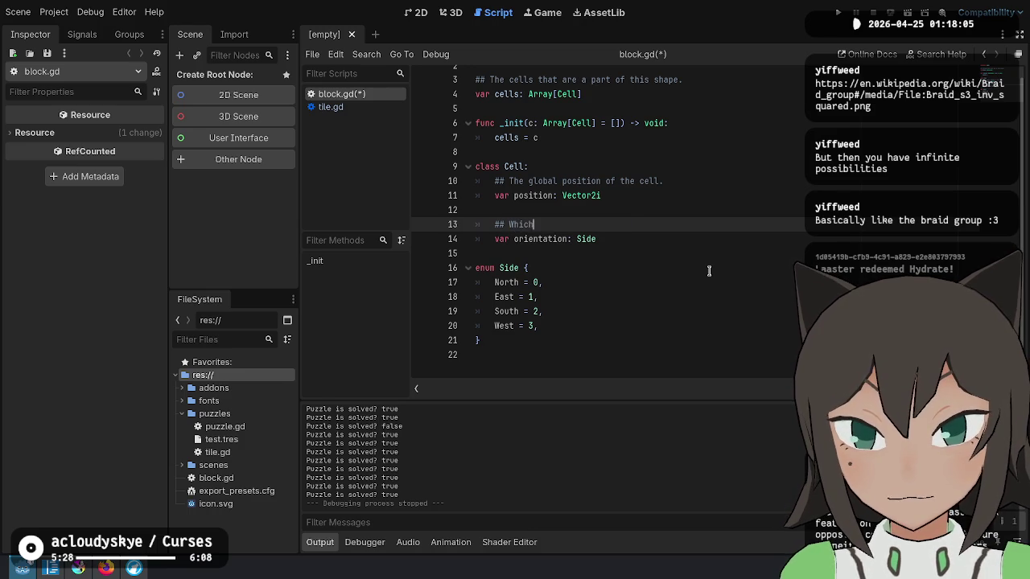
{"action": "key", "text": "BackSpace"}
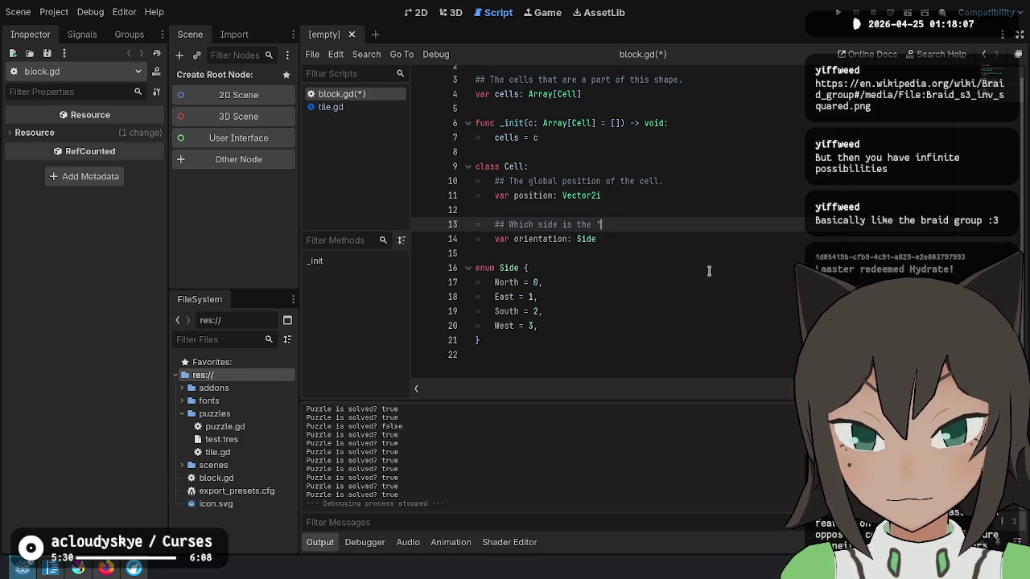
{"action": "type", "text": "top"}
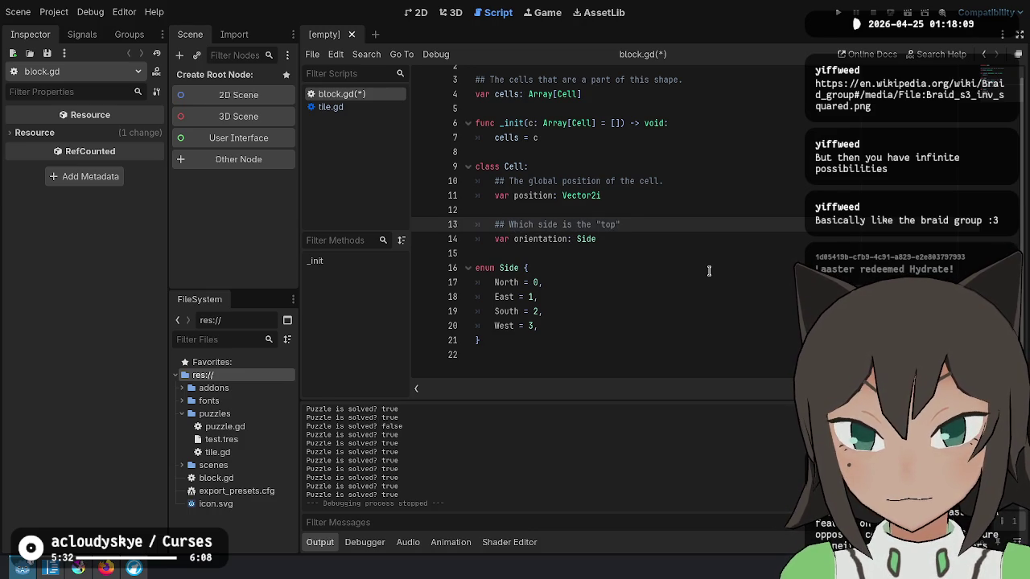
Delete the orientation comment and field lines and start a '# Connection' comment.
{"action": "key", "text": "Down"}
{"action": "key", "text": "Down"}
{"action": "key", "text": "Up"}
{"action": "key", "text": "Up"}
{"action": "key", "text": "Down"}
{"action": "key", "text": "Down"}
{"action": "key", "text": "Up"}
{"action": "key", "text": "Up"}
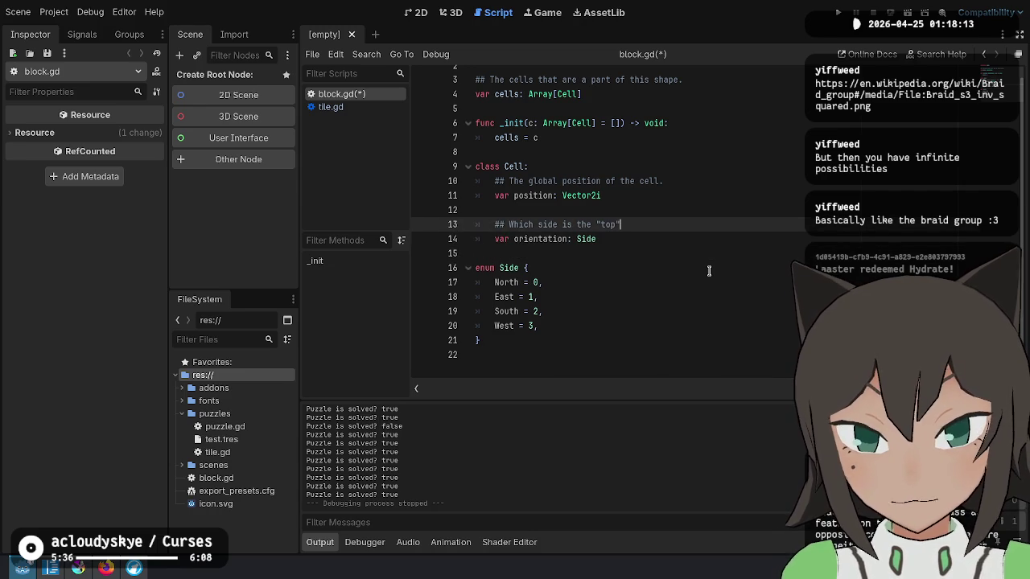
{"action": "key", "text": "shift+Up"}
{"action": "key", "text": "Down"}
{"action": "key", "text": "Down"}
{"action": "key", "text": "shift+Up"}
{"action": "key", "text": "shift+Up"}
{"action": "key", "text": "shift+Up"}
{"action": "key", "text": "shift+Down"}
{"action": "key", "text": "shift+Down"}
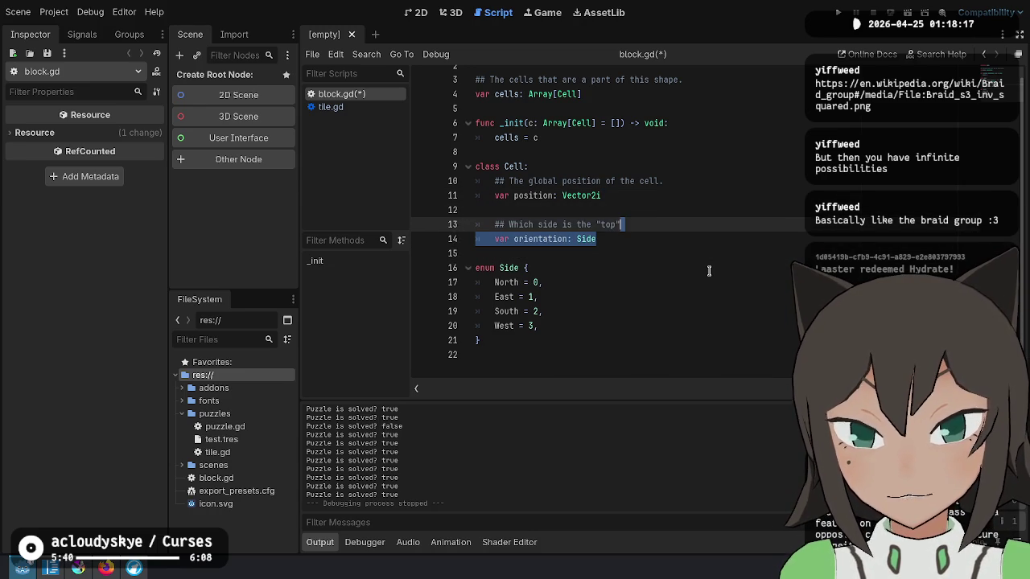
{"action": "key", "text": "shift+Down"}
{"action": "key", "text": "shift+Up"}
{"action": "key", "text": "shift+Down"}
{"action": "key", "text": "shift+Up"}
{"action": "key", "text": "shift+Up"}
{"action": "key", "text": "BackSpace"}
{"action": "key", "text": "Up"}
{"action": "key", "text": "Down"}
{"action": "key", "text": "Return"}
{"action": "type", "text": "# C"}
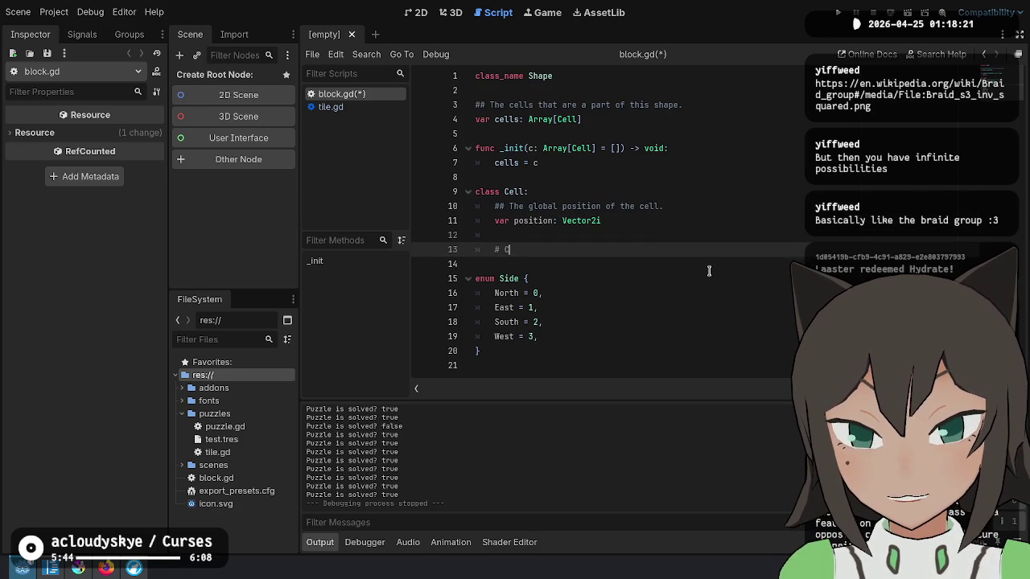
{"action": "type", "text": "onnections"}
Turn the comment into a '##' doc comment and add an underpass field typed Array[Side].
{"action": "key", "text": "Left"}
{"action": "type", "text": "#"}
{"action": "key", "text": "Return"}
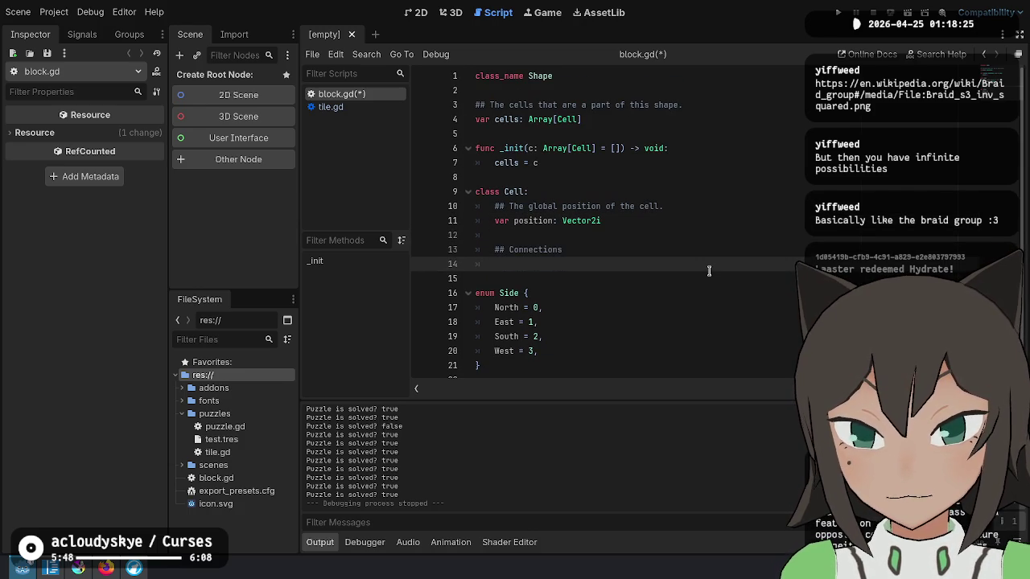
{"action": "type", "text": "underpass: ArrayS"}
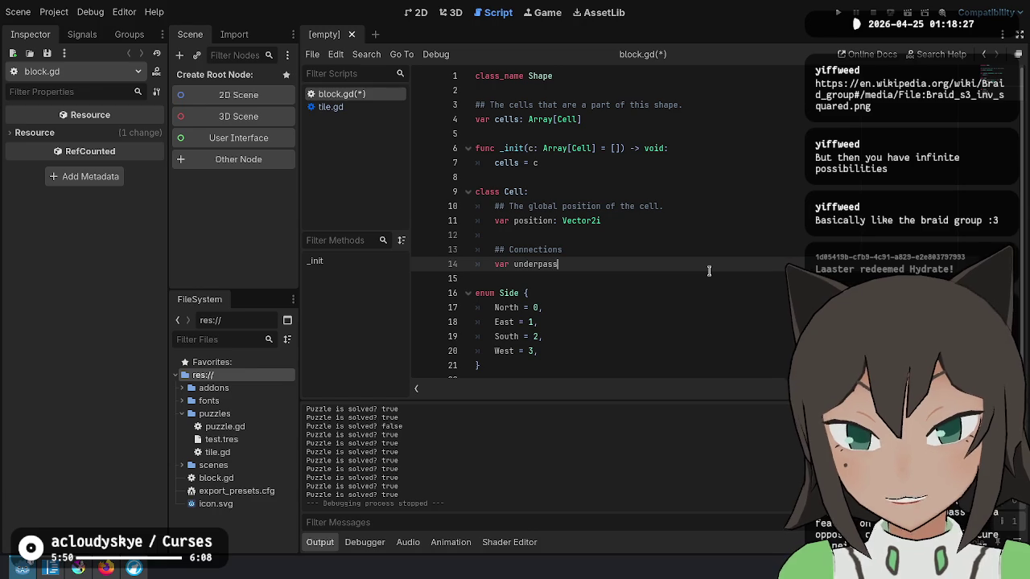
{"action": "type", "text": "ide"}
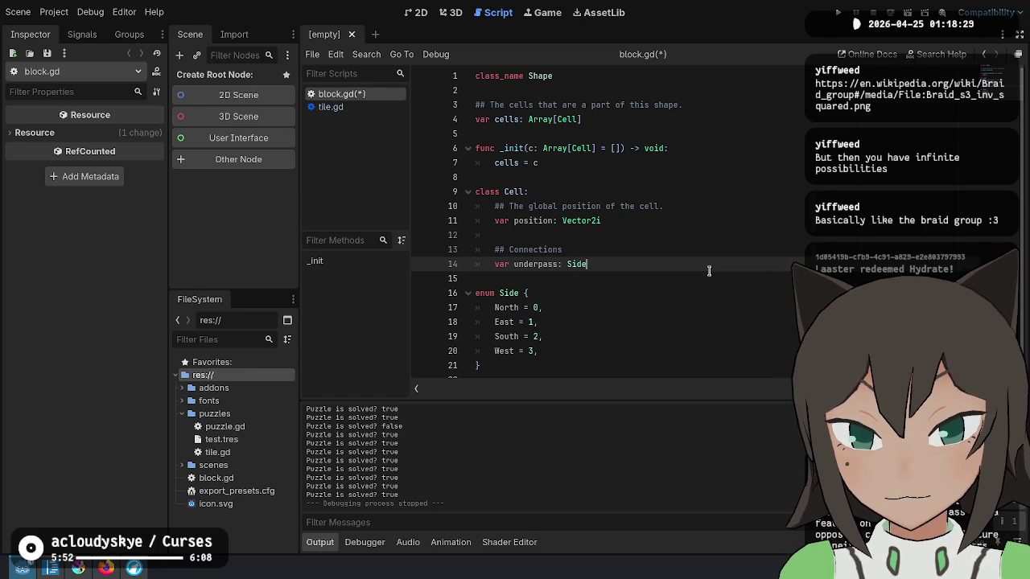
{"action": "key", "text": "ctrl+Left"}
{"action": "type", "text": "Array["}
{"action": "key", "text": "End"}
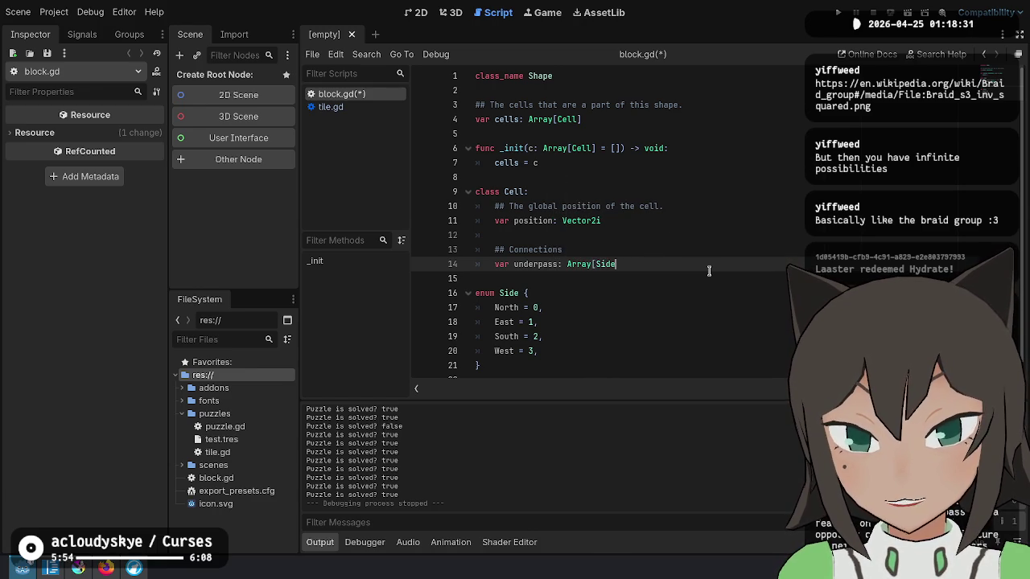
Renumber the Side enum values as bit flags 1, 2, 4, 8.
{"action": "key", "text": "Down"}
{"action": "key", "text": "Down"}
{"action": "key", "text": "Down"}
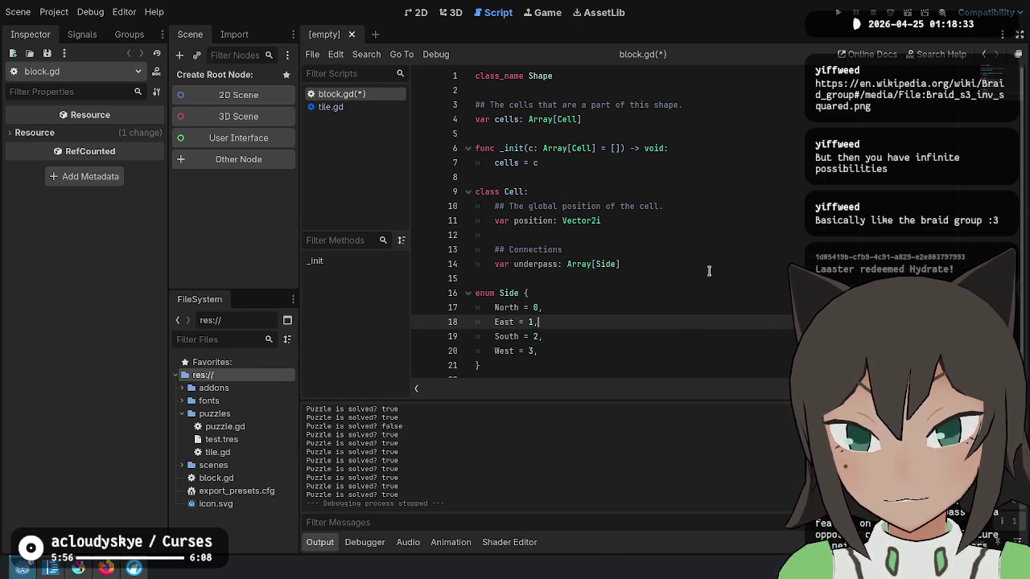
{"action": "key", "text": "Up"}
{"action": "key", "text": "Up"}
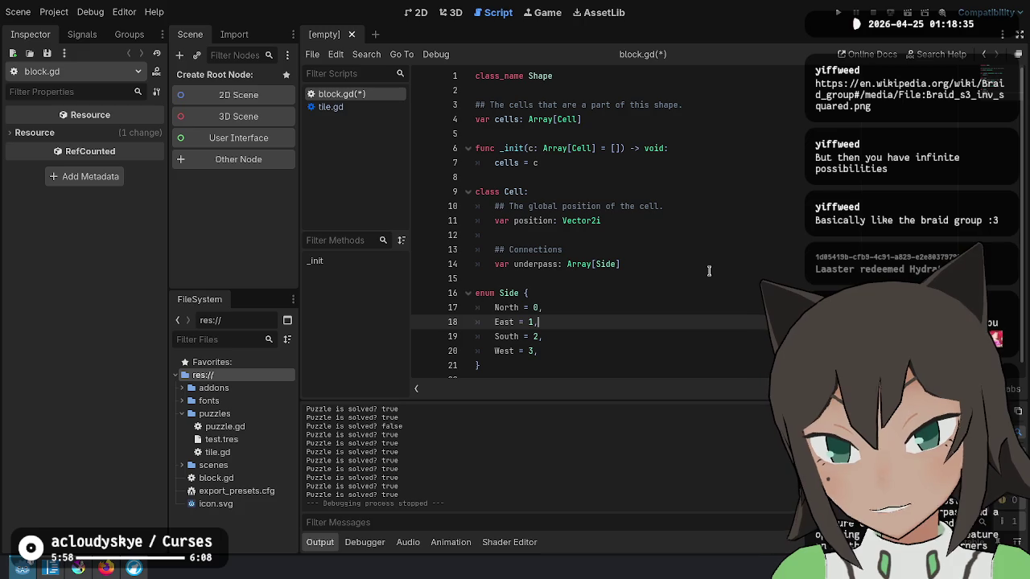
{"action": "key", "text": "Down"}
{"action": "key", "text": "BackSpace"}
{"action": "type", "text": "2"}
{"action": "key", "text": "Down"}
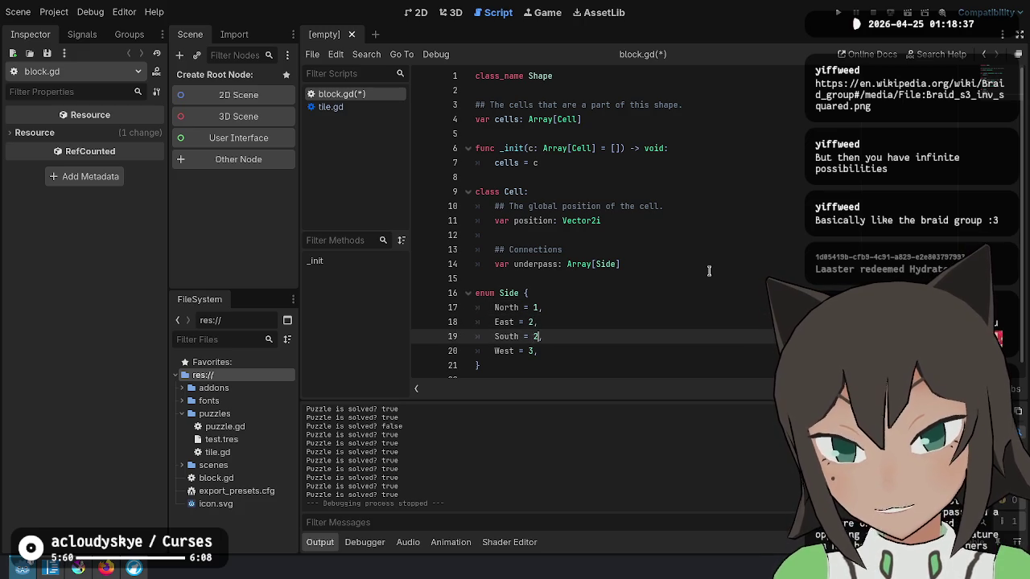
{"action": "key", "text": "BackSpace"}
{"action": "type", "text": "4"}
{"action": "key", "text": "Down"}
{"action": "key", "text": "BackSpace"}
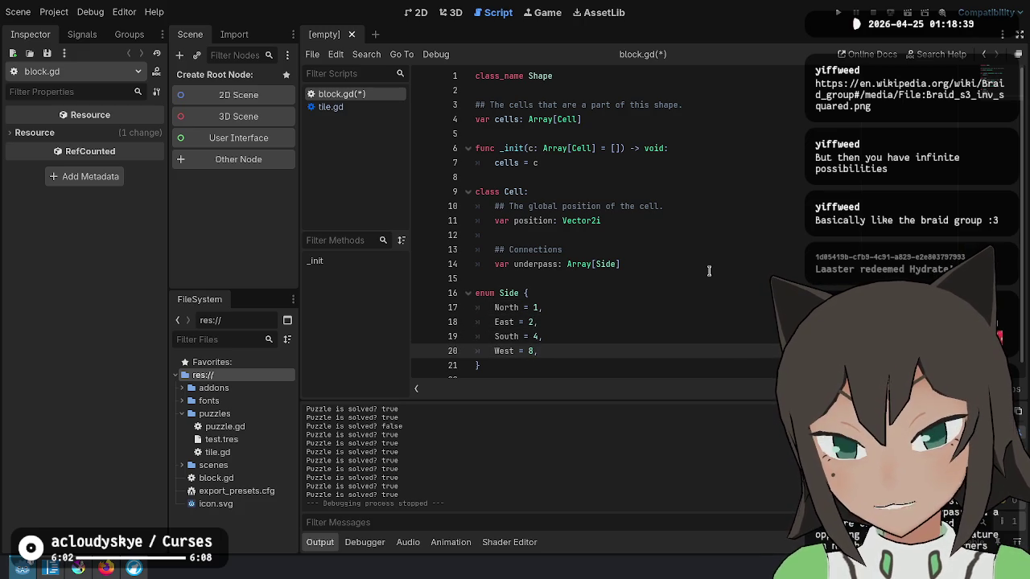
Change the underpass field's type from Array[Side] to int.
{"action": "key", "text": "Up"}
{"action": "key", "text": "Up"}
{"action": "key", "text": "Up"}
{"action": "key", "text": "ctrl+BackSpace"}
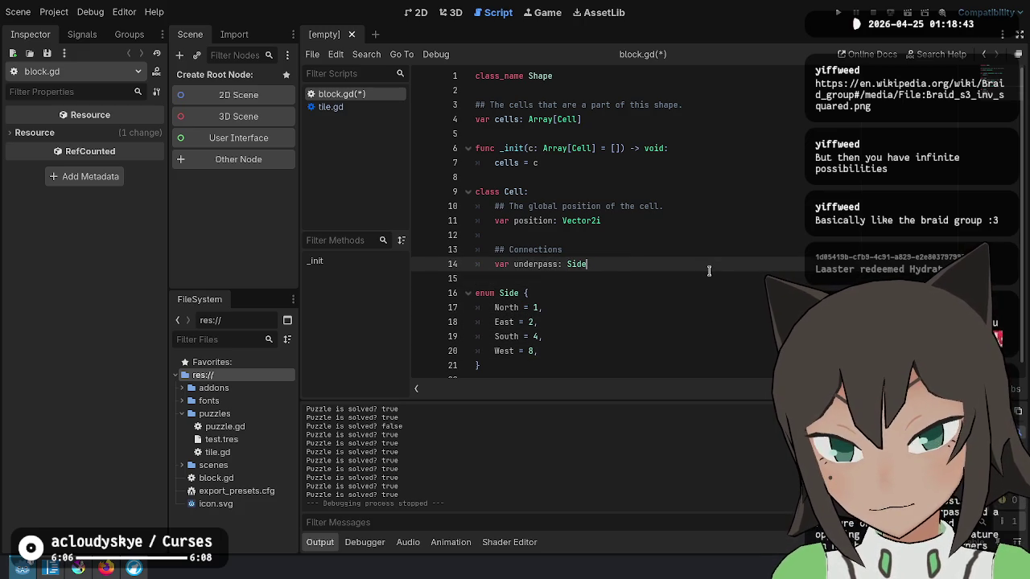
{"action": "key", "text": "Down"}
{"action": "key", "text": "Down"}
{"action": "key", "text": "Down"}
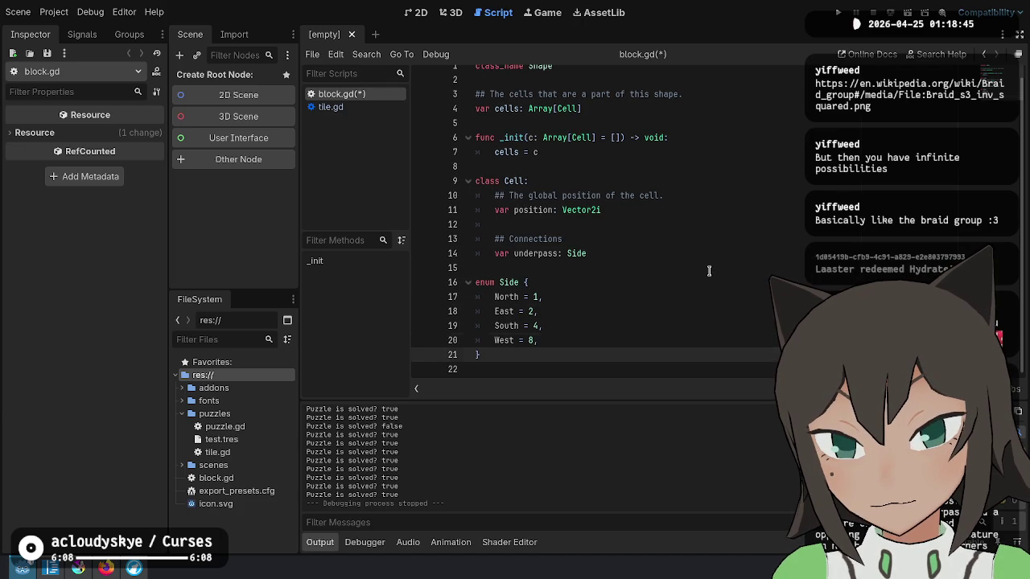
{"action": "key", "text": "Up"}
{"action": "key", "text": "Up"}
{"action": "key", "text": "Up"}
{"action": "key", "text": "BackSpace"}
{"action": "key", "text": "BackSpace"}
{"action": "key", "text": "BackSpace"}
{"action": "type", "text": "int"}
Duplicate the underpass line as an overpass: int field and delete the Connection comment.
{"action": "key", "text": "Escape"}
{"action": "key", "text": "shift+Up"}
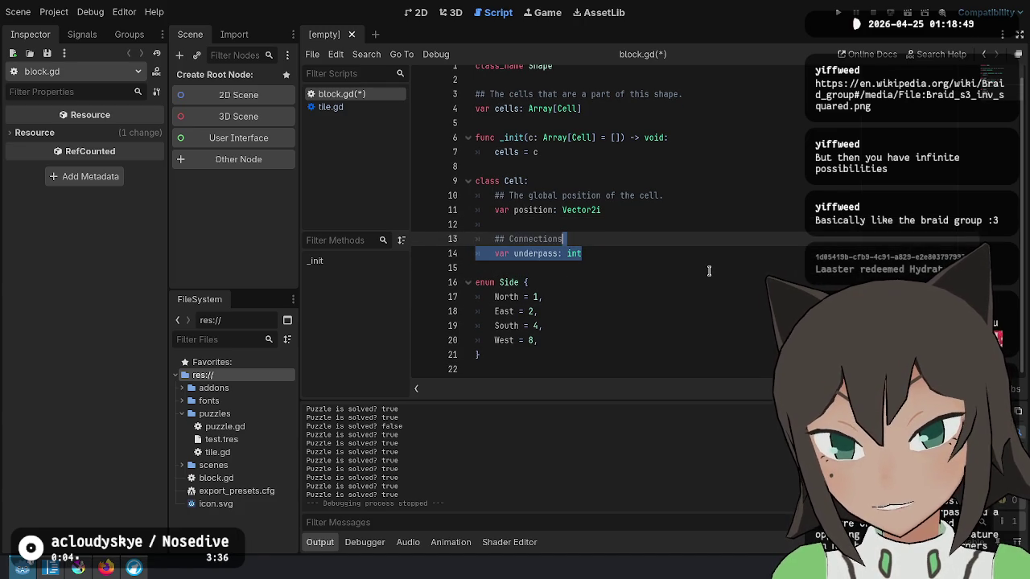
{"action": "key", "text": "ctrl+c"}
{"action": "key", "text": "Right"}
{"action": "key", "text": "ctrl+v"}
{"action": "key", "text": "ctrl+Delete"}
{"action": "type", "text": "overpass"}
{"action": "key", "text": "Up"}
{"action": "key", "text": "Up"}
{"action": "key", "text": "ctrl+shift+k"}
{"action": "key", "text": "Down"}
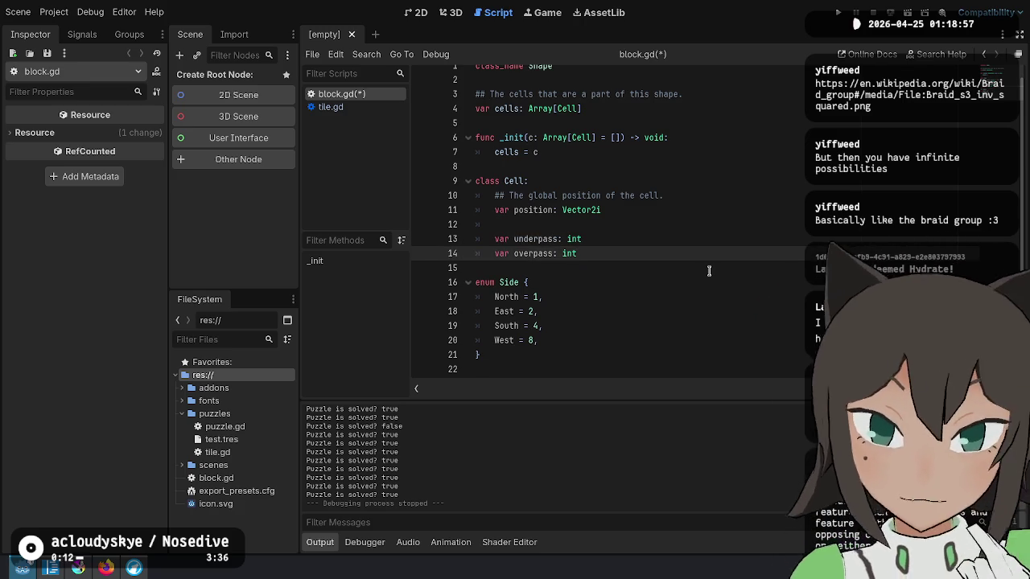
Add a 'var feature: bool' field above underpass and overpass.
{"action": "key", "text": "Return"}
{"action": "type", "text": "var feature"}
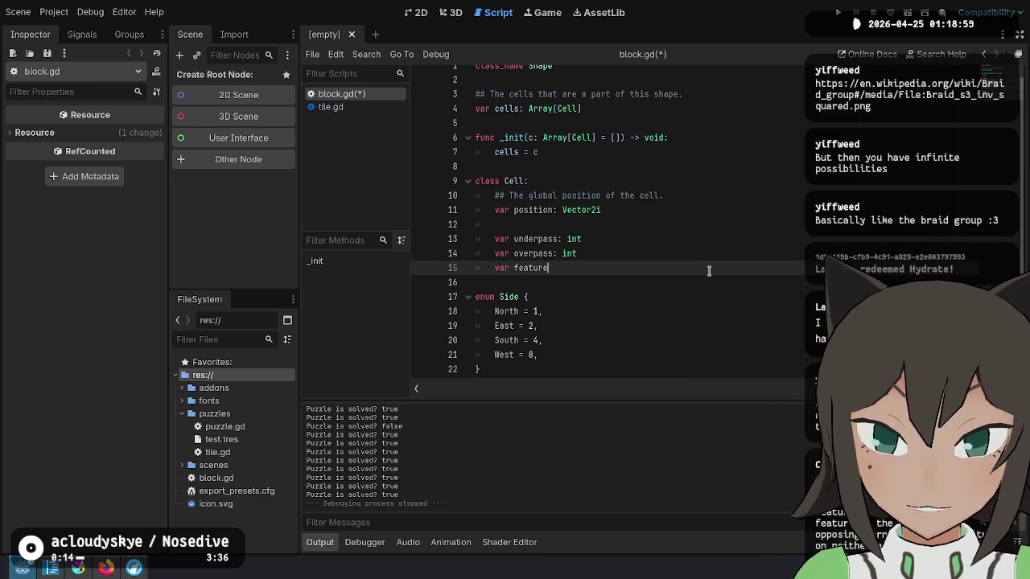
{"action": "type", "text": ": bool"}
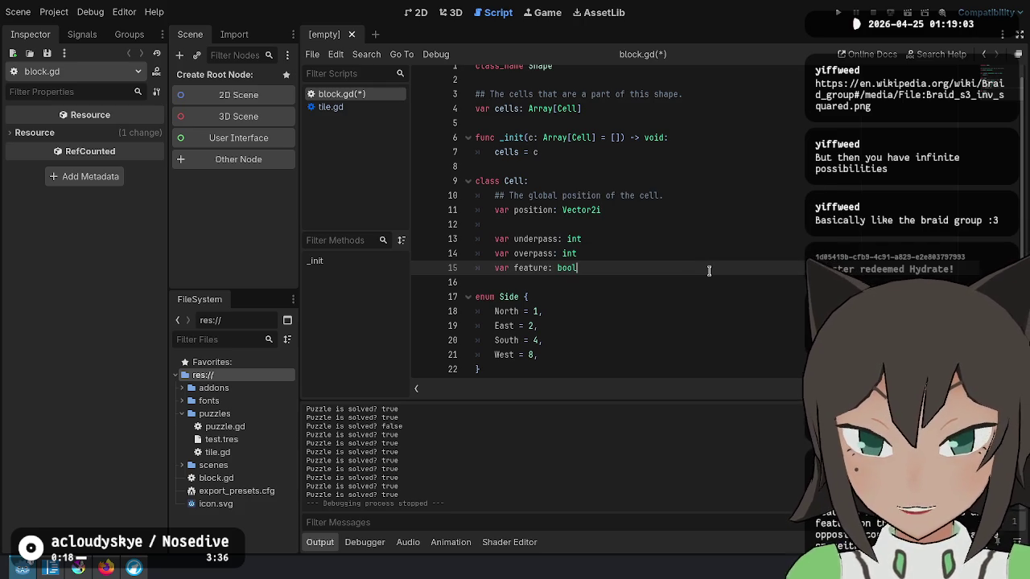
{"action": "key", "text": "alt+Up"}
{"action": "key", "text": "alt+Up"}
{"action": "key", "text": "Up"}
{"action": "key", "text": "Return"}
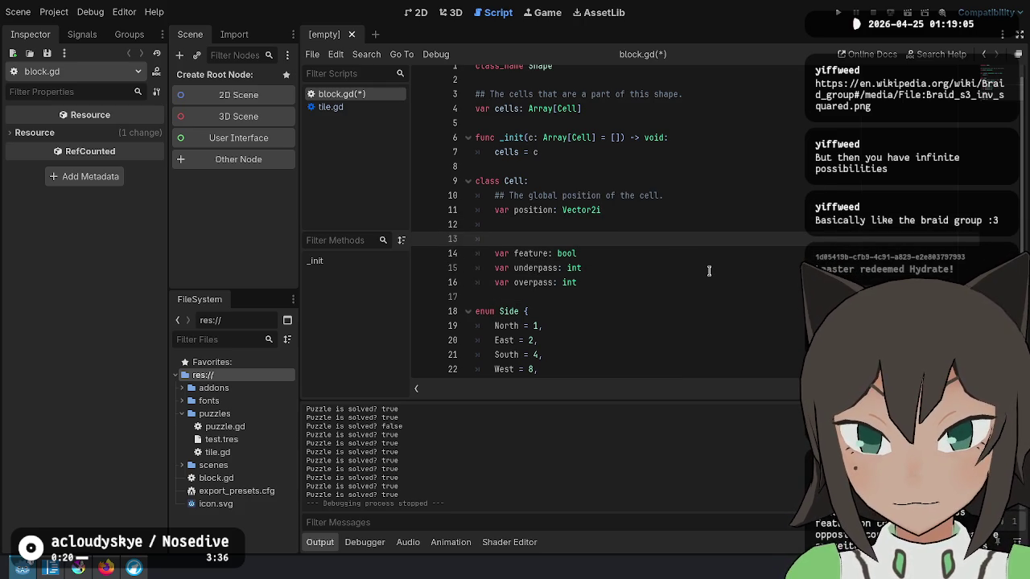
Document feature ('Does this cell have a feature?') and underpass ('Which sides are connected via underpass?').
{"action": "type", "text": "Doc this cell"}
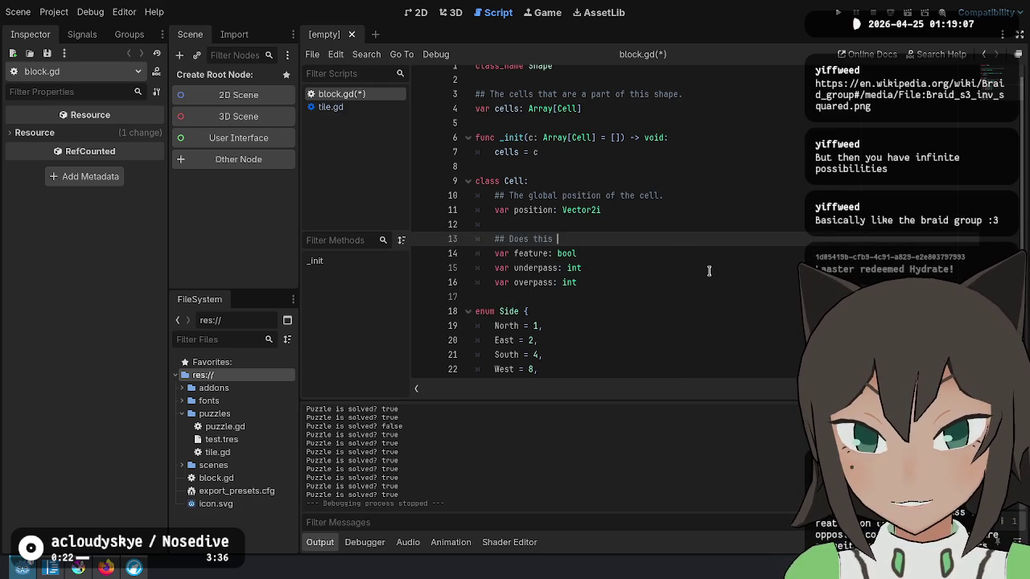
{"action": "type", "text": " have a feature?"}
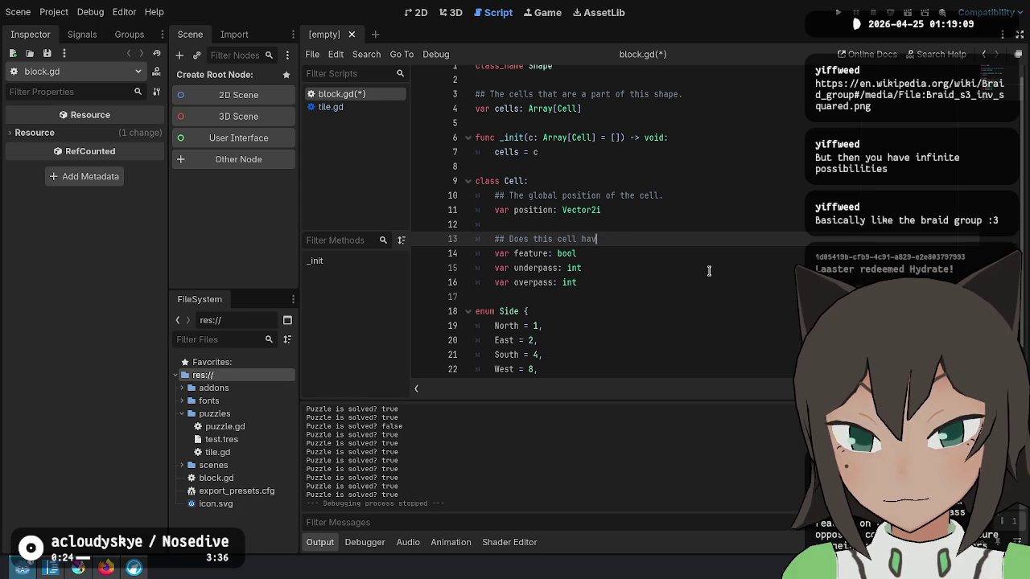
{"action": "key", "text": "Down"}
{"action": "key", "text": "Return"}
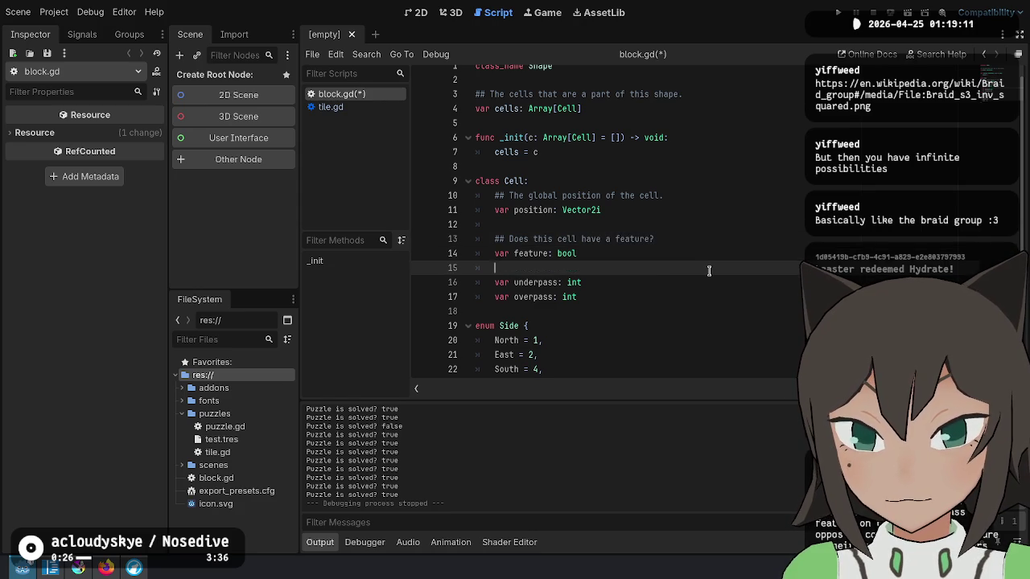
{"action": "key", "text": "Return"}
{"action": "type", "text": "## Which"}
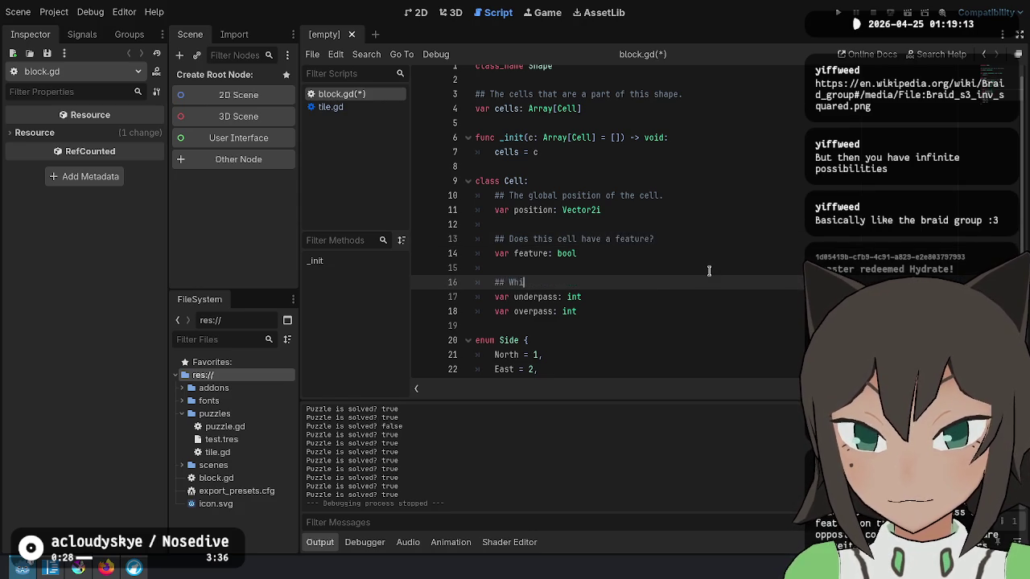
{"action": "type", "text": " side"}
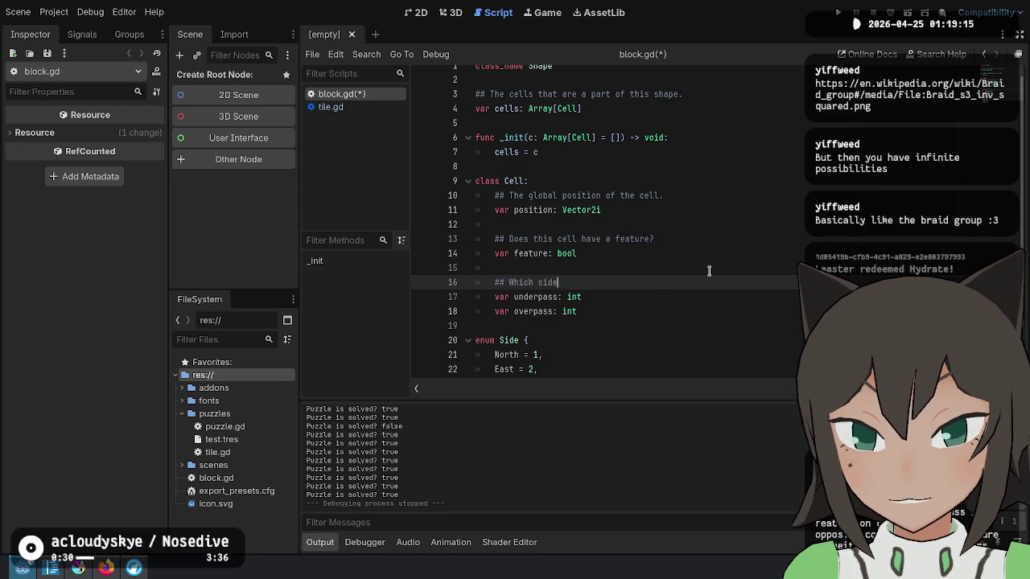
{"action": "type", "text": "s are connecti"}
{"action": "key", "text": "BackSpace"}
{"action": "key", "text": "BackSpace"}
{"action": "type", "text": "ed vida underpass?"}
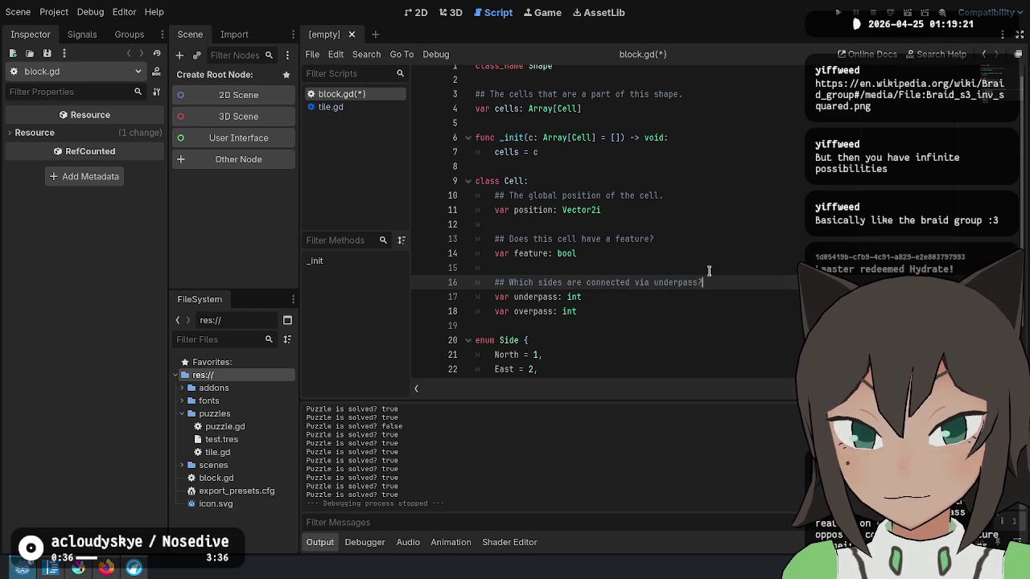
Add the doc comment 'Which sides are connected via overpass?' for the overpass field.
{"action": "key", "text": "Down"}
{"action": "key", "text": "Return"}
{"action": "key", "text": "Return"}
{"action": "type", "text": "## Which sides are connected via overpas"}
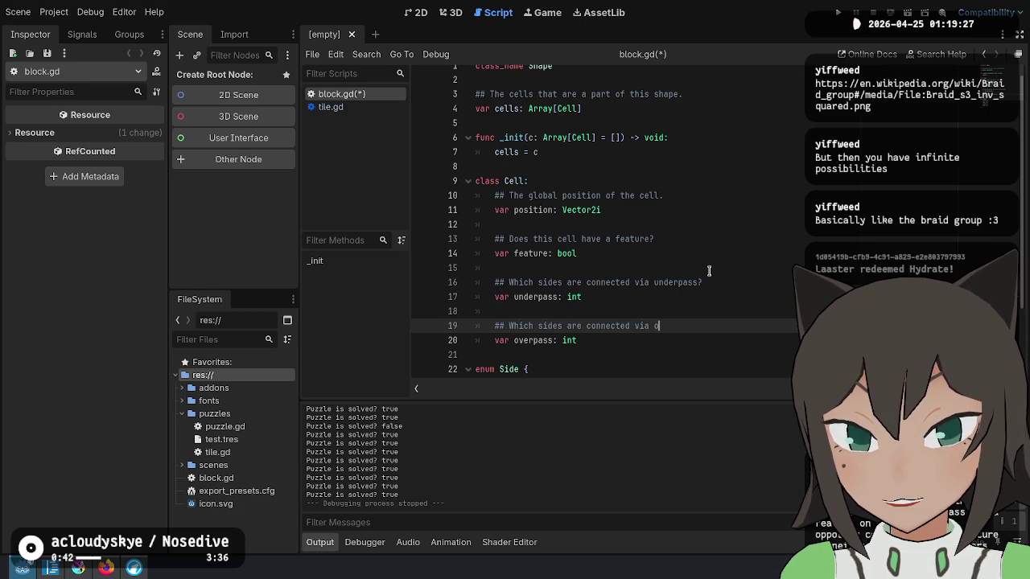
{"action": "type", "text": "s?"}
{"action": "key", "text": "Down"}
{"action": "key", "text": "Down"}
{"action": "key", "text": "Down"}
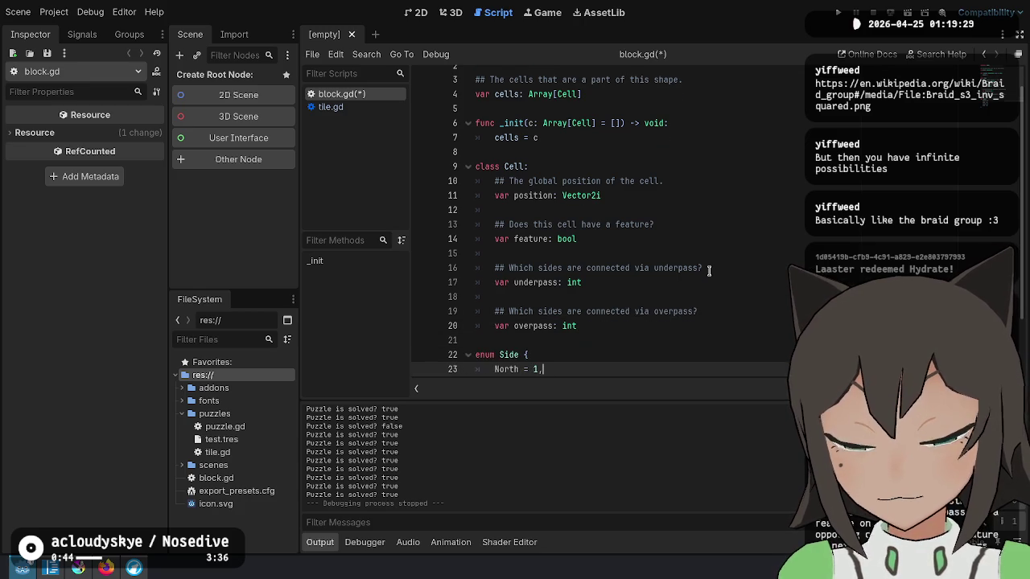
{"action": "key", "text": "Up"}
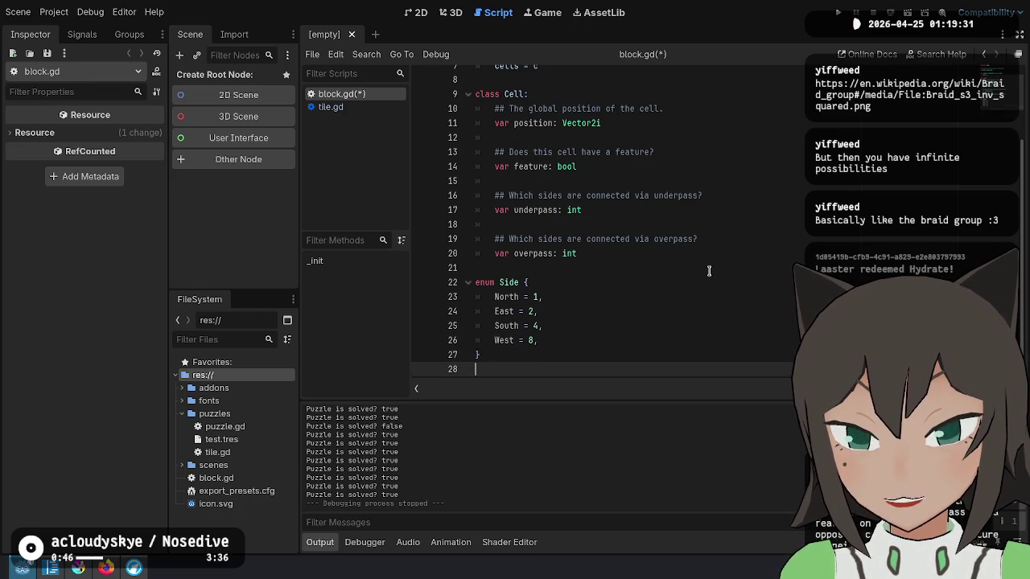
{"action": "key", "text": "Up"}
{"action": "key", "text": "Up"}
{"action": "key", "text": "Up"}
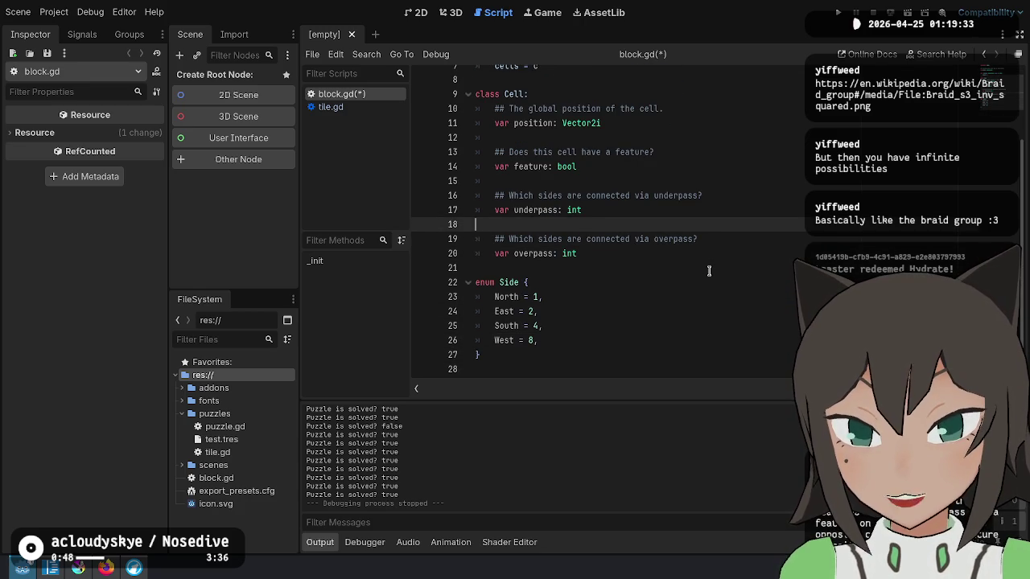
Extend the overpass doc comment to say over paths split the tile into multiple areas, wrapped onto a second line.
{"action": "key", "text": "Up"}
{"action": "key", "text": "Up"}
{"action": "key", "text": "Up"}
{"action": "key", "text": "Down"}
{"action": "key", "text": "Down"}
{"action": "key", "text": "Down"}
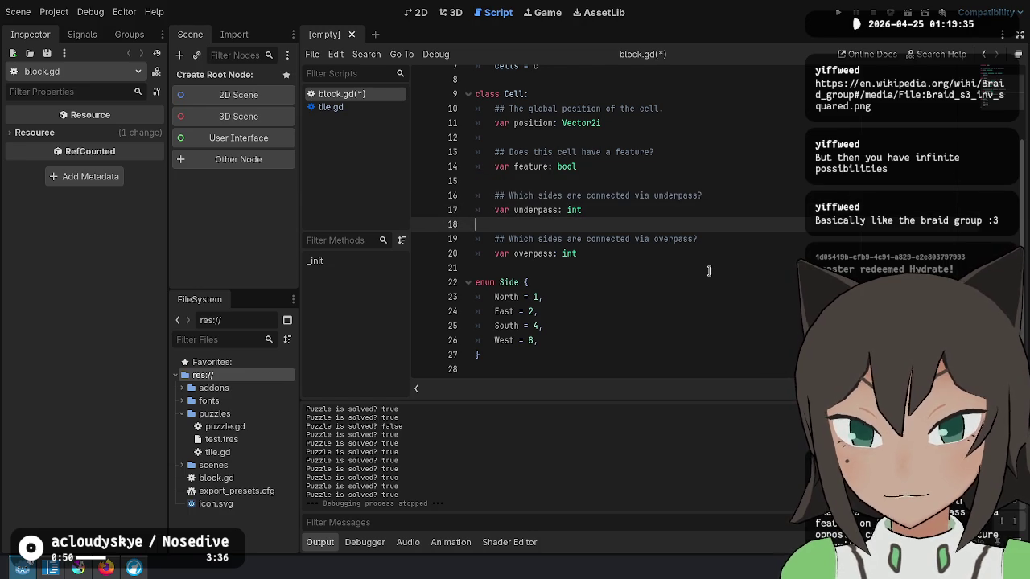
{"action": "key", "text": "Down"}
{"action": "key", "text": "Down"}
{"action": "key", "text": "shift+Up"}
{"action": "key", "text": "shift+Up"}
{"action": "key", "text": "shift+Up"}
{"action": "key", "text": "shift+Home"}
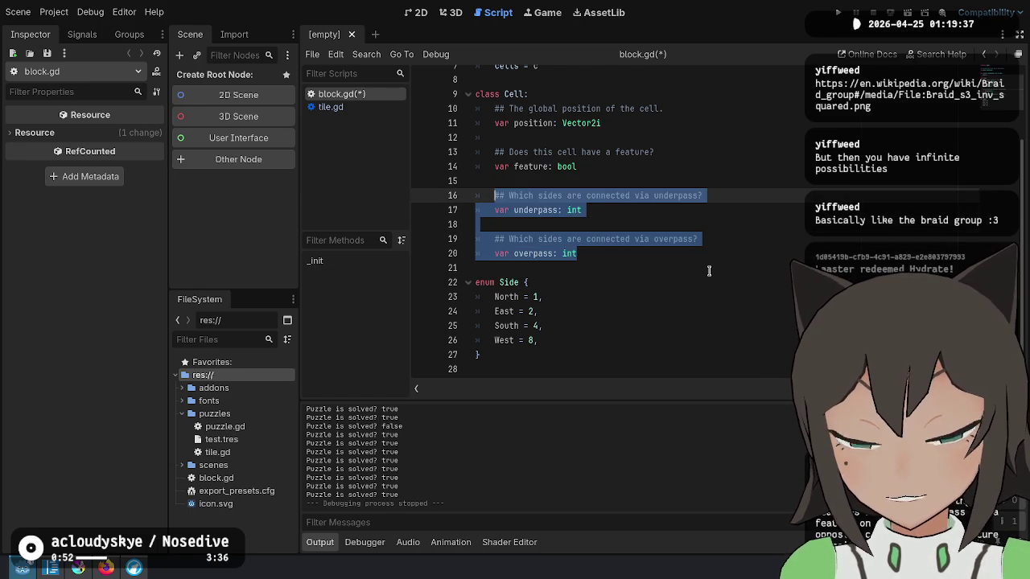
{"action": "key", "text": "Escape"}
{"action": "key", "text": "Down"}
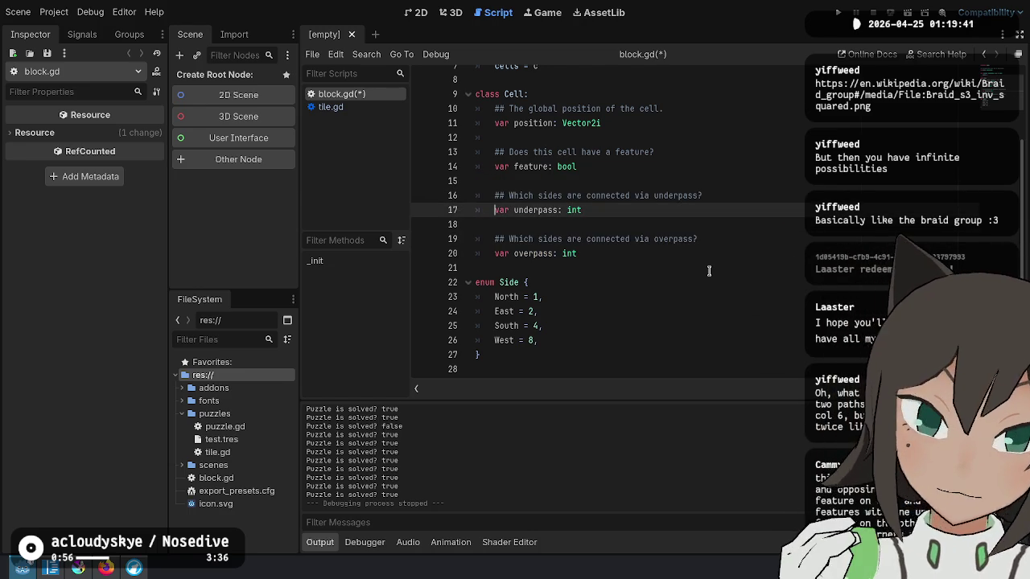
{"action": "key", "text": "Down"}
{"action": "key", "text": "Down"}
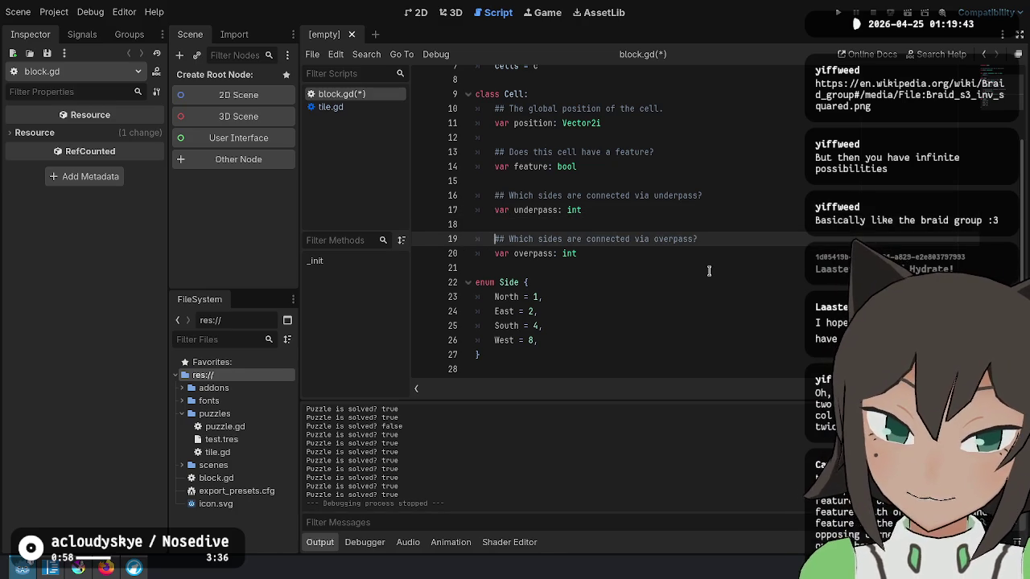
{"action": "type", "text": " Over"}
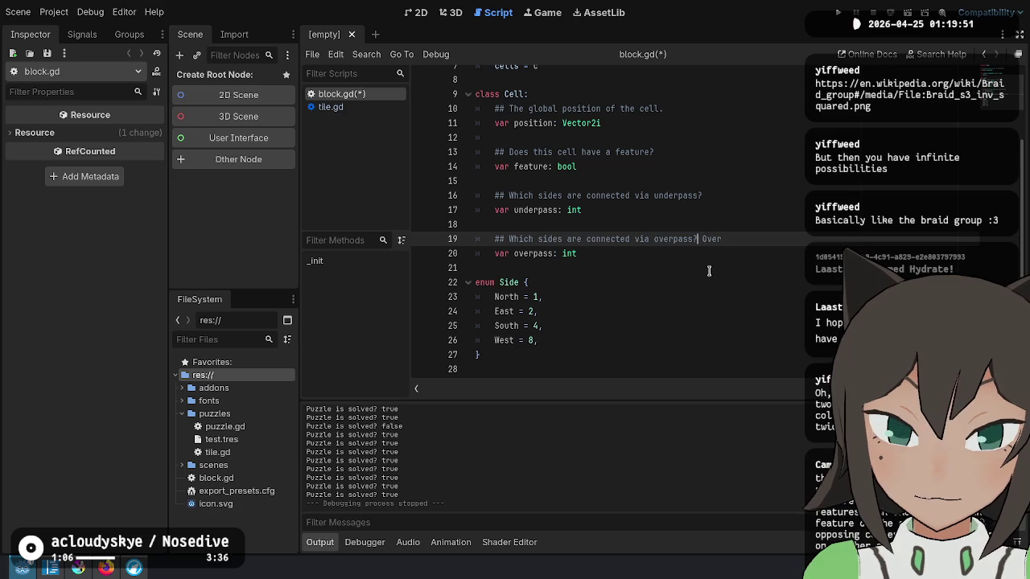
{"action": "type", "text": " paths "}
{"action": "type", "text": "split the ti"}
{"action": "type", "text": "le"}
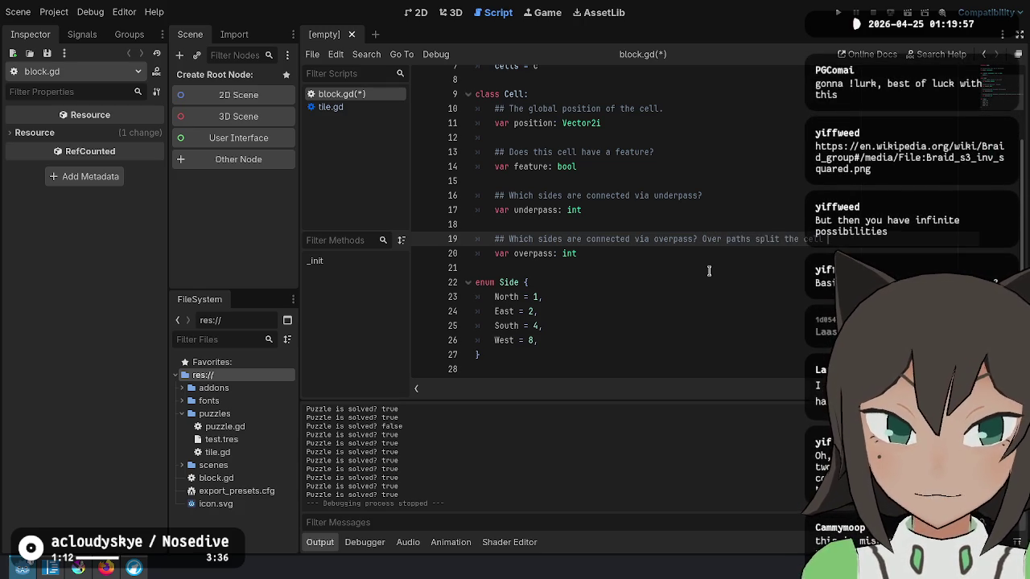
{"action": "key", "text": "Return"}
{"action": "type", "text": "# multiple areas"}
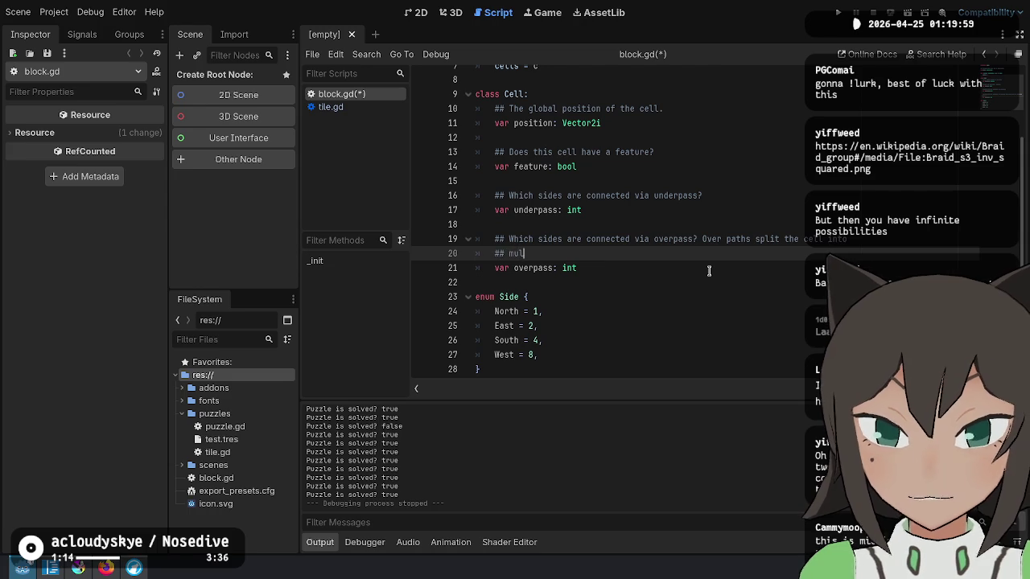
{"action": "key", "text": "BackSpace"}
{"action": "key", "text": "BackSpace"}
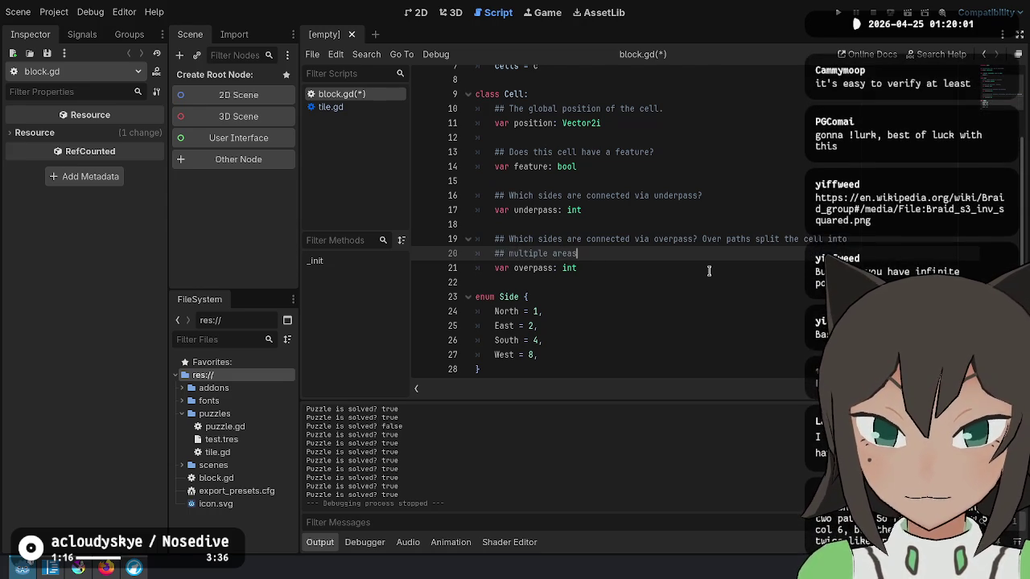
{"action": "type", "text": "s."}
Extend the underpass doc comment: 'Under paths do not split the cell into multiple areas.'.
{"action": "key", "text": "Up"}
{"action": "key", "text": "Up"}
{"action": "key", "text": "Up"}
{"action": "key", "text": "End"}
{"action": "type", "text": "Under"}
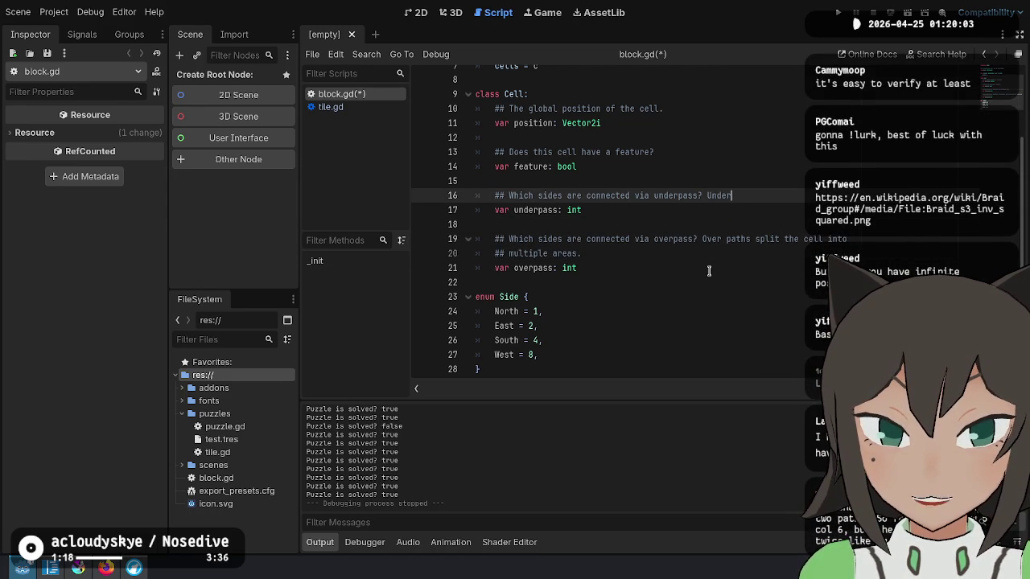
{"action": "type", "text": " paths do n"}
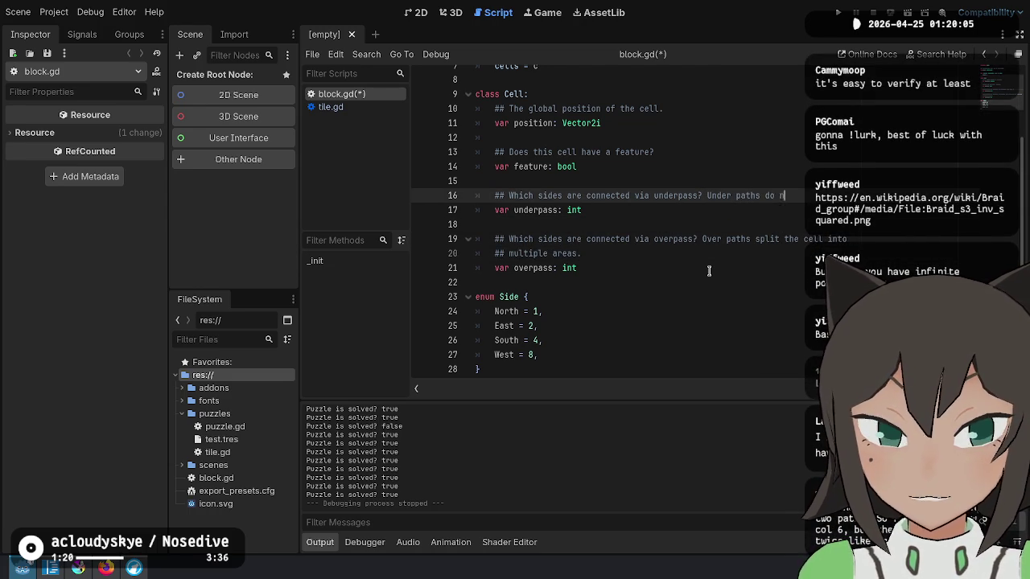
{"action": "type", "text": "ot spl"}
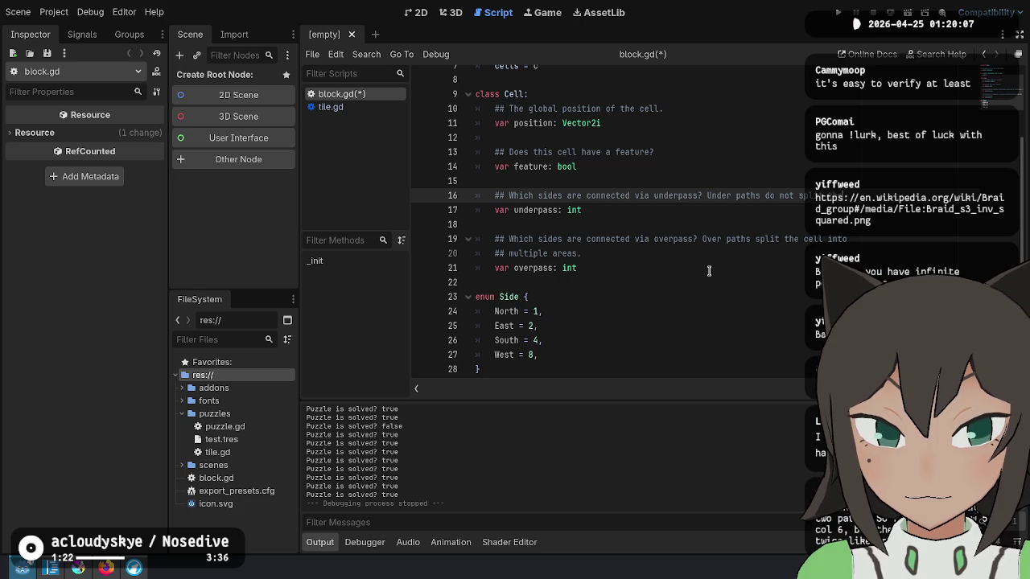
{"action": "key", "text": "Return"}
{"action": "key", "text": "Up"}
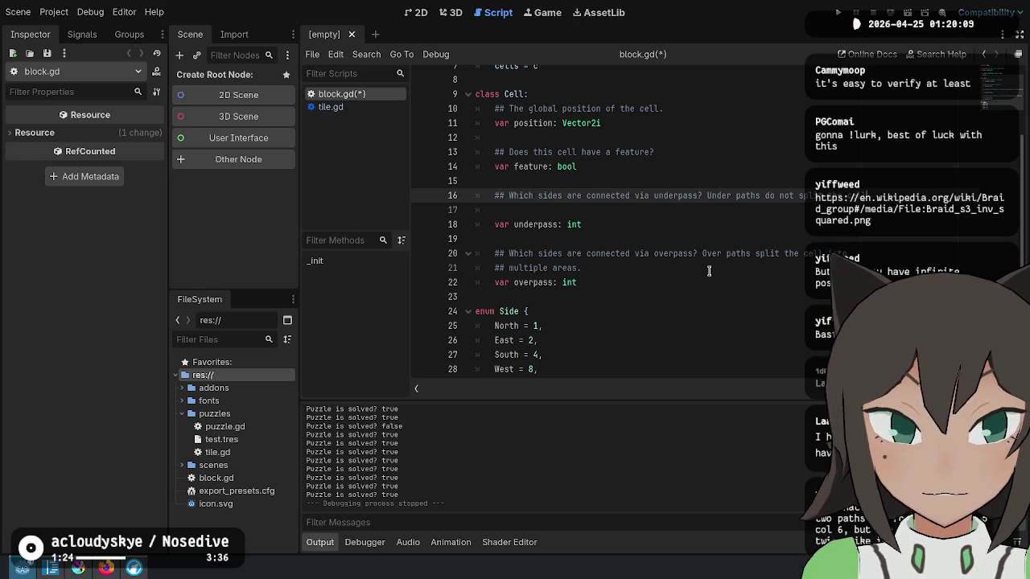
{"action": "key", "text": "End"}
{"action": "key", "text": "Return"}
{"action": "type", "text": "## cell "}
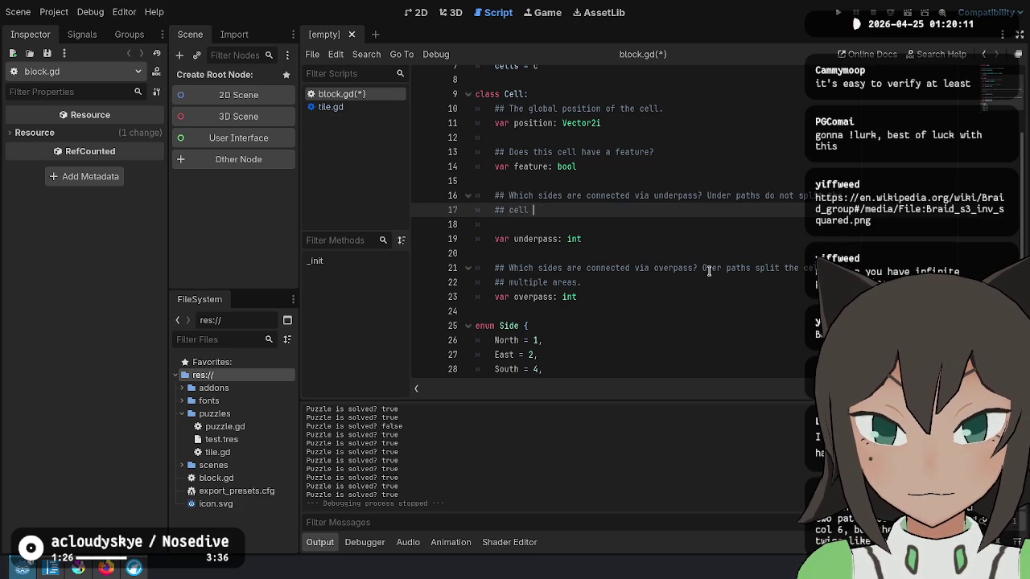
{"action": "type", "text": "into multiple areas."}
Add that under paths cannot be connected to the feature, while over paths can.
{"action": "key", "text": "Down"}
{"action": "key", "text": "BackSpace"}
{"action": "key", "text": "BackSpace"}
{"action": "type", "text": "and cannot be connected to the featur"}
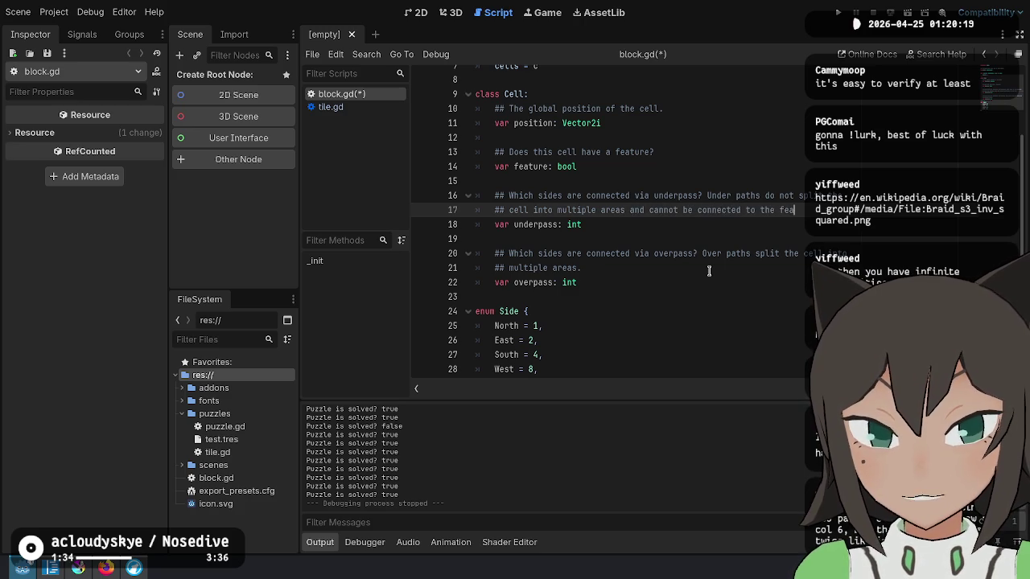
{"action": "key", "text": "Down"}
{"action": "key", "text": "Down"}
{"action": "key", "text": "Down"}
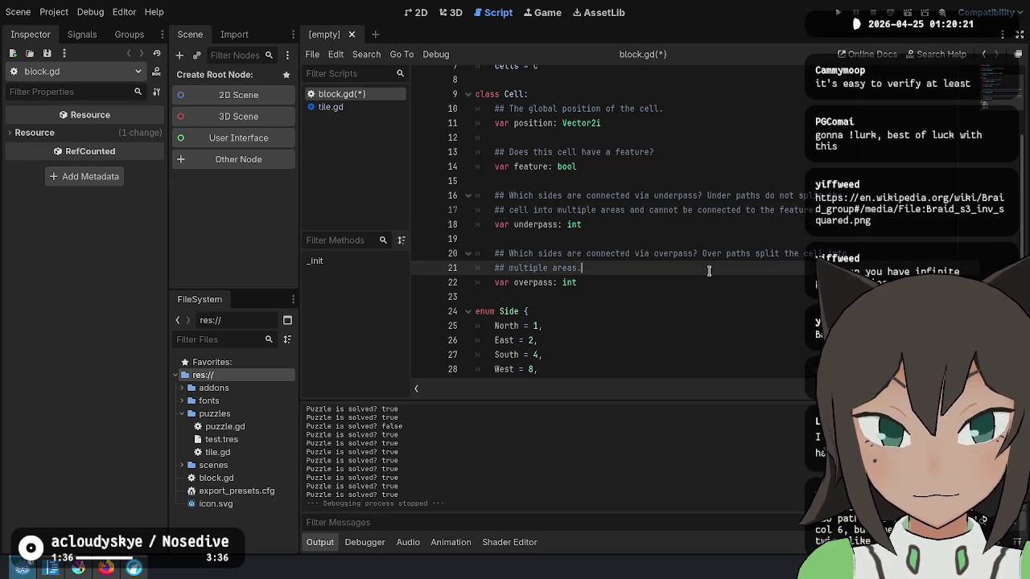
{"action": "type", "text": "and can be f"}
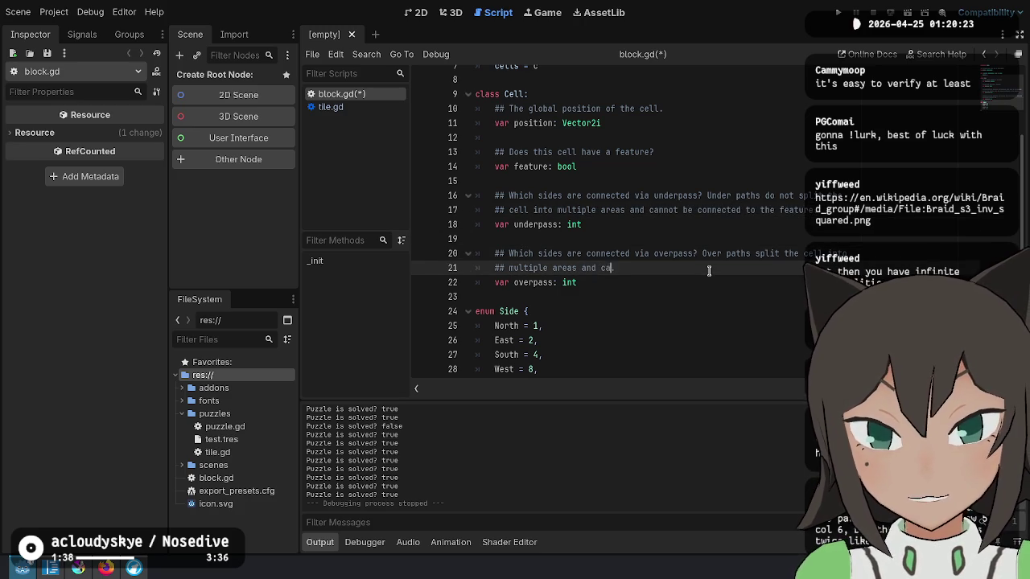
{"action": "key", "text": "BackSpace"}
{"action": "type", "text": "co"}
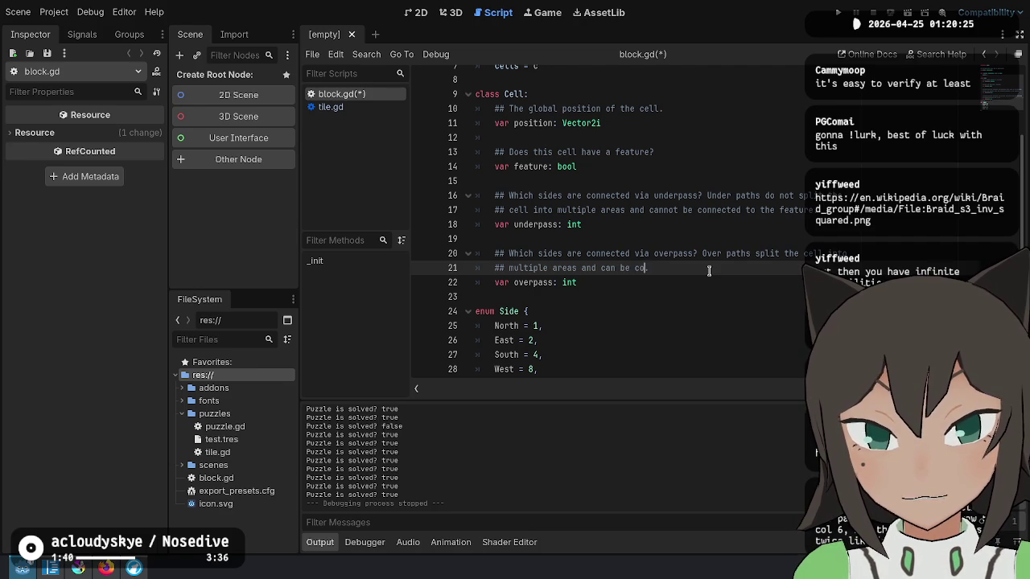
{"action": "type", "text": "nnected to the featur"}
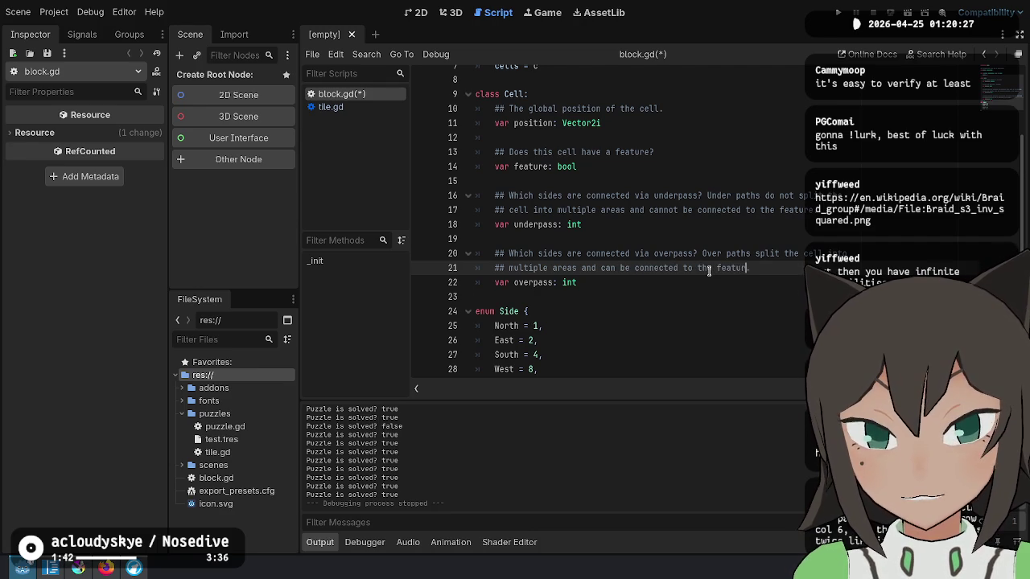
{"action": "type", "text": "e."}
{"action": "key", "text": "Up"}
{"action": "key", "text": "Up"}
{"action": "key", "text": "Up"}
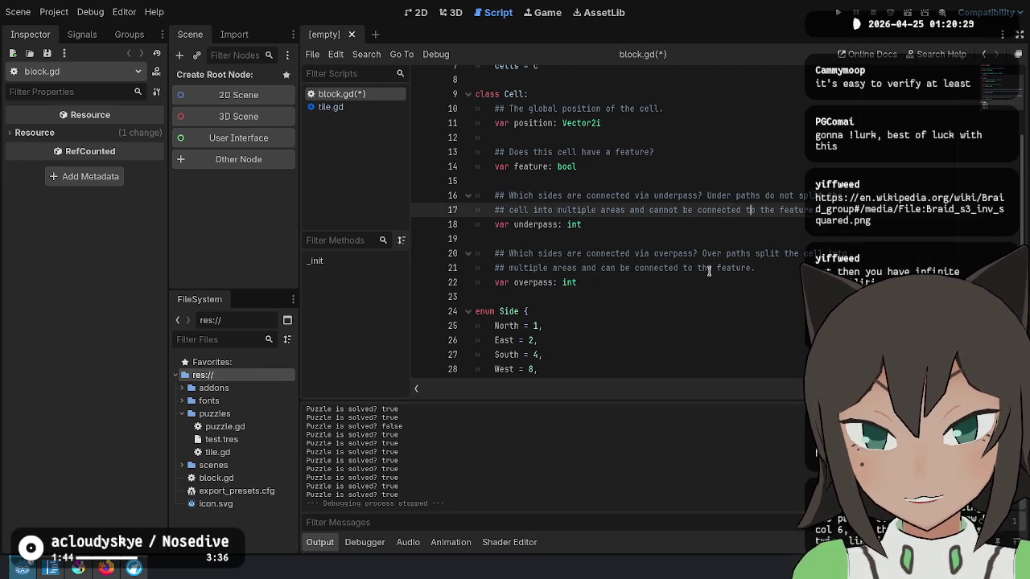
{"action": "key", "text": "Return"}
{"action": "key", "text": "Return"}
Add 'var standalone: bool' under feature with doc comment '## Does this cell's feature connect to the over path?'.
{"action": "type", "text": "var "}
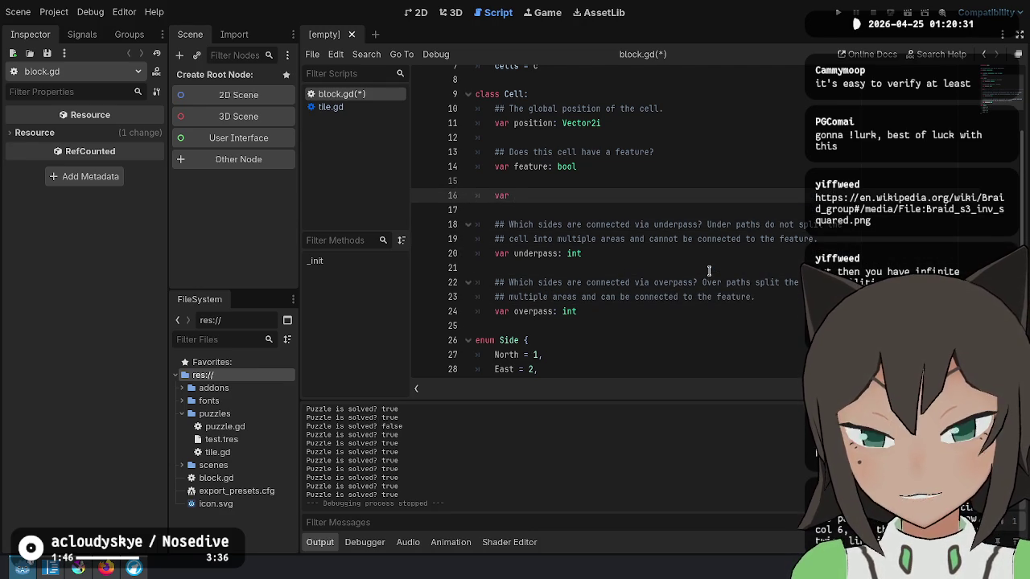
{"action": "type", "text": "standa"}
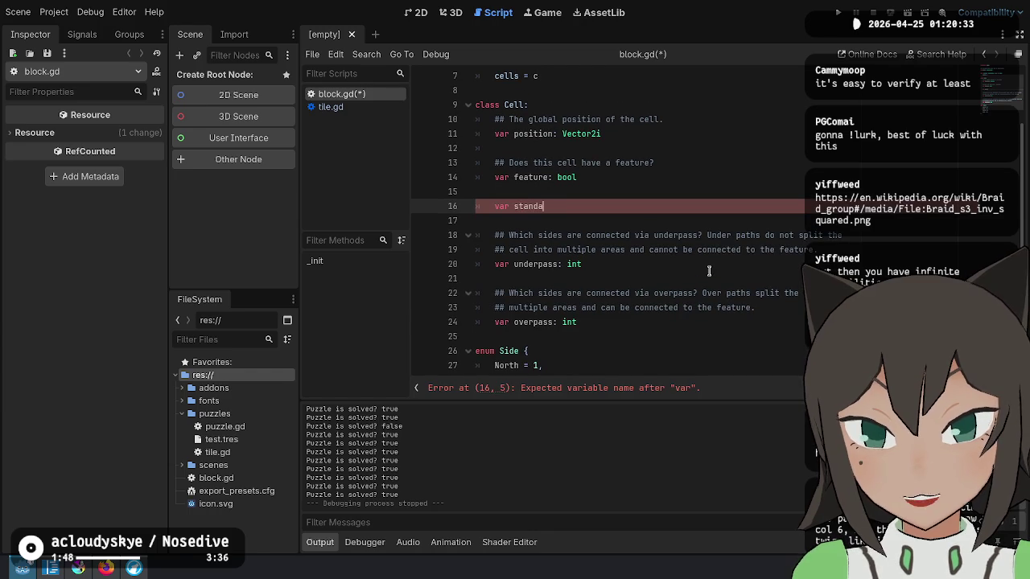
{"action": "type", "text": "lone: "}
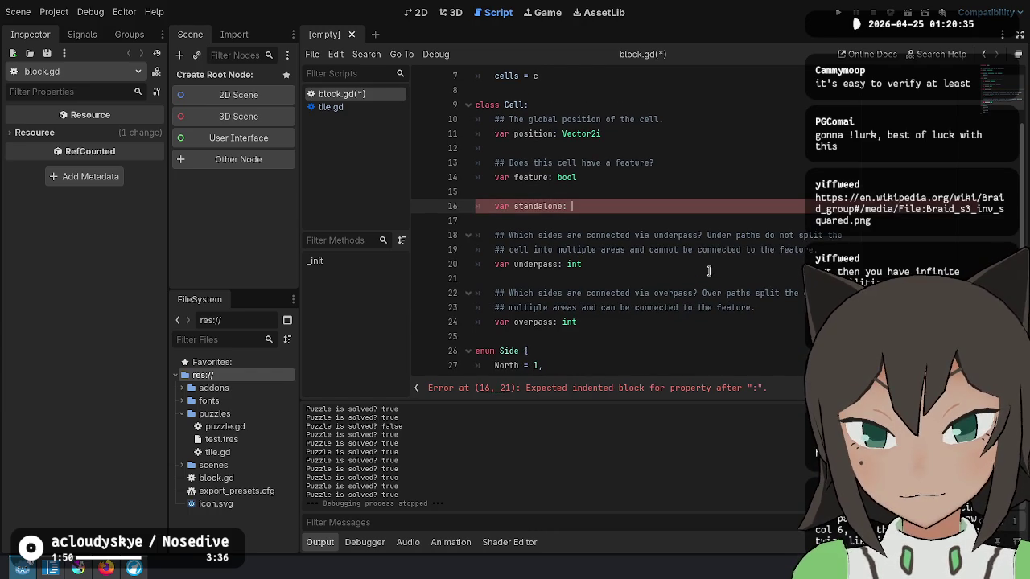
{"action": "type", "text": "bool"}
{"action": "key", "text": "ctrl+shift+Return"}
{"action": "type", "text": "## "}
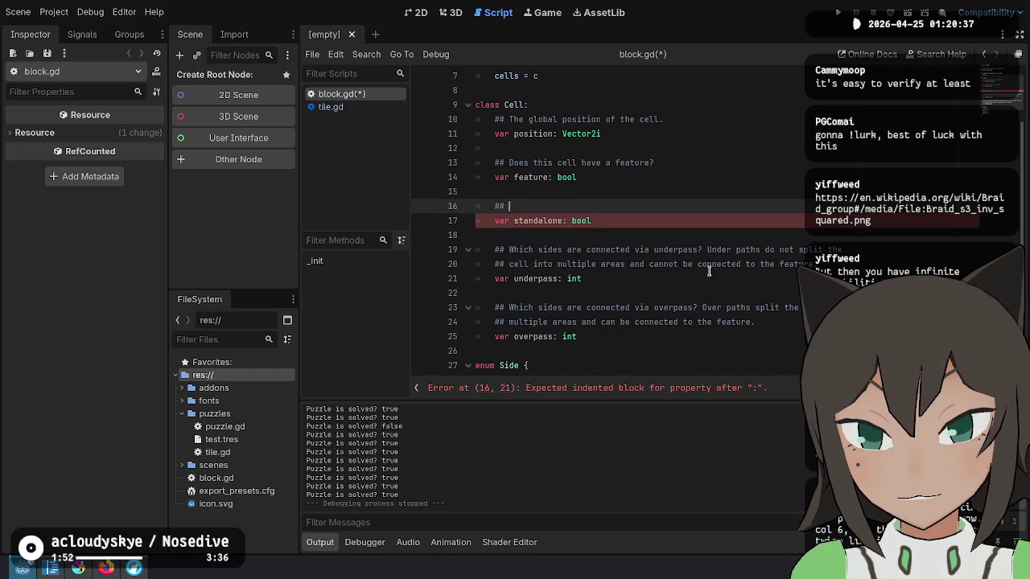
{"action": "type", "text": "Does this "}
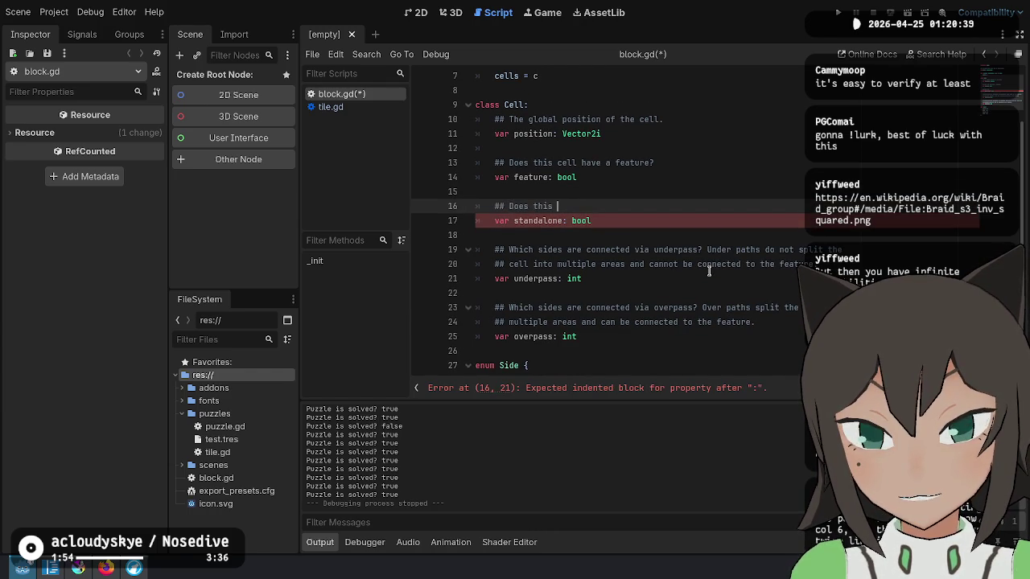
{"action": "type", "text": "cell's feat"}
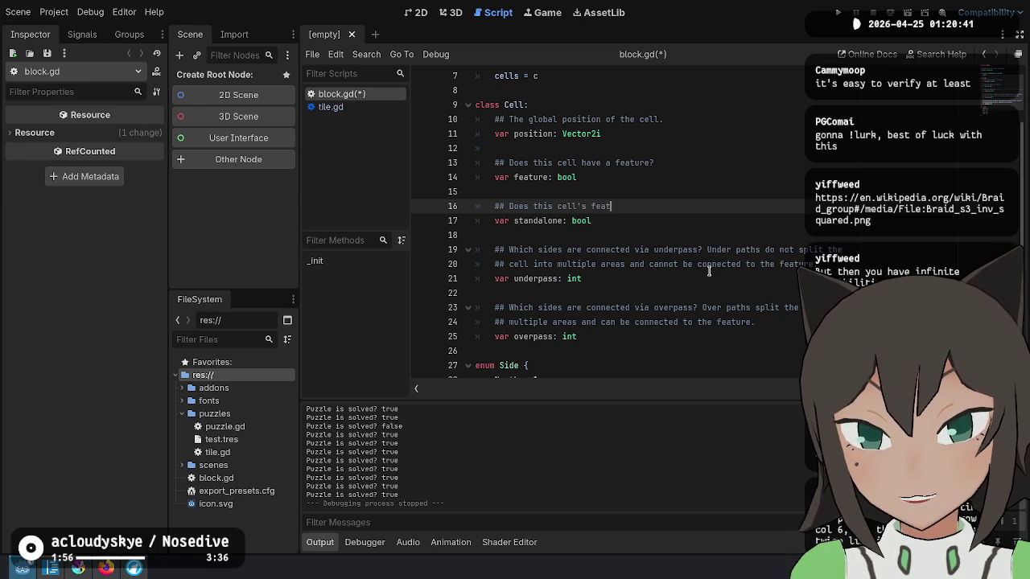
{"action": "type", "text": "ure connect to the"}
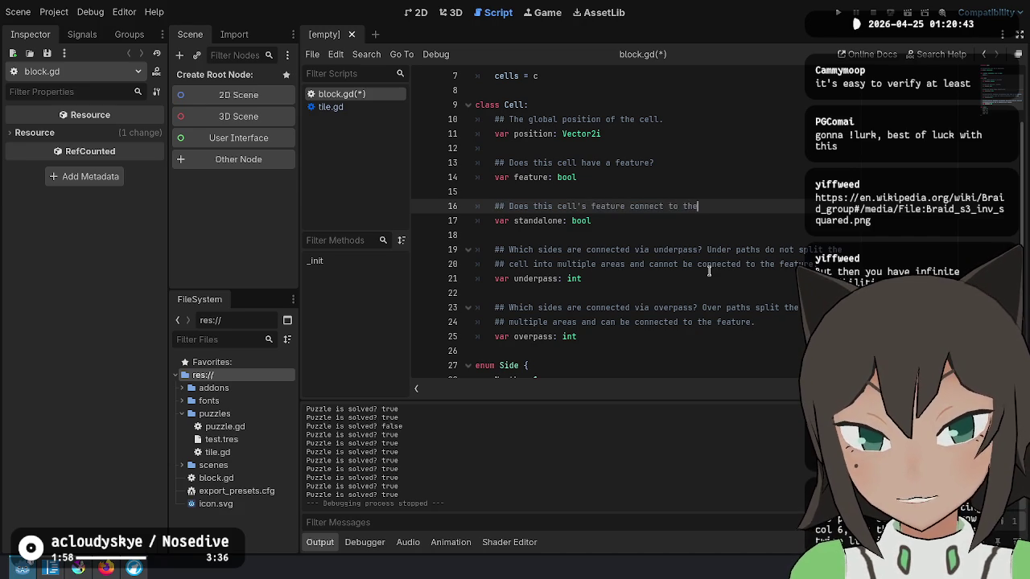
{"action": "type", "text": " over path?"}
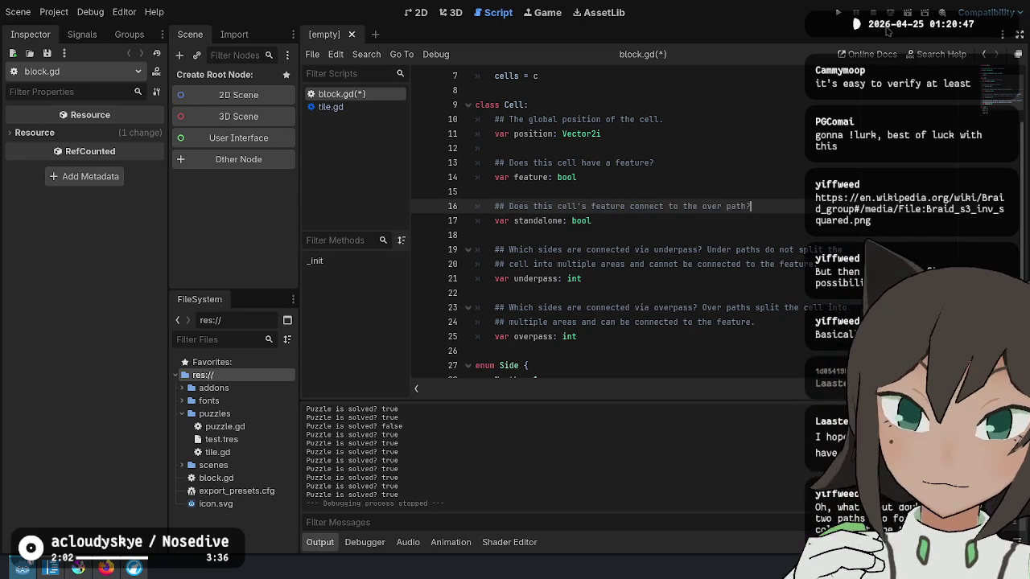
{"action": "left_click", "coordinate": [711, 338]}
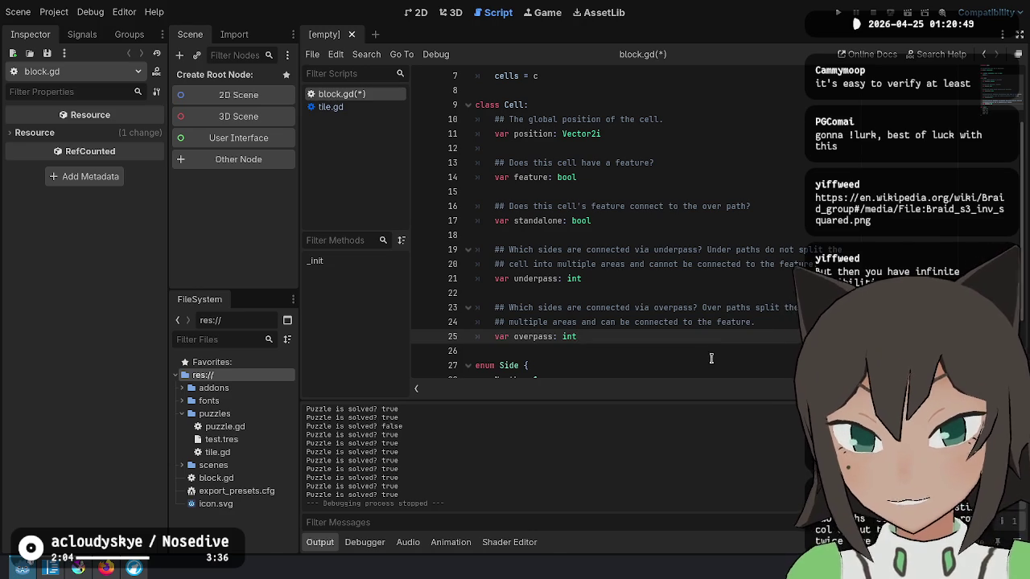
{"action": "mouse_move", "coordinate": [700, 338]}
{"action": "left_mouse_down"}
{"action": "mouse_move", "coordinate": [695, 241]}
{"action": "mouse_move", "coordinate": [729, 142]}
{"action": "left_mouse_up"}
{"action": "left_click", "coordinate": [729, 142]}
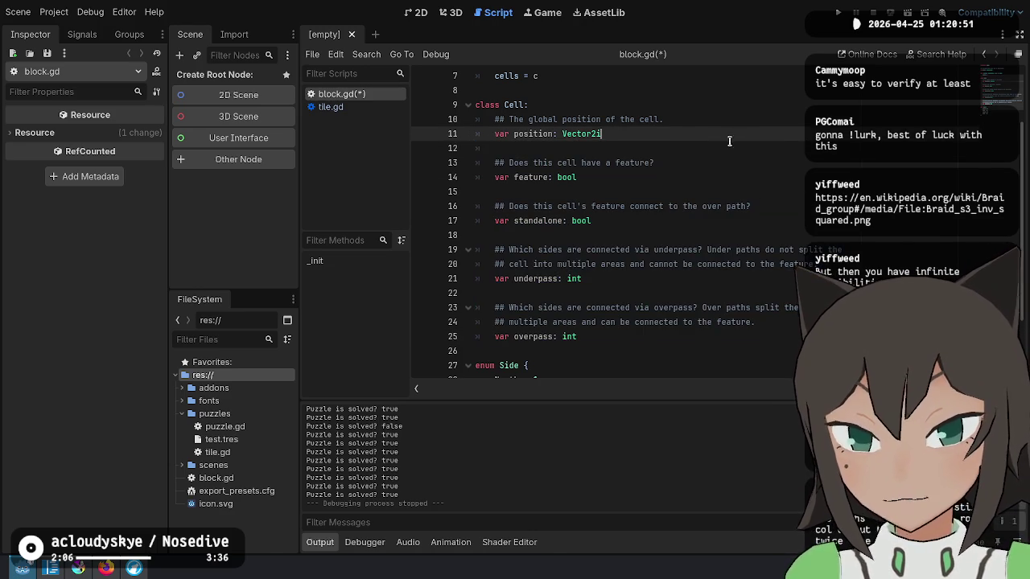
{"action": "left_click", "coordinate": [701, 292]}
{"action": "mouse_move", "coordinate": [700, 293]}
{"action": "left_mouse_down"}
{"action": "mouse_move", "coordinate": [586, 311]}
{"action": "mouse_move", "coordinate": [566, 279]}
{"action": "mouse_move", "coordinate": [621, 335]}
{"action": "mouse_move", "coordinate": [727, 268]}
{"action": "mouse_move", "coordinate": [537, 245]}
{"action": "left_mouse_up"}
{"action": "left_click", "coordinate": [628, 338]}
{"action": "left_click", "coordinate": [581, 276]}
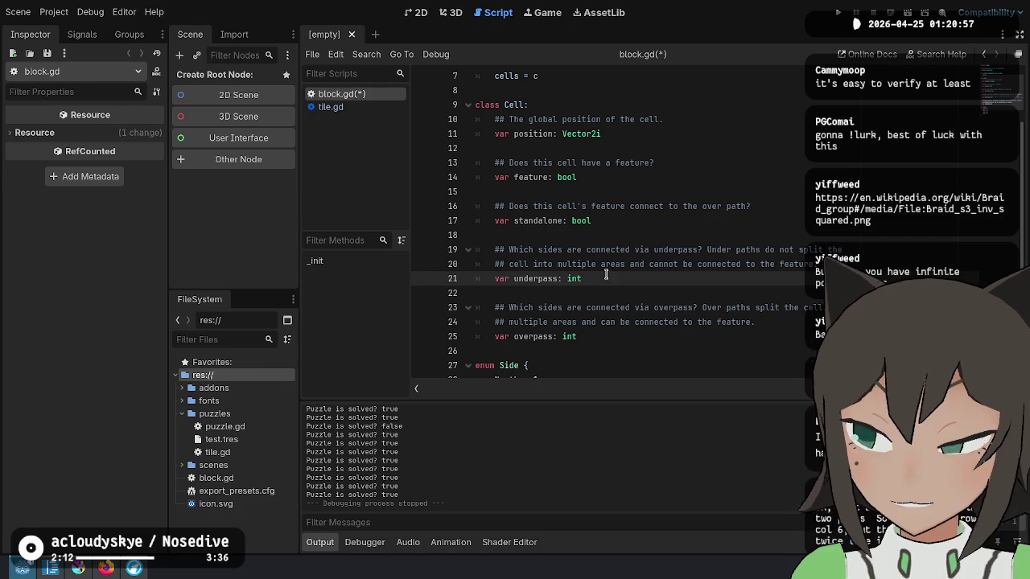
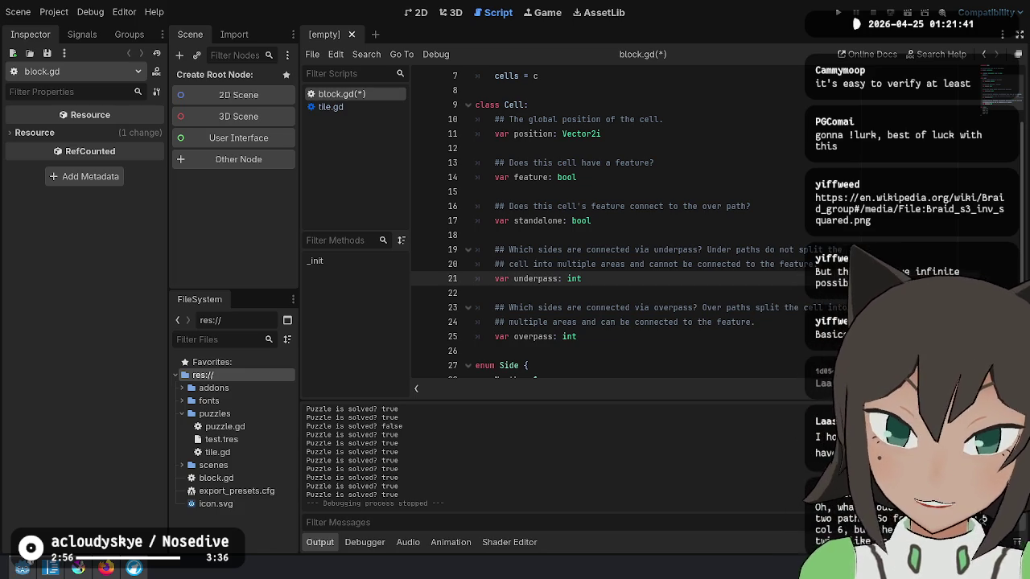
Start a 'var colors:' line below overpass and an 'enum Color {' block below the Side enum.
{"action": "scroll", "coordinate": [614, 279], "scroll_direction": "down", "scroll_amount": 2}
{"action": "left_click", "coordinate": [599, 256]}
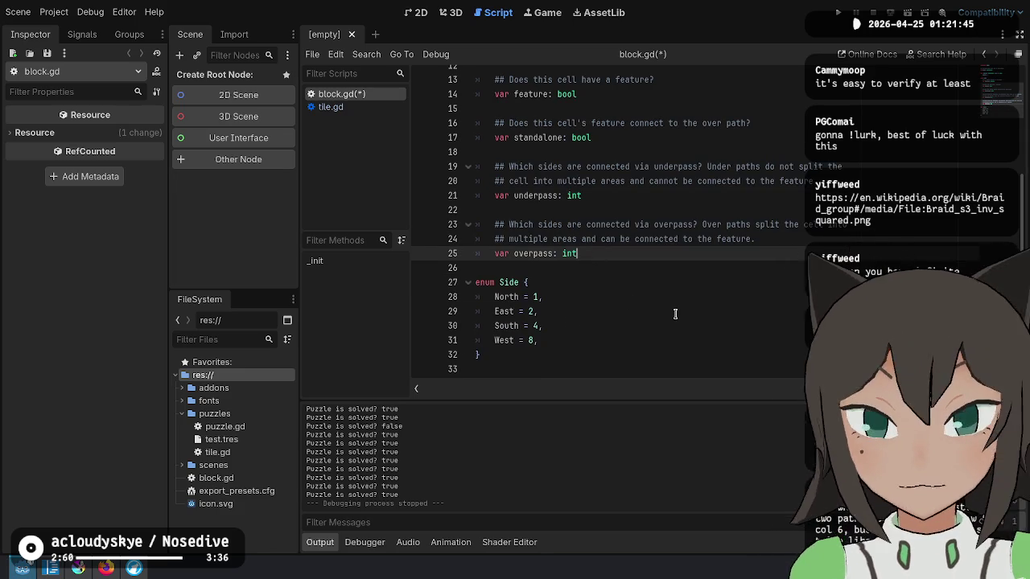
{"action": "key", "text": "Return"}
{"action": "key", "text": "Return"}
{"action": "type", "text": "var "}
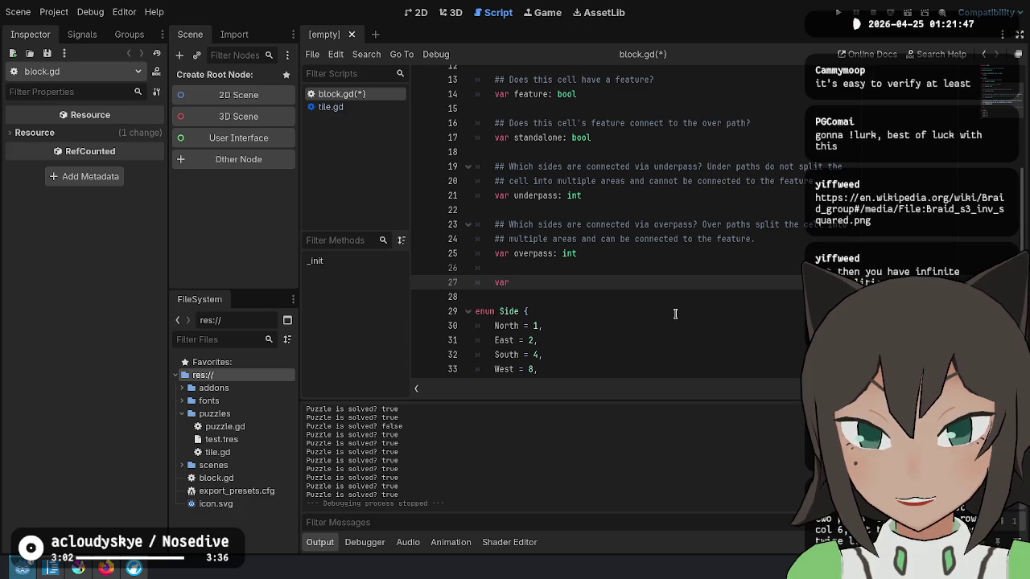
{"action": "type", "text": "colors:"}
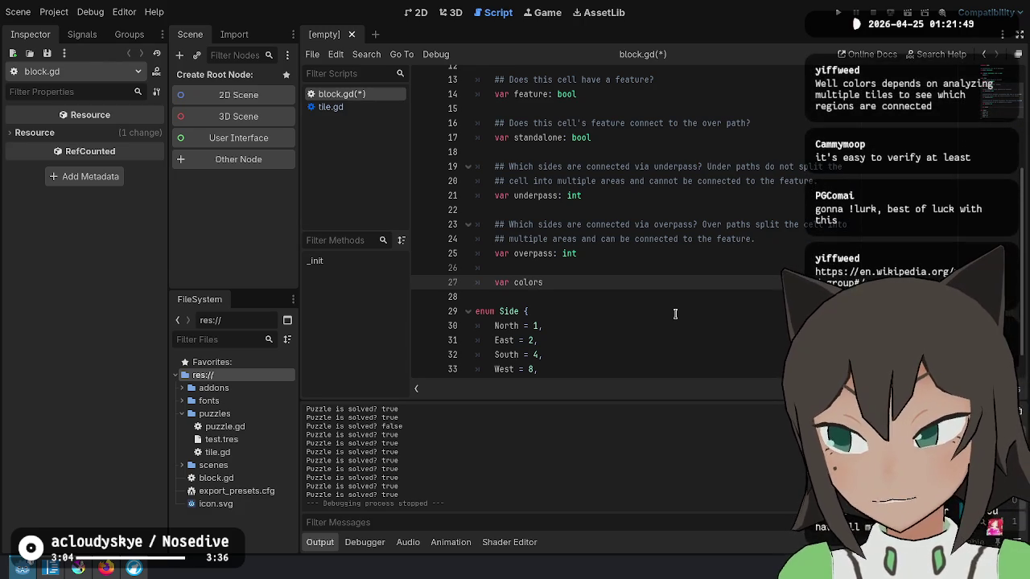
{"action": "key", "text": "Down"}
{"action": "key", "text": "Down"}
{"action": "key", "text": "Down"}
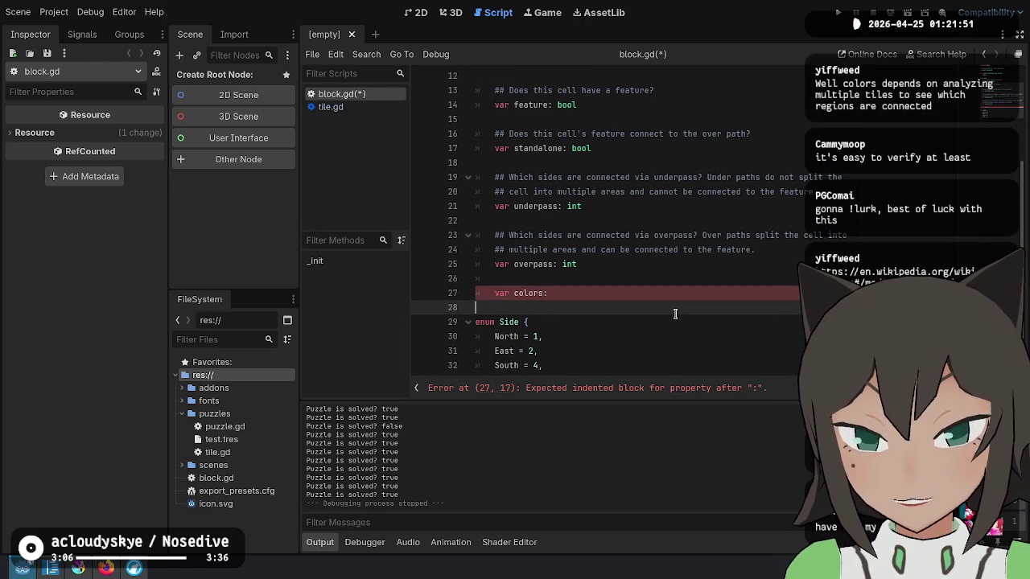
{"action": "type", "text": "uen"}
{"action": "key", "text": "BackSpace"}
{"action": "key", "text": "BackSpace"}
{"action": "key", "text": "BackSpace"}
{"action": "type", "text": "enum Color"}
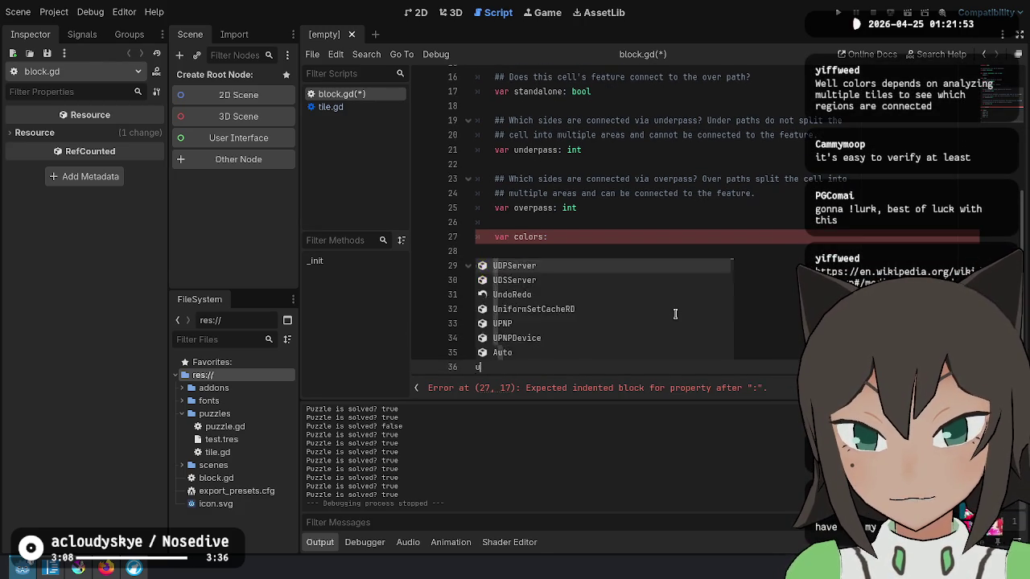
{"action": "type", "text": " {"}
{"action": "key", "text": "Return"}
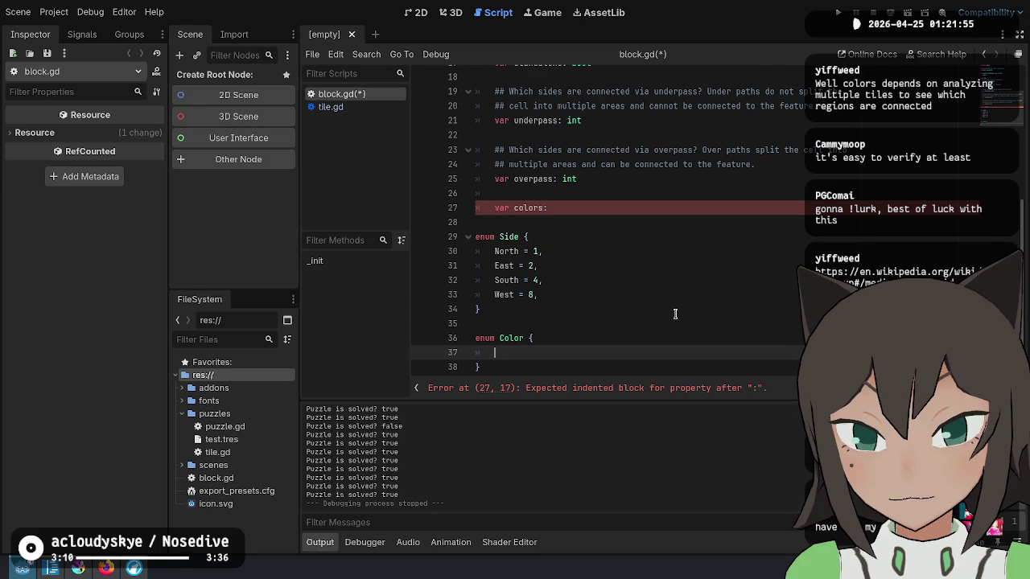
Rename the type and enum from Color to Pattern and the variable to patterns.
{"action": "key", "text": "Up"}
{"action": "key", "text": "Up"}
{"action": "key", "text": "Up"}
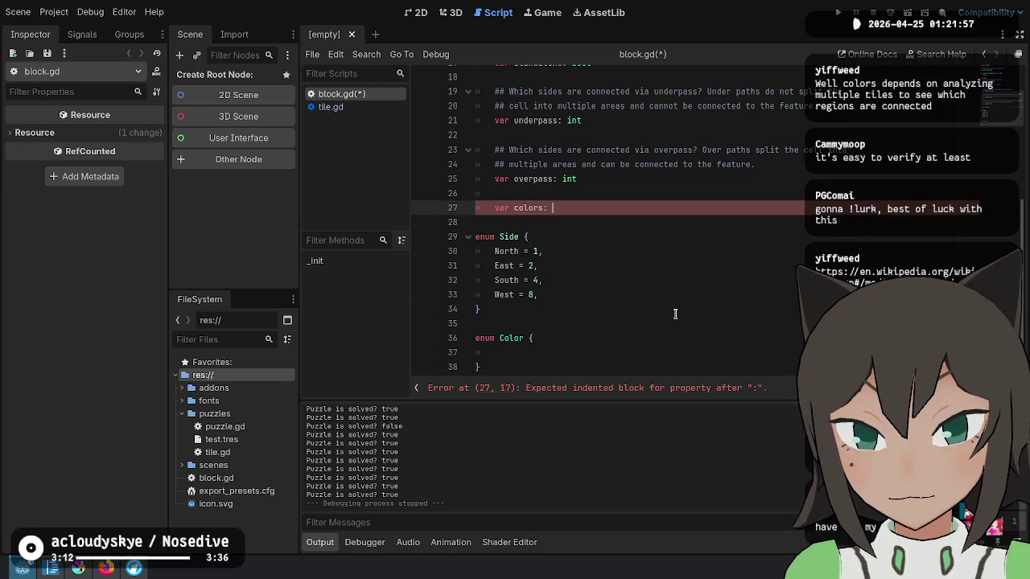
{"action": "type", "text": "Color"}
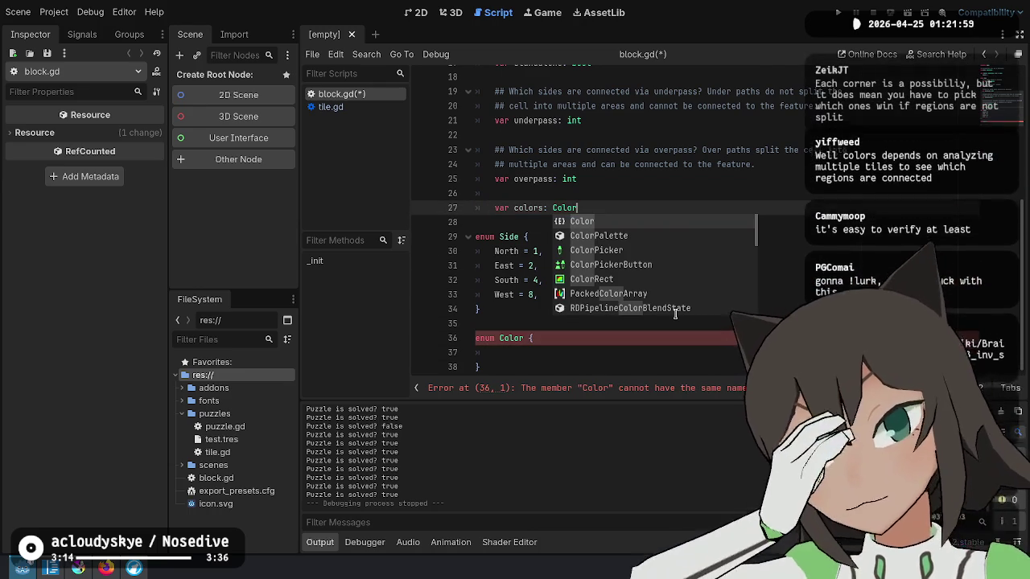
{"action": "key", "text": "ctrl+shift+Left"}
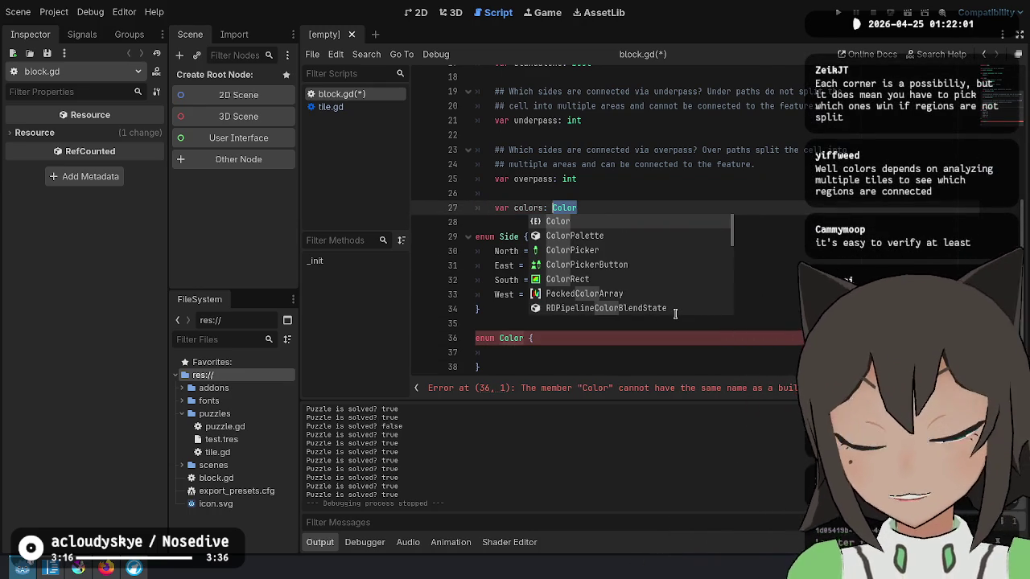
{"action": "type", "text": "Pattern"}
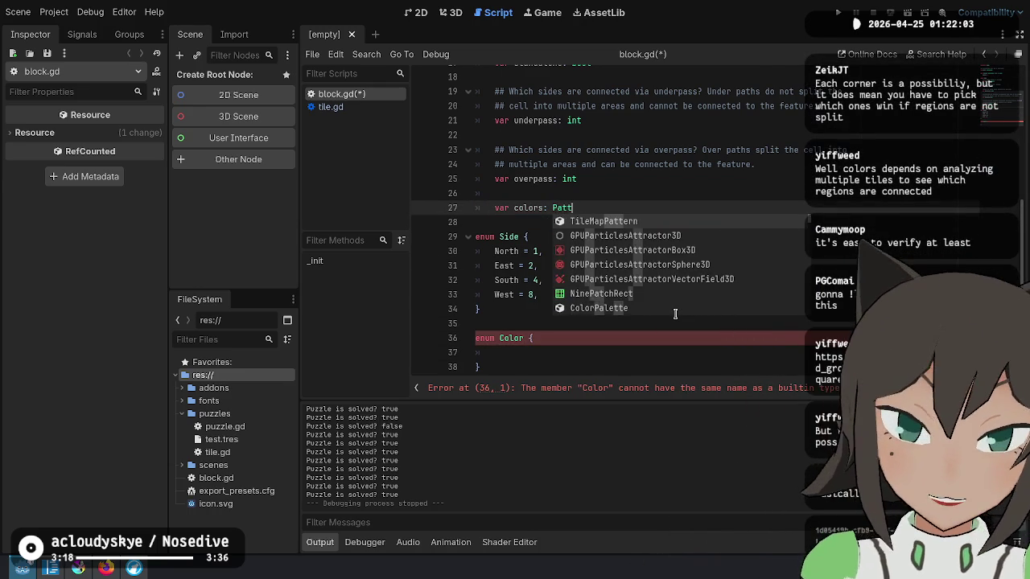
{"action": "key", "text": "Down"}
{"action": "key", "text": "Down"}
{"action": "key", "text": "Down"}
{"action": "key", "text": "Left"}
{"action": "key", "text": "ctrl+BackSpace"}
{"action": "type", "text": "Pattern"}
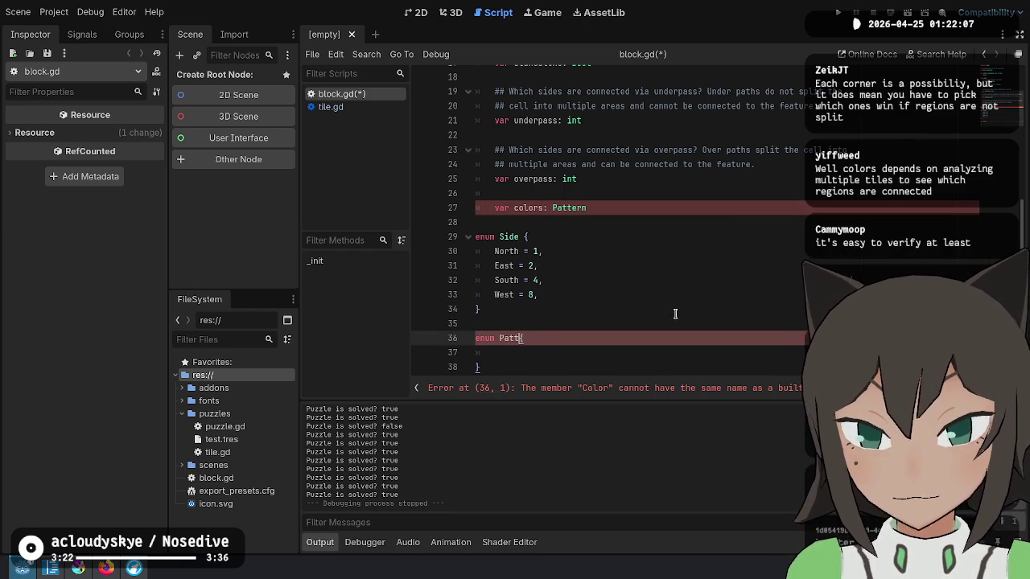
{"action": "key", "text": "Up"}
{"action": "key", "text": "Up"}
{"action": "key", "text": "Up"}
{"action": "key", "text": "Up"}
{"action": "key", "text": "ctrl+Right"}
{"action": "key", "text": "ctrl+Right"}
{"action": "key", "text": "ctrl+BackSpace"}
{"action": "type", "text": "patterns"}
{"action": "key", "text": "ctrl+shift+Return"}
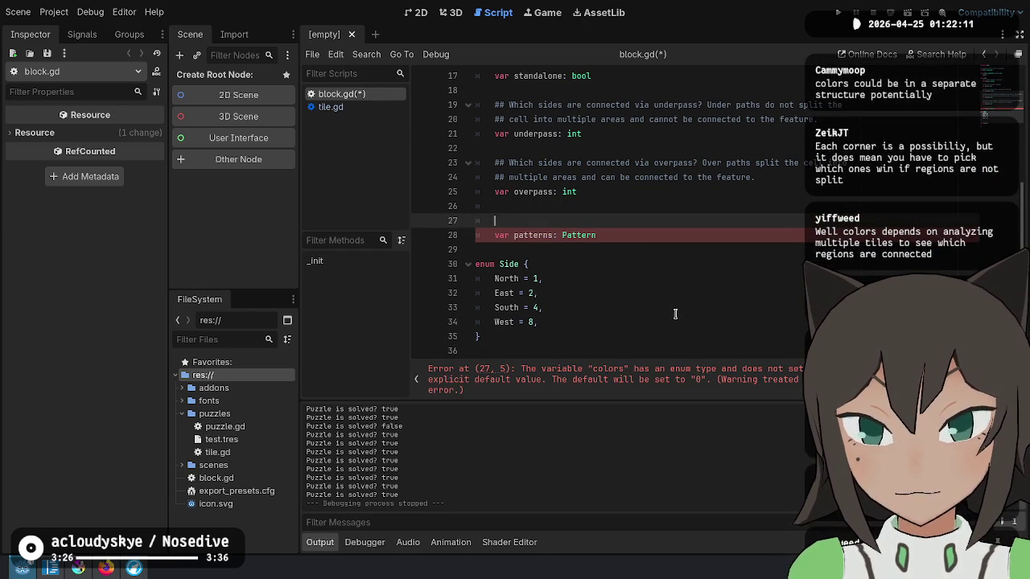
Write the opening doc-comment lines: each split area of the cell can have a different pattern.
{"action": "type", "text": "## Each area of the cell "}
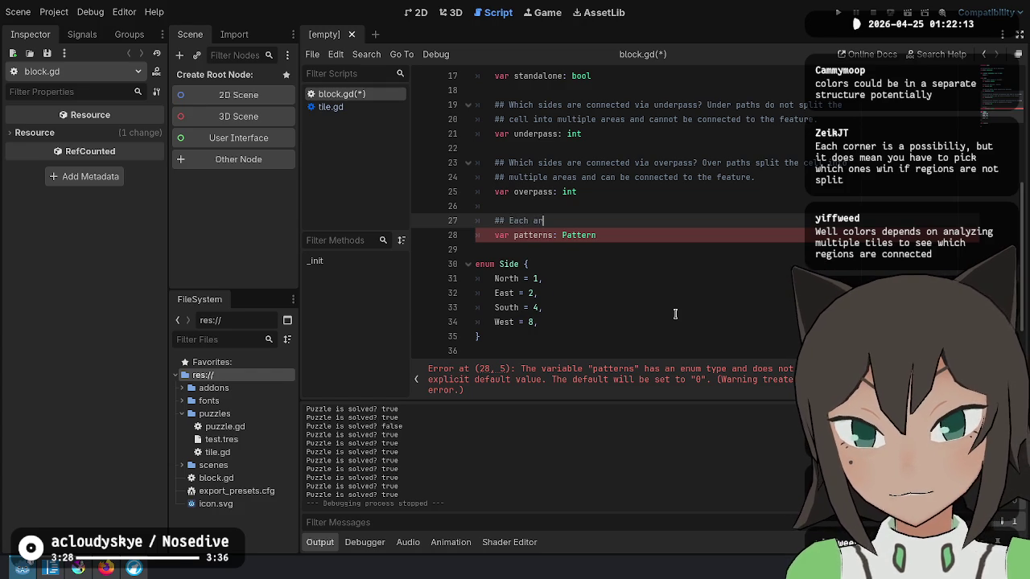
{"action": "type", "text": "which i"}
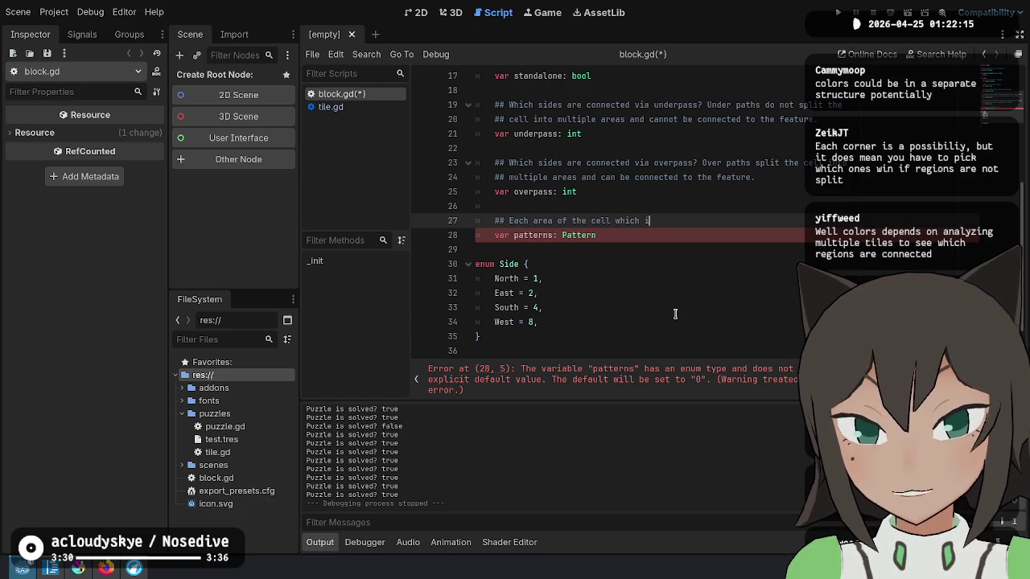
{"action": "type", "text": "s split into mult"}
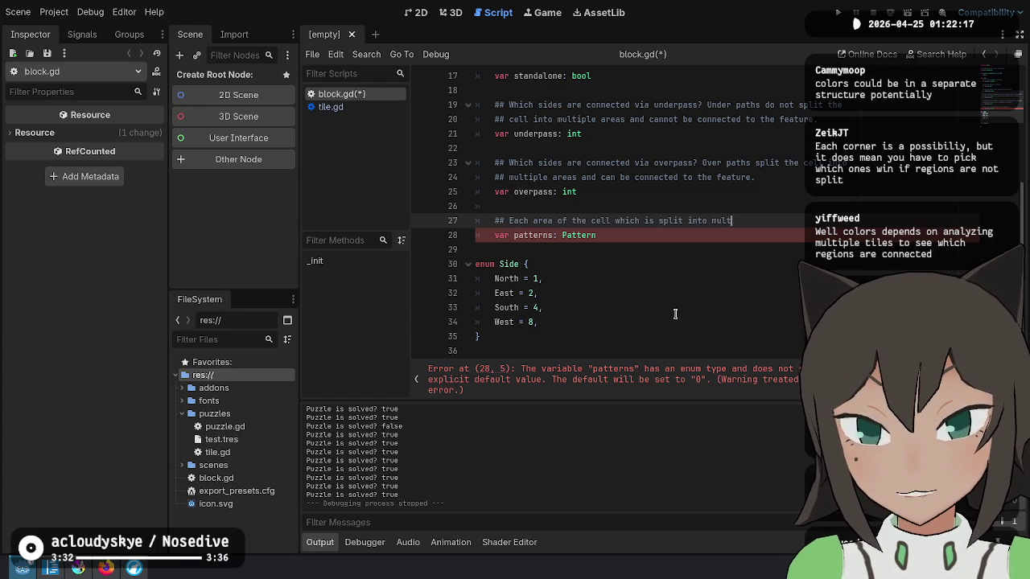
{"action": "type", "text": "iple areas can ha"}
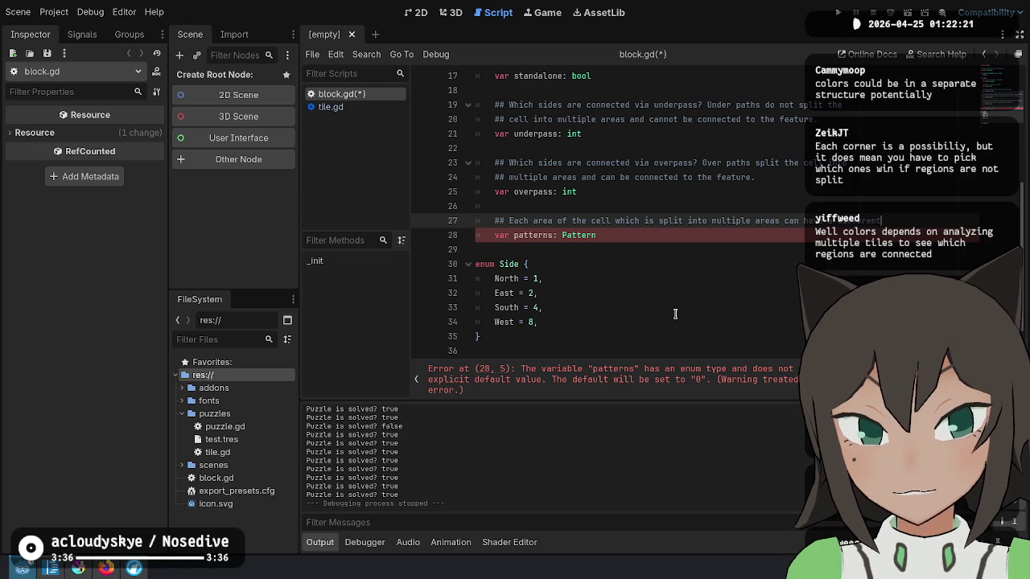
{"action": "key", "text": "Return"}
{"action": "type", "text": "## different patten "}
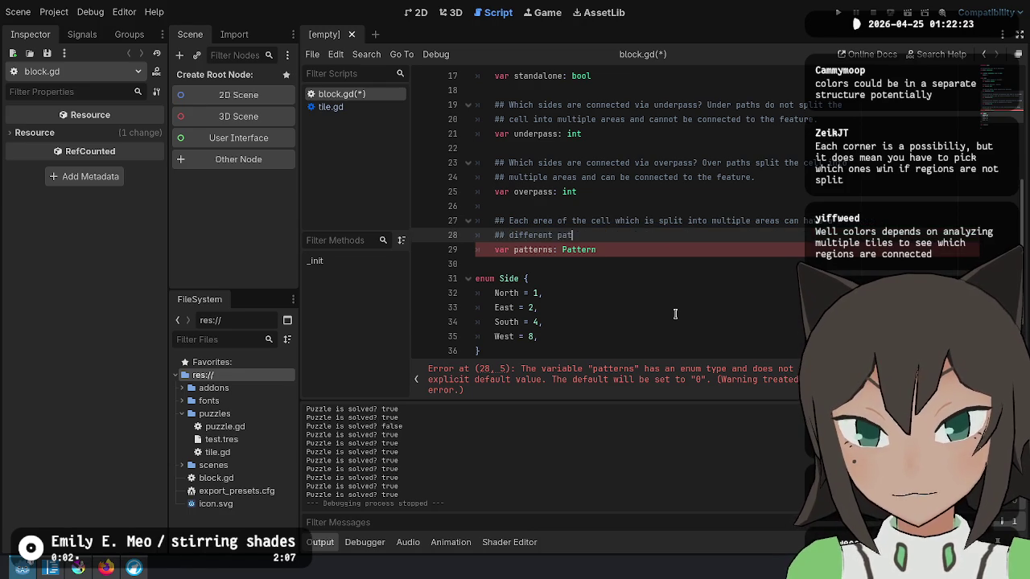
{"action": "type", "text": "rn on the."}
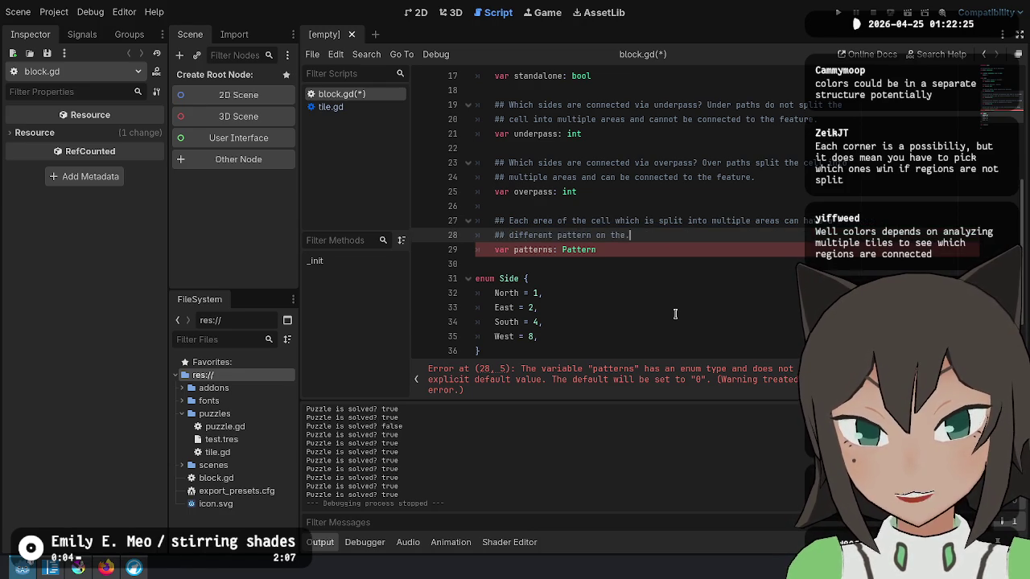
{"action": "key", "text": "BackSpace"}
{"action": "type", "text": "m. They are def"}
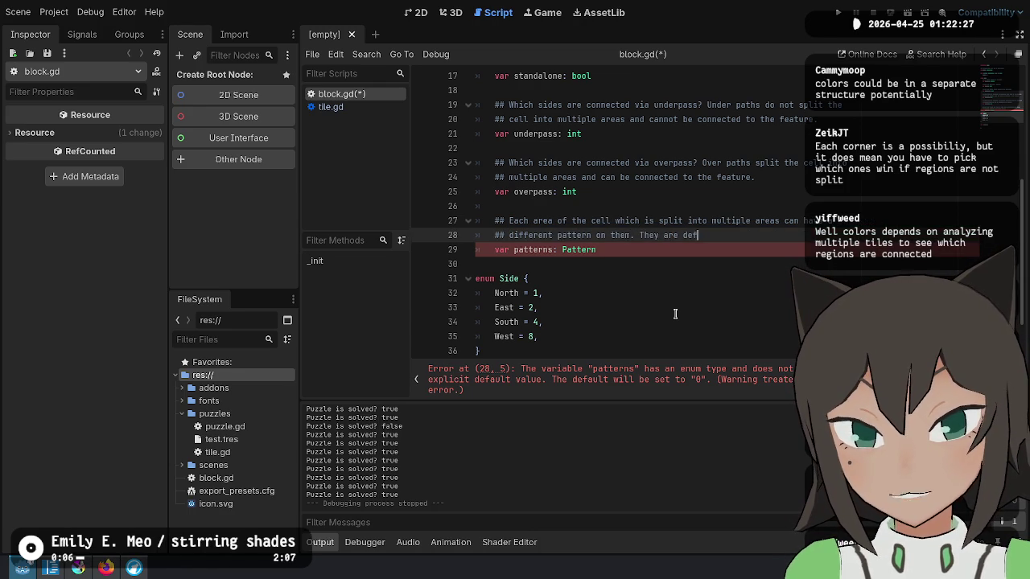
{"action": "type", "text": "inedin clockwise order,"}
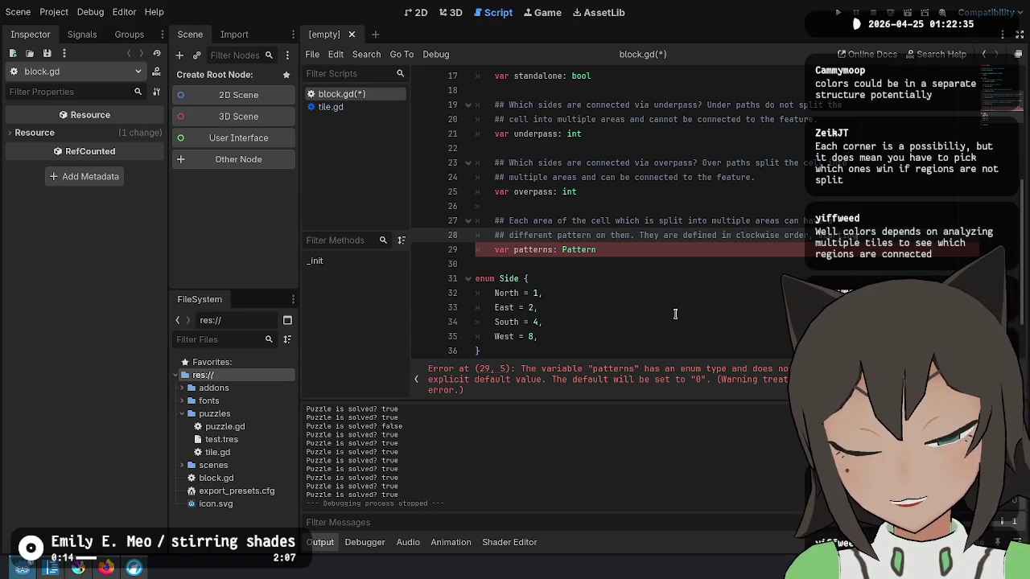
{"action": "key", "text": "Return"}
{"action": "type", "text": "from "}
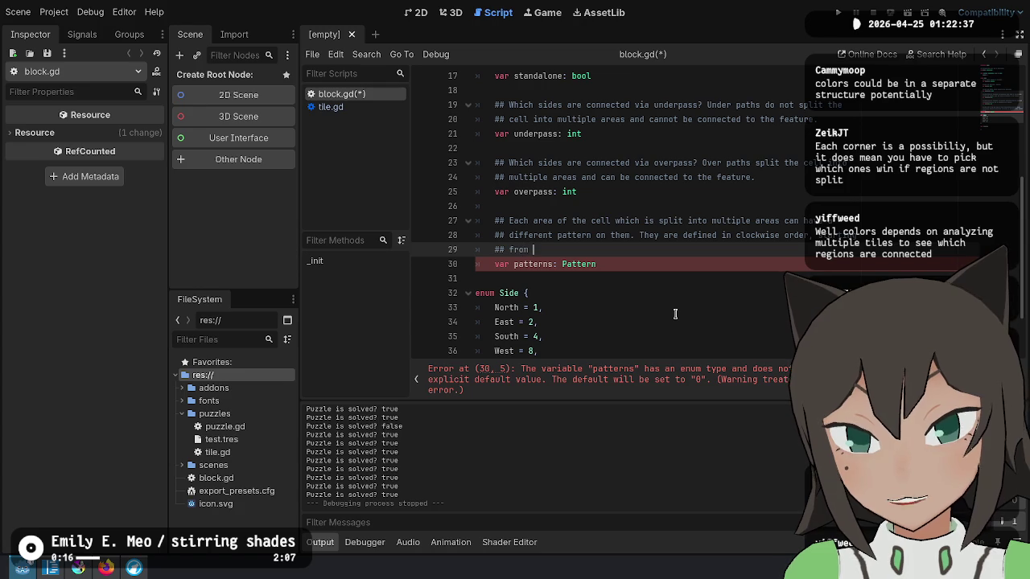
{"action": "type", "text": "noon"}
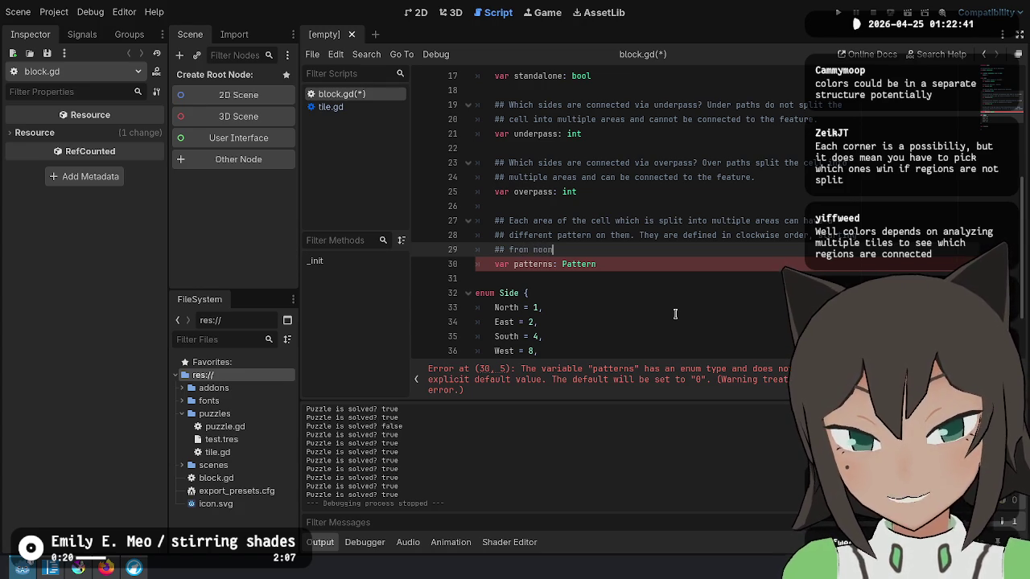
{"action": "key", "text": "ctrl+shift+Left"}
{"action": "key", "text": "ctrl+shift+Left"}
{"action": "key", "text": "ctrl+shift+Left"}
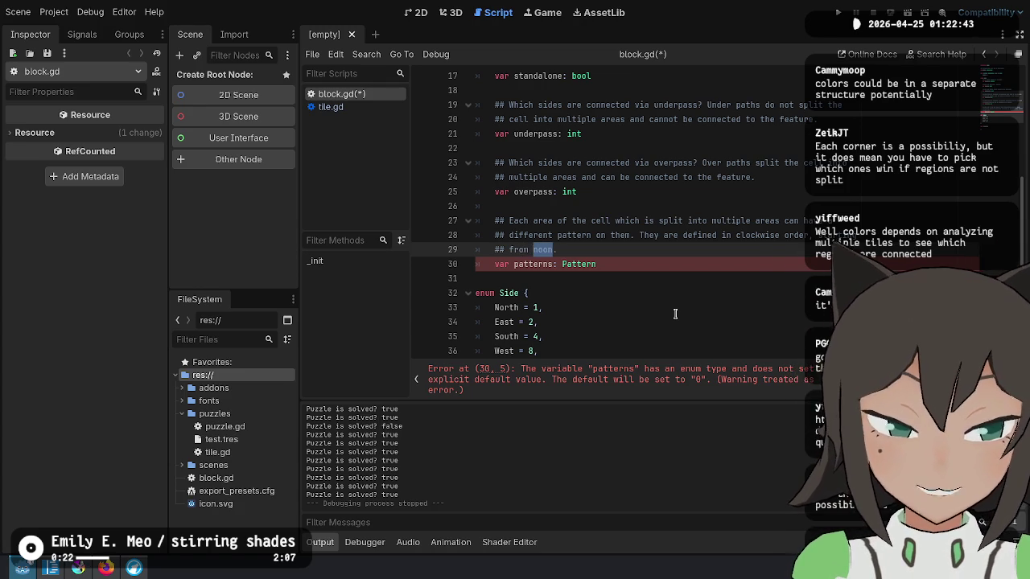
{"action": "key", "text": "BackSpace"}
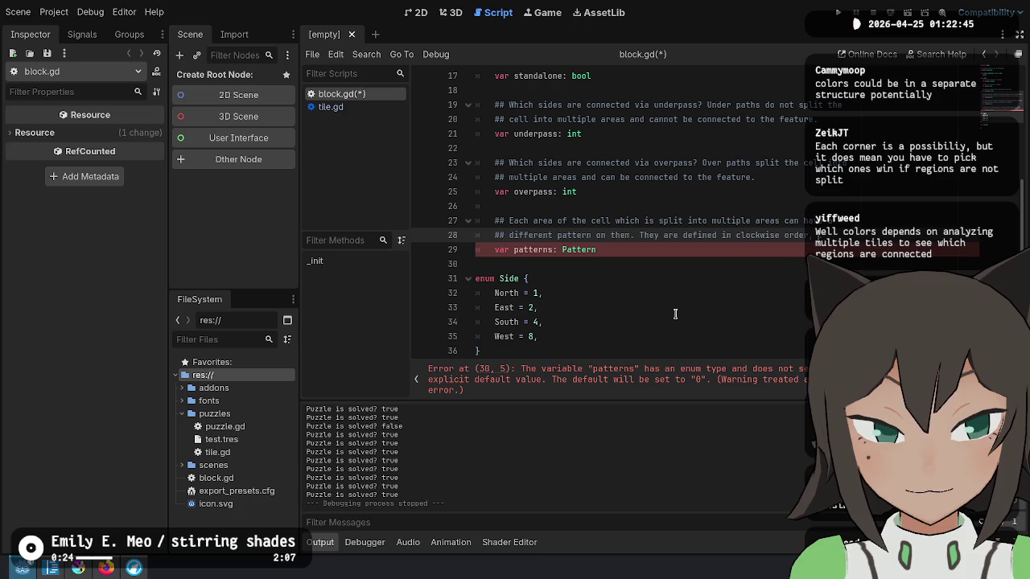
{"action": "key", "text": "Return"}
Add 'from the top-right quadrant. There can only be up to 4 different patterns' to the comment.
{"action": "type", "text": "## from the top-right "}
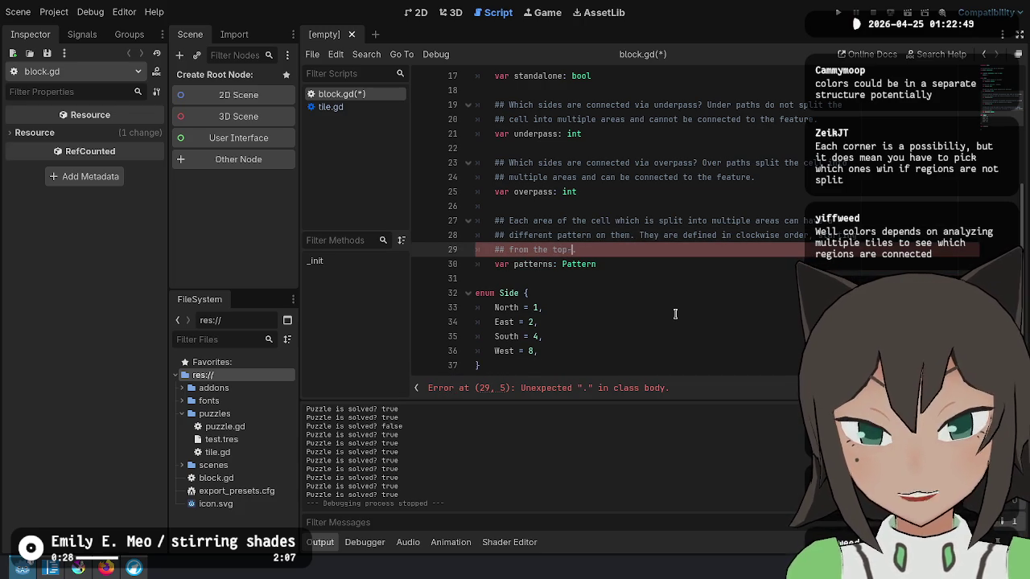
{"action": "type", "text": "quadr"}
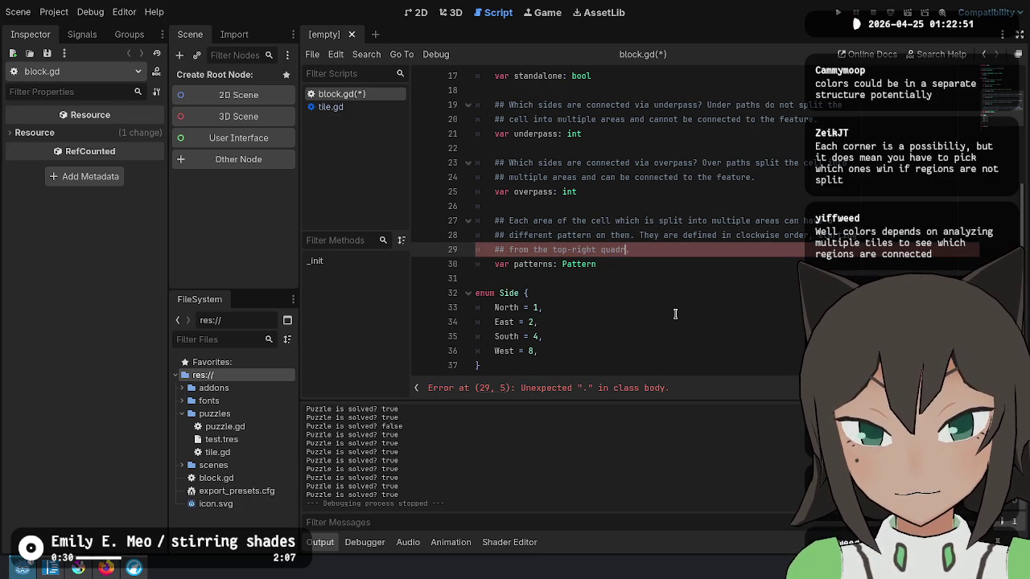
{"action": "type", "text": "ant. There can only be up to 4 "}
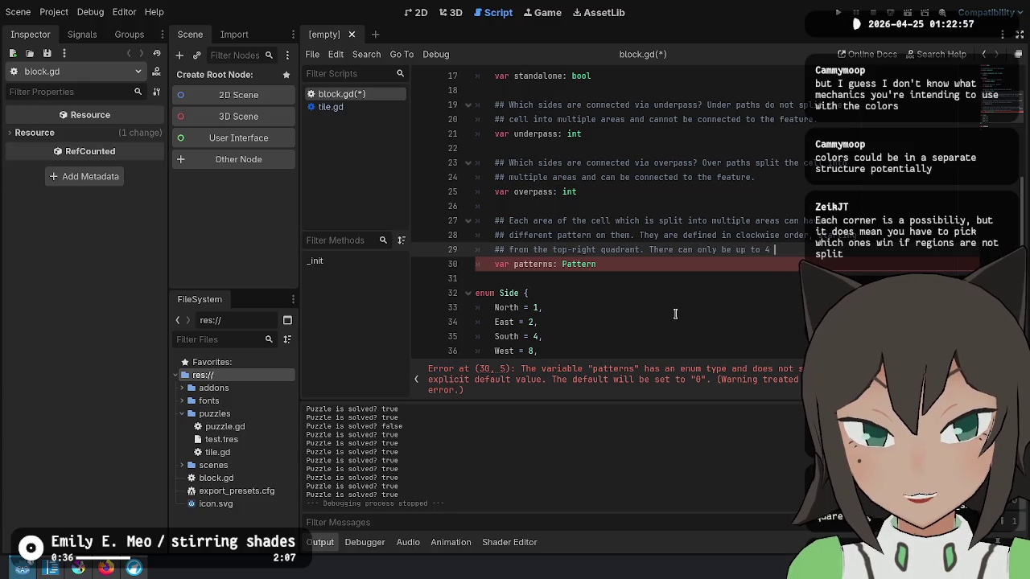
{"action": "type", "text": "different pat"}
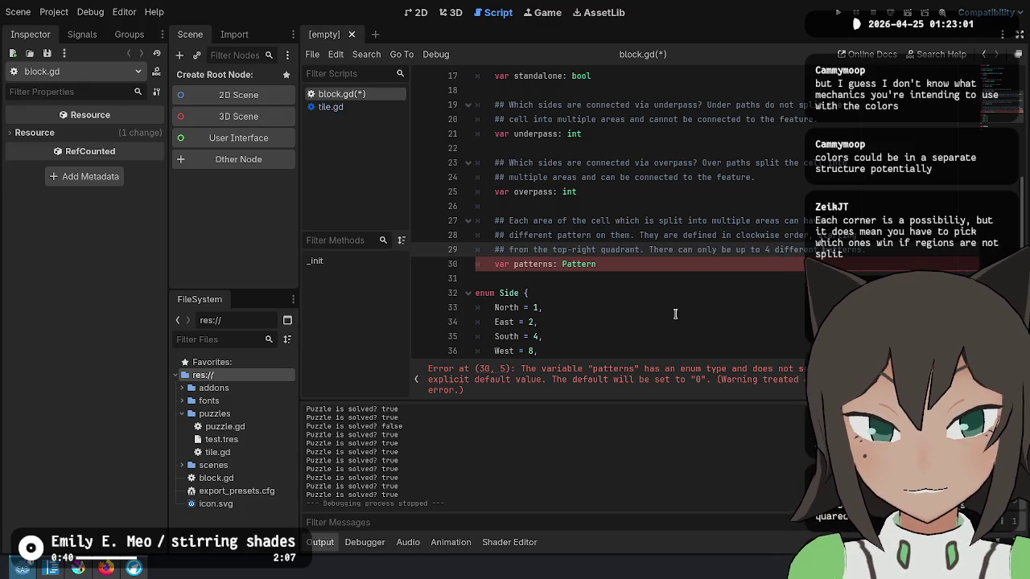
{"action": "key", "text": "Return"}
{"action": "type", "text": "##"}
{"action": "key", "text": "Down"}
{"action": "key", "text": "Down"}
{"action": "key", "text": "Down"}
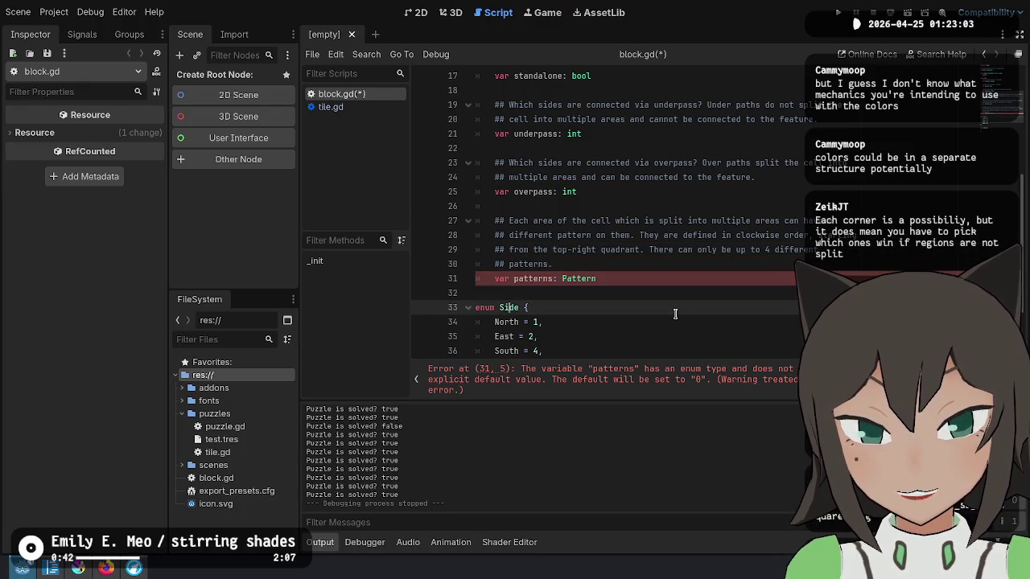
{"action": "key", "text": "Down"}
{"action": "key", "text": "Down"}
{"action": "key", "text": "Down"}
{"action": "key", "text": "Up"}
{"action": "key", "text": "Up"}
{"action": "key", "text": "Up"}
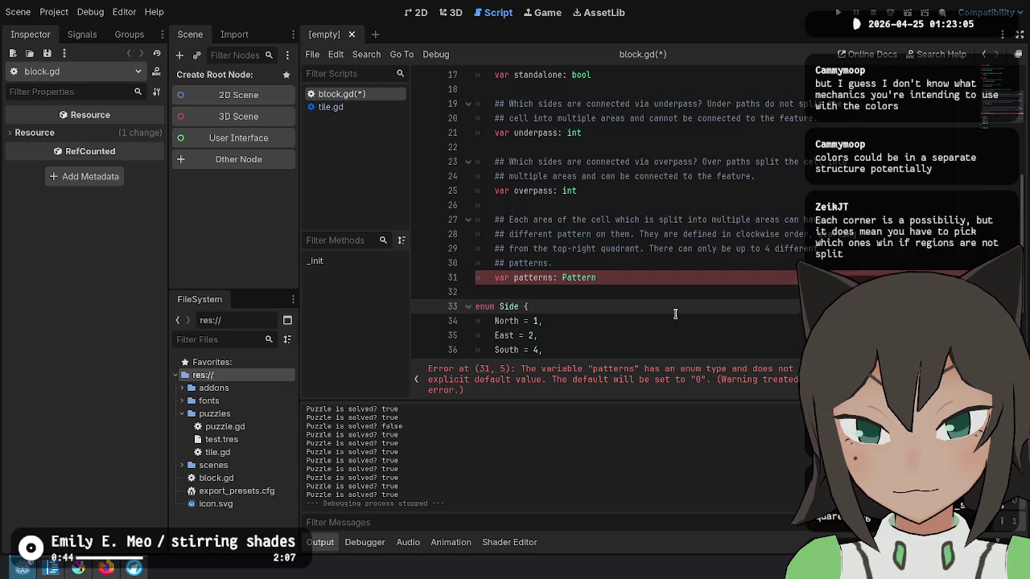
{"action": "key", "text": "Down"}
{"action": "key", "text": "Down"}
{"action": "key", "text": "Down"}
{"action": "key", "text": "Return"}
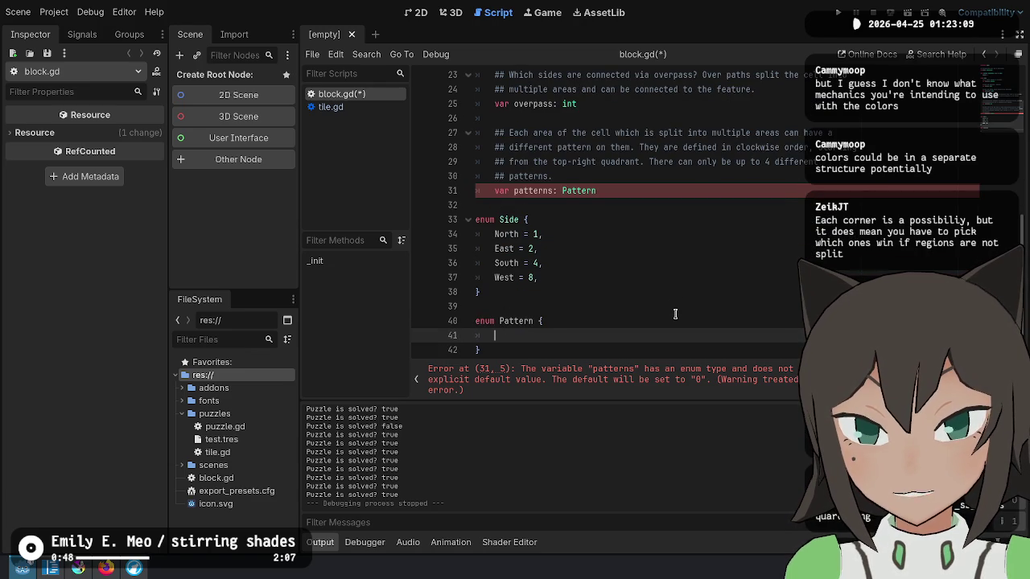
Change the patterns variable's type from Pattern to Array[Pattern].
{"action": "key", "text": "Up"}
{"action": "key", "text": "Up"}
{"action": "key", "text": "Up"}
{"action": "key", "text": "Up"}
{"action": "key", "text": "Up"}
{"action": "key", "text": "Up"}
{"action": "key", "text": "Down"}
{"action": "key", "text": "Down"}
{"action": "key", "text": "Down"}
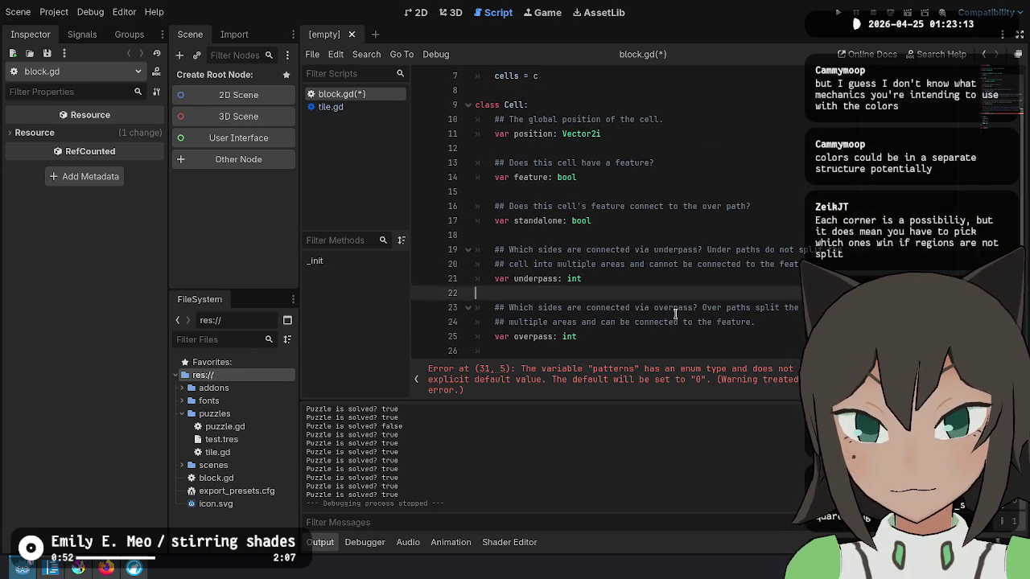
{"action": "key", "text": "Down"}
{"action": "key", "text": "Down"}
{"action": "key", "text": "Down"}
{"action": "key", "text": "Up"}
{"action": "key", "text": "Up"}
{"action": "key", "text": "Up"}
{"action": "type", "text": "Array["}
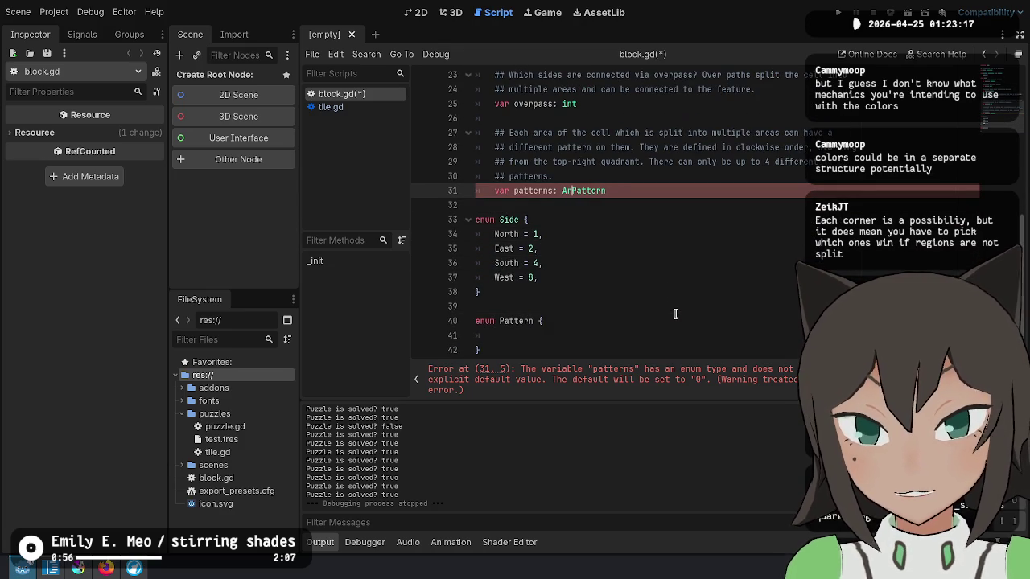
{"action": "key", "text": "End"}
{"action": "type", "text": "]"}
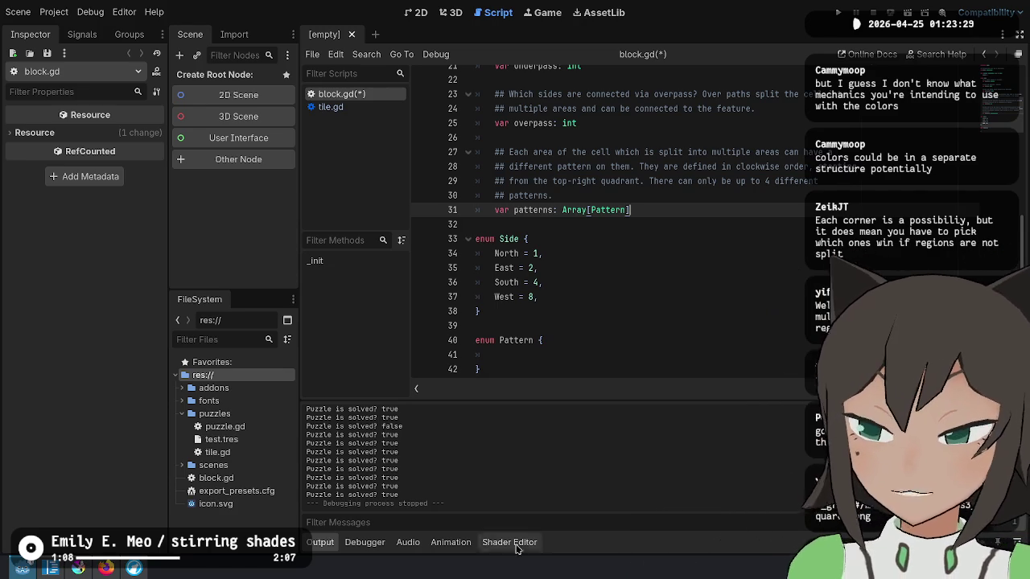
{"action": "left_click", "coordinate": [78, 569]}
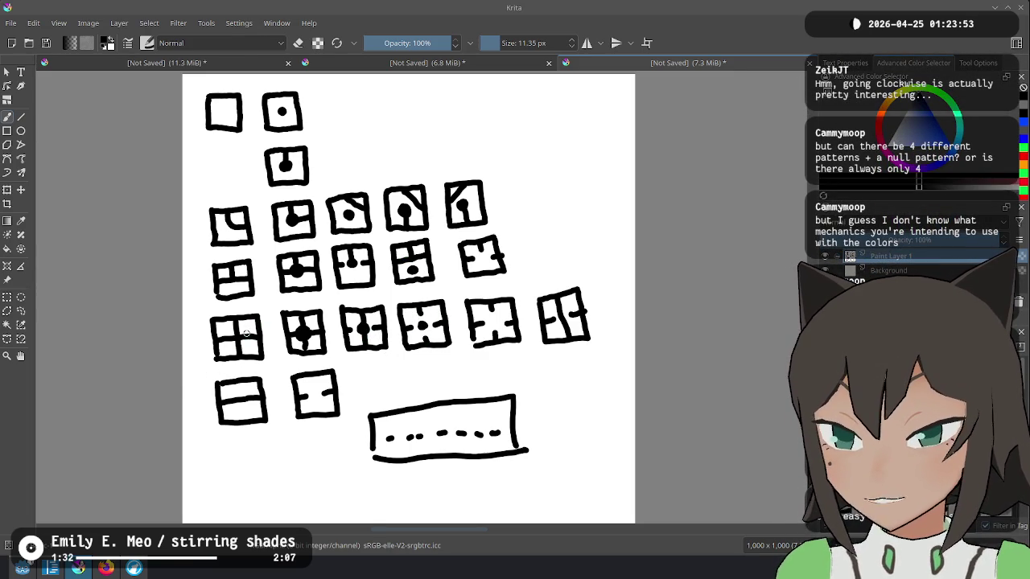
Sketch a new top-right cell in Krita divided by curves, undoing the misdrawn outline and dots.
{"action": "mouse_move", "coordinate": [408, 87]}
{"action": "left_mouse_down"}
{"action": "mouse_move", "coordinate": [394, 147]}
{"action": "mouse_move", "coordinate": [470, 84]}
{"action": "mouse_move", "coordinate": [476, 161]}
{"action": "mouse_move", "coordinate": [563, 172]}
{"action": "mouse_move", "coordinate": [569, 103]}
{"action": "mouse_move", "coordinate": [465, 110]}
{"action": "mouse_move", "coordinate": [562, 137]}
{"action": "left_mouse_up"}
{"action": "key", "text": "ctrl+z"}
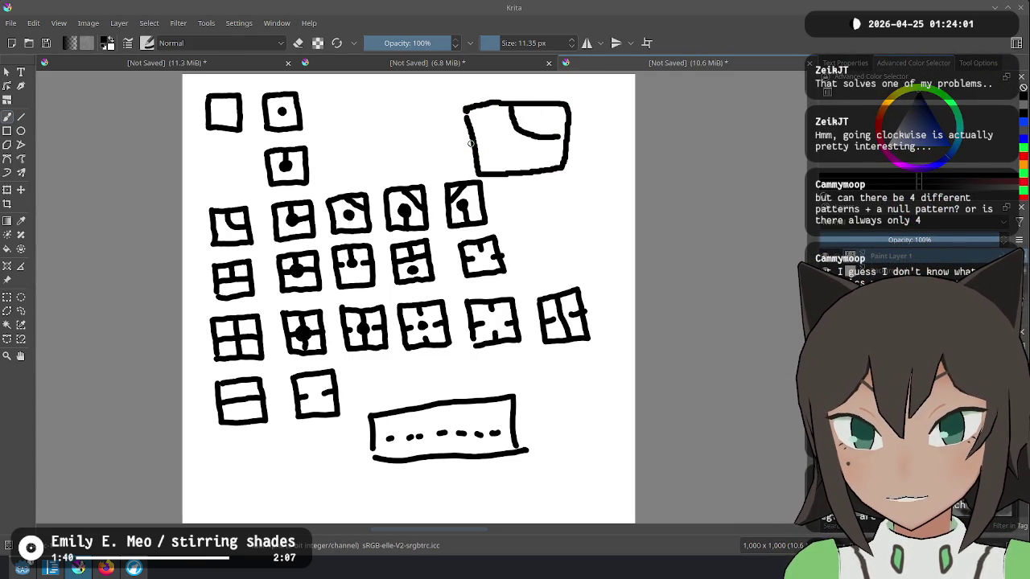
{"action": "left_click_drag", "start_coordinate": [470, 143], "coordinate": [517, 173]}
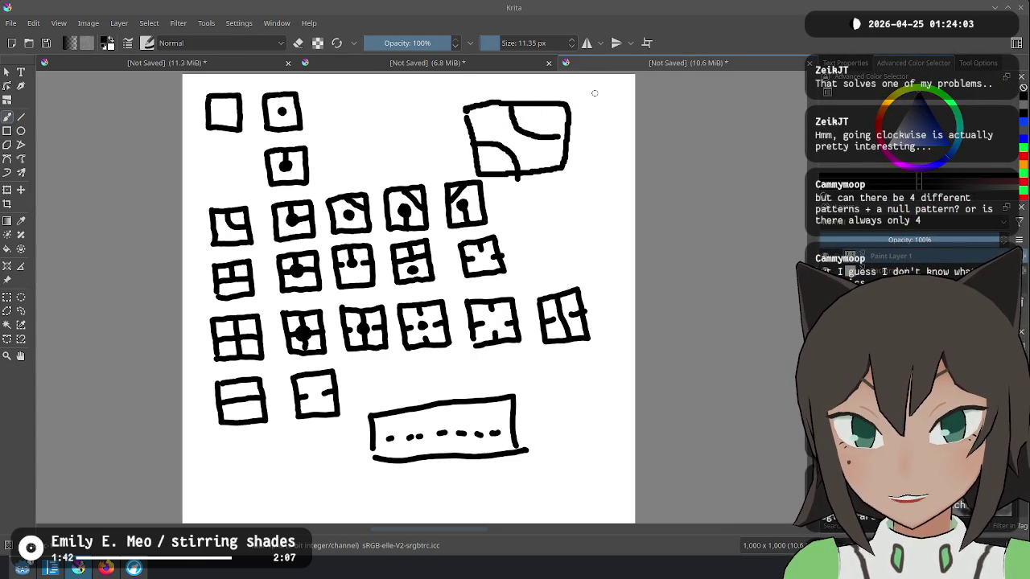
{"action": "mouse_move", "coordinate": [539, 119]}
{"action": "left_mouse_down"}
{"action": "mouse_move", "coordinate": [545, 156]}
{"action": "mouse_move", "coordinate": [493, 161]}
{"action": "left_mouse_up"}
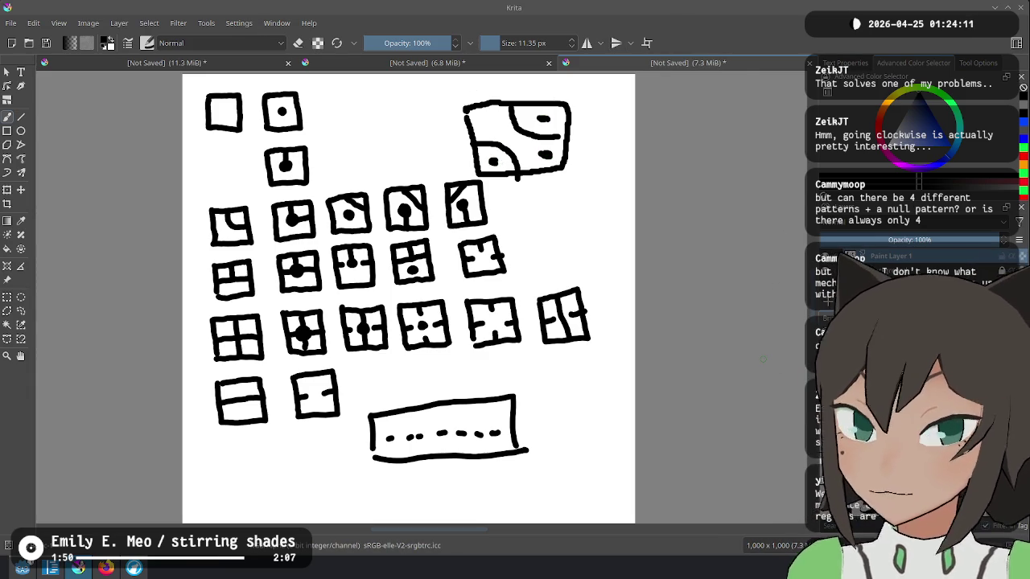
{"action": "key", "text": "ctrl+z"}
{"action": "key", "text": "ctrl+z"}
{"action": "key", "text": "ctrl+z"}
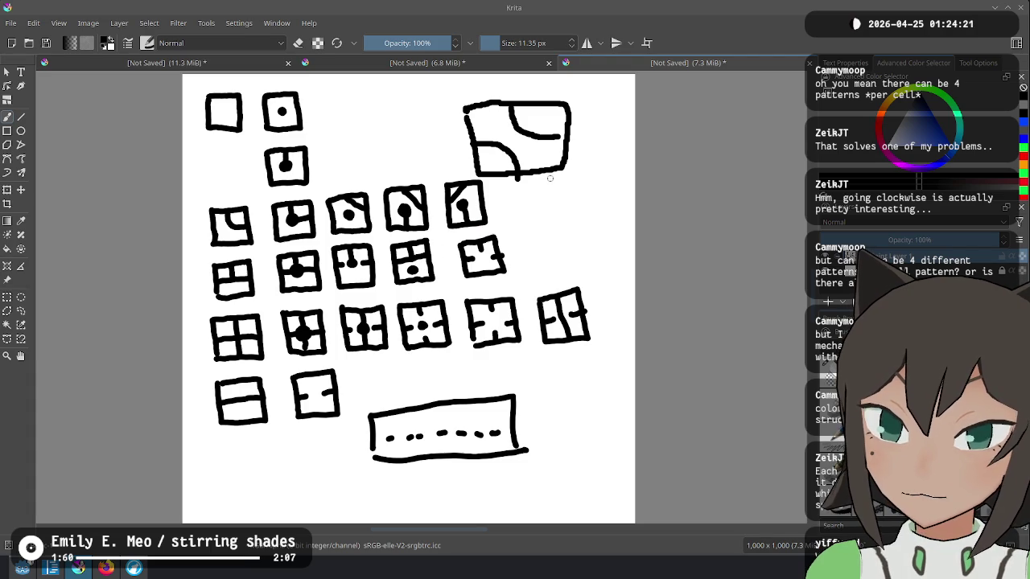
{"action": "key", "text": "alt+Tab"}
{"action": "left_click", "coordinate": [651, 195]}
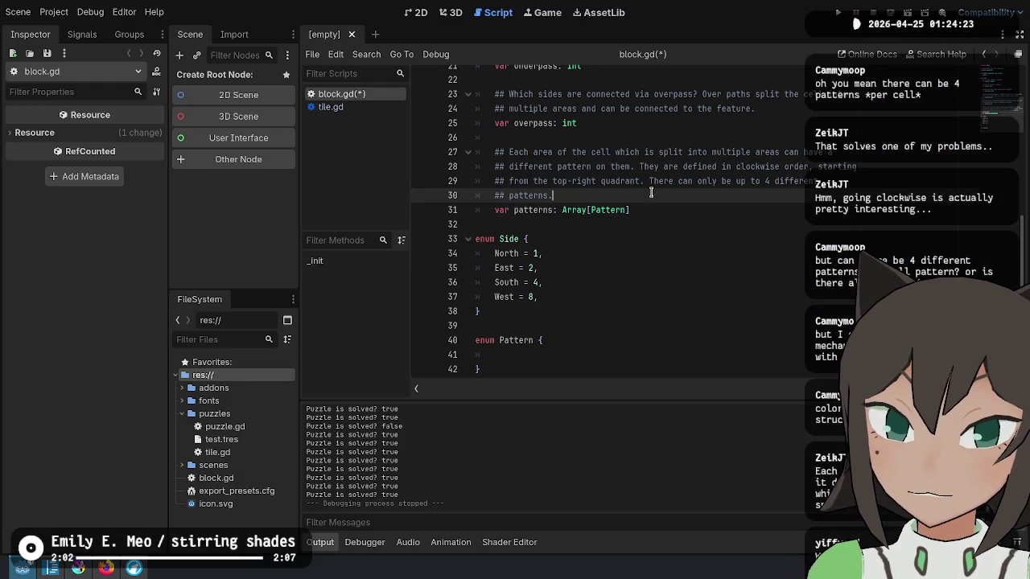
Reword the pattern-count comment to 'are always between 1-4 patterns.' and save the script.
{"action": "key", "text": "alt+Tab"}
{"action": "key", "text": "alt+Tab"}
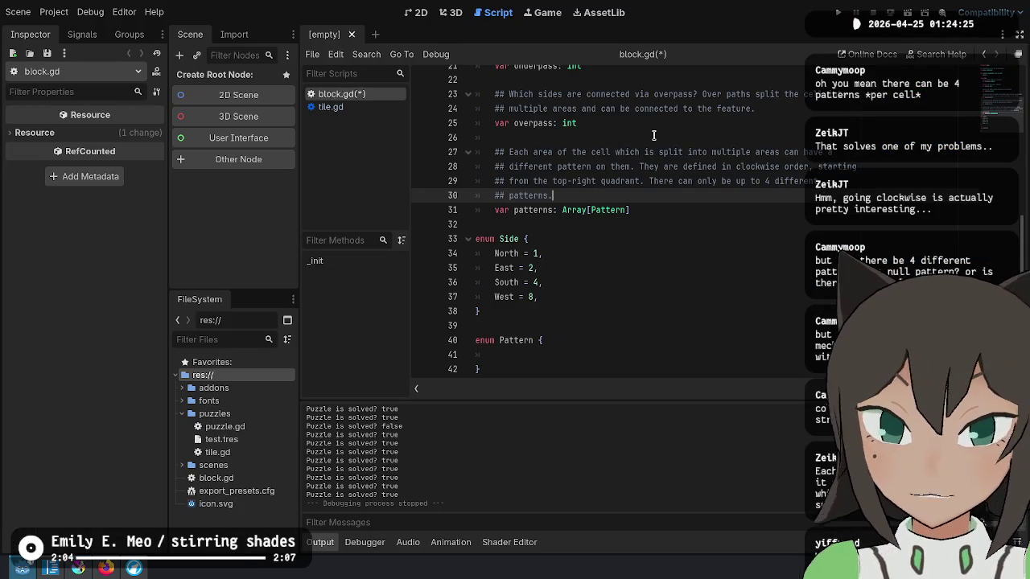
{"action": "key", "text": "Up"}
{"action": "key", "text": "ctrl+Left"}
{"action": "key", "text": "ctrl+Left"}
{"action": "key", "text": "ctrl+BackSpace"}
{"action": "type", "text": "has to be at "}
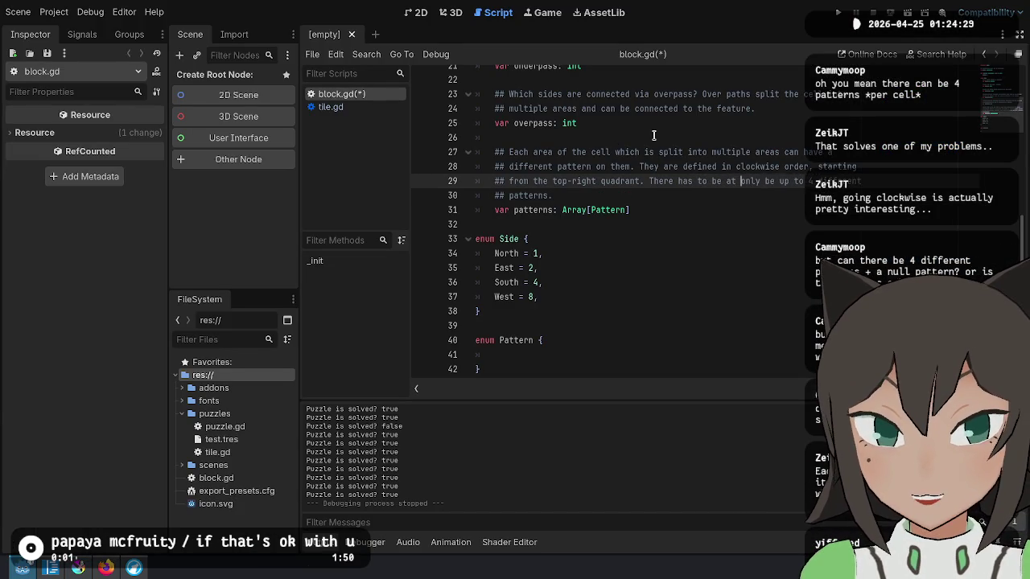
{"action": "type", "text": "least 1"}
{"action": "key", "text": "ctrl+BackSpace"}
{"action": "key", "text": "ctrl+BackSpace"}
{"action": "key", "text": "ctrl+BackSpace"}
{"action": "type", "text": "are always between 1-4 patterns."}
{"action": "key", "text": "shift+Down"}
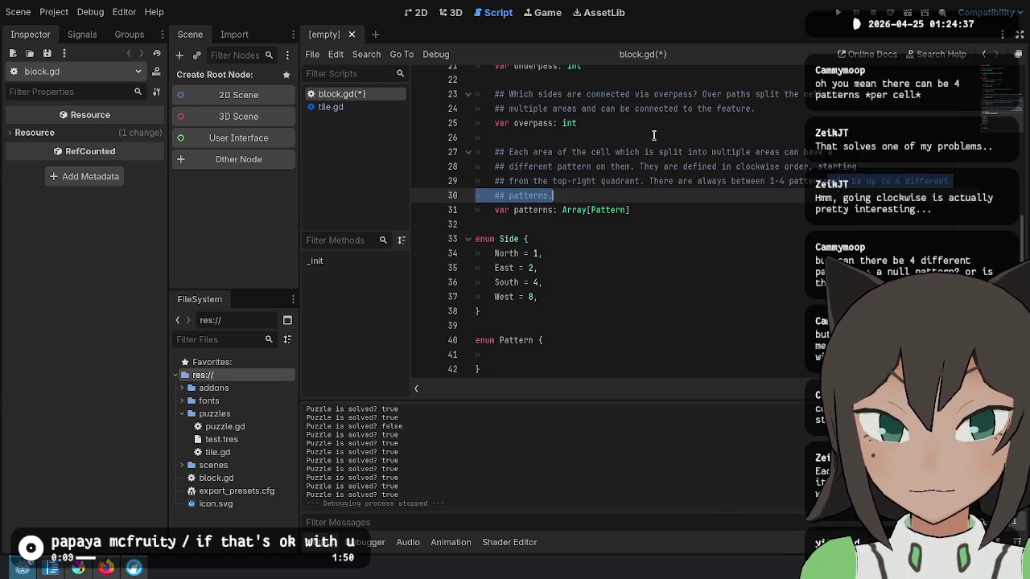
{"action": "key", "text": "BackSpace"}
{"action": "key", "text": "Down"}
{"action": "key", "text": "Down"}
{"action": "key", "text": "Down"}
{"action": "key", "text": "ctrl+s"}
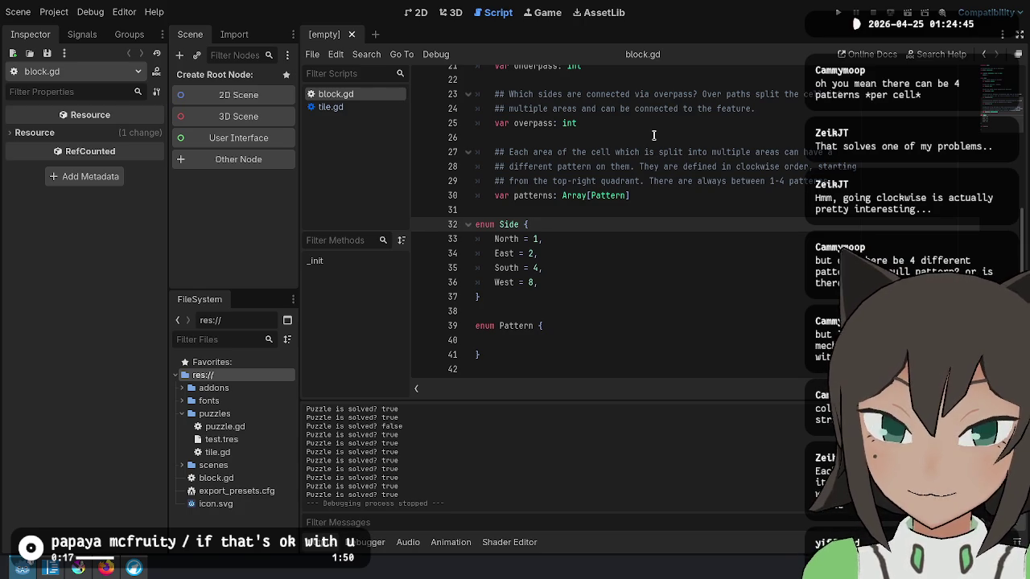
Add a '## cell' continuation line to the patterns comment.
{"action": "left_click", "coordinate": [845, 182]}
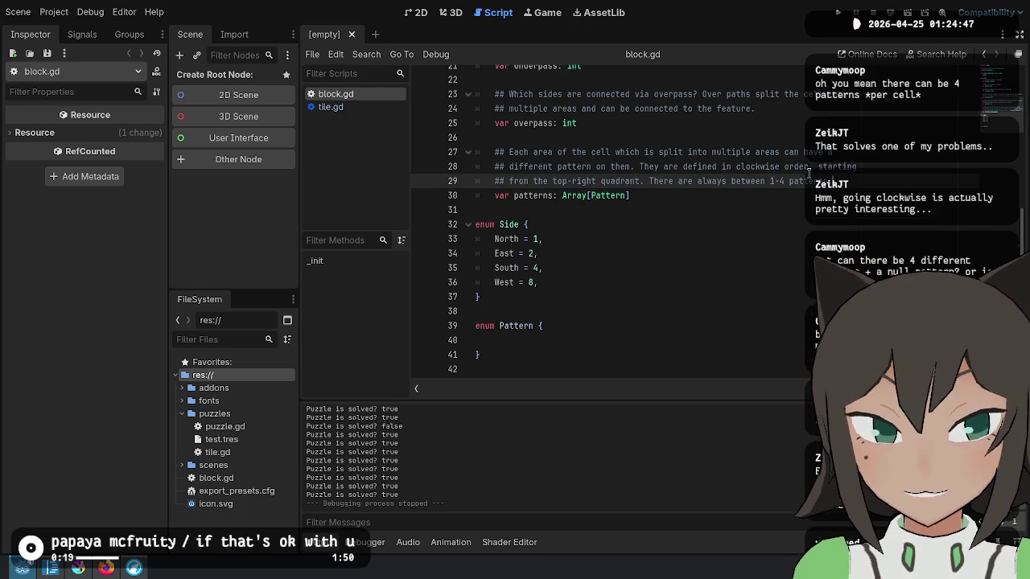
{"action": "key", "text": "Return"}
{"action": "type", "text": "## cell."}
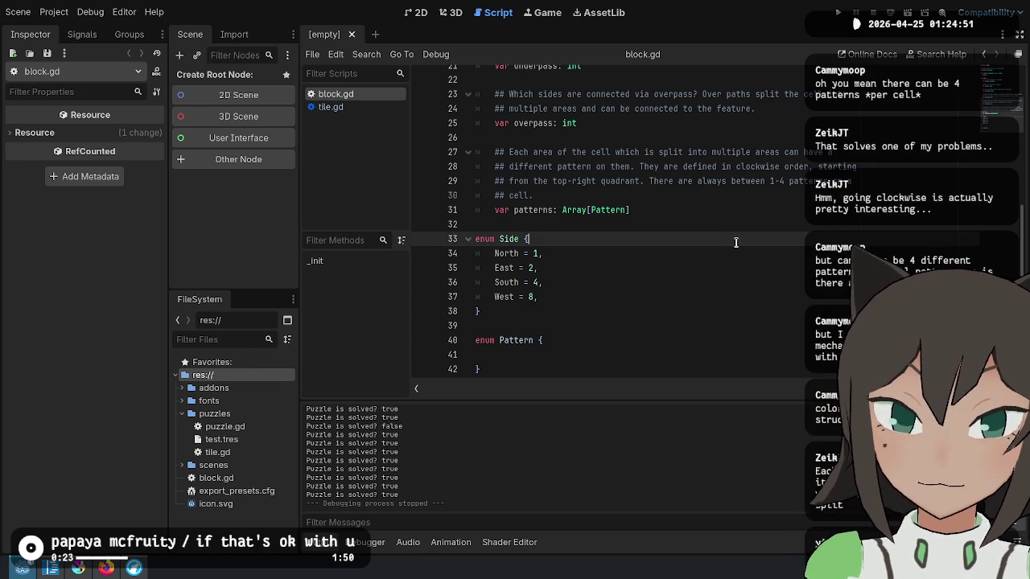
{"action": "left_click", "coordinate": [764, 325]}
{"action": "scroll", "coordinate": [706, 296], "scroll_direction": "down", "scroll_amount": 1}
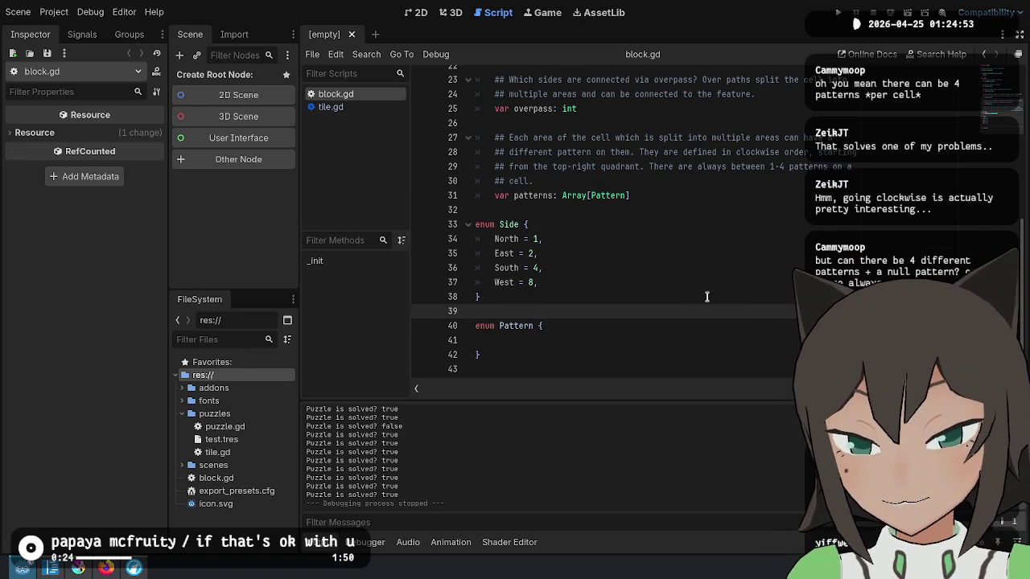
Enter Plain, Stripes, Dotted, Stars and Waves as entries of the Pattern enum.
{"action": "left_click", "coordinate": [599, 338]}
{"action": "key", "text": "Tab"}
{"action": "type", "text": "Pl"}
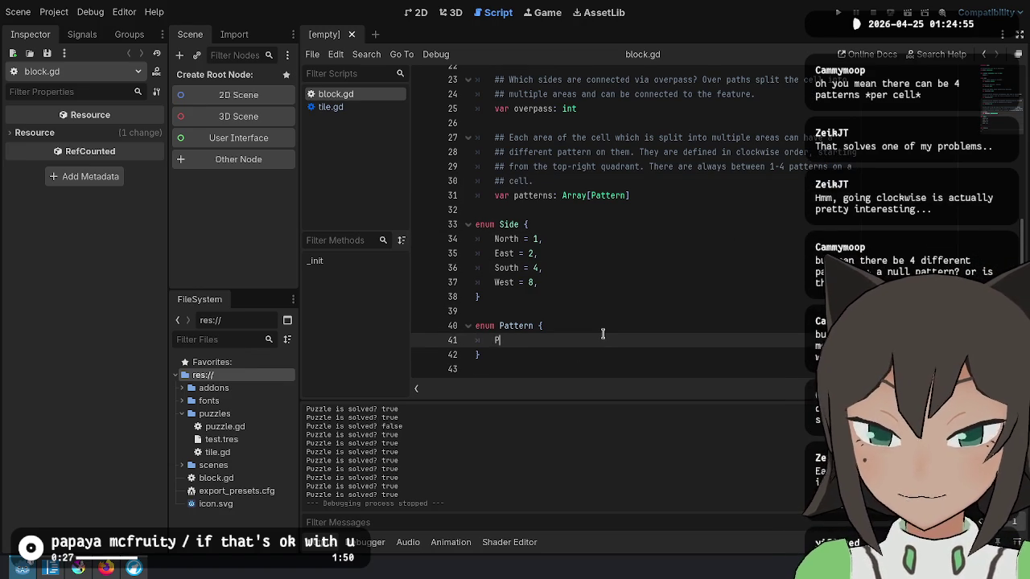
{"action": "type", "text": "ain,"}
{"action": "key", "text": "Return"}
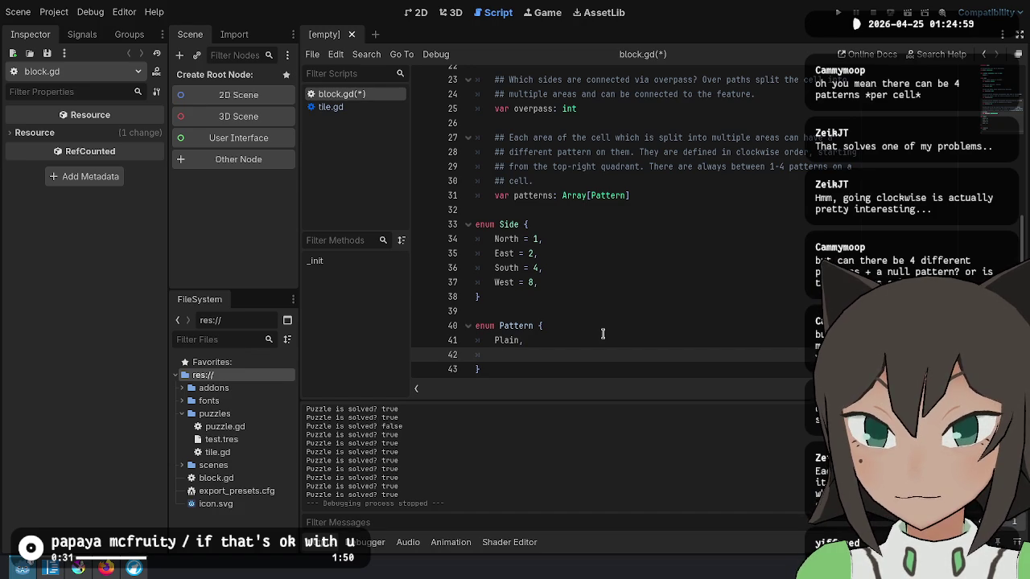
{"action": "type", "text": "Stripes"}
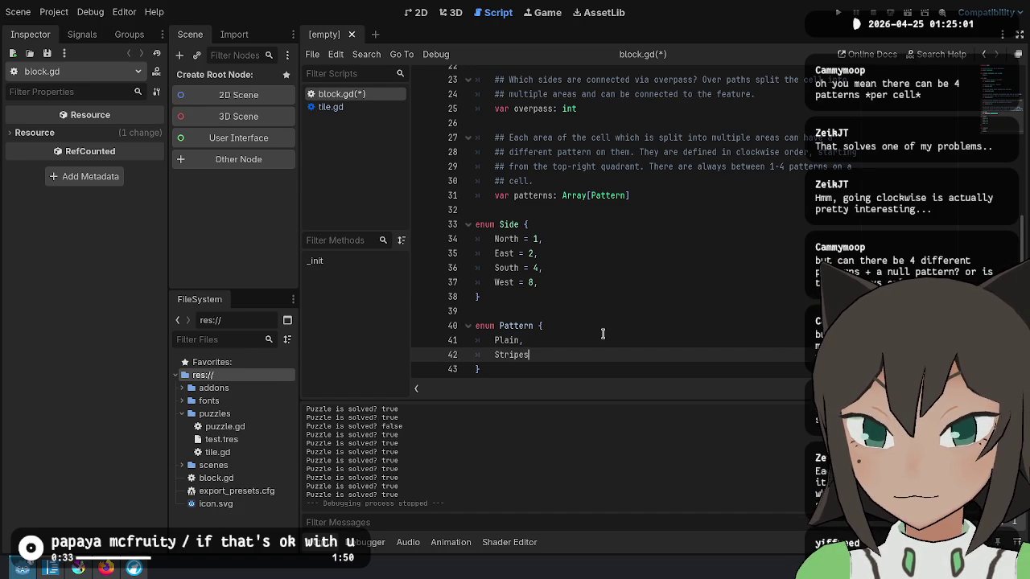
{"action": "type", "text": ","}
{"action": "key", "text": "Return"}
{"action": "type", "text": "Dotted,"}
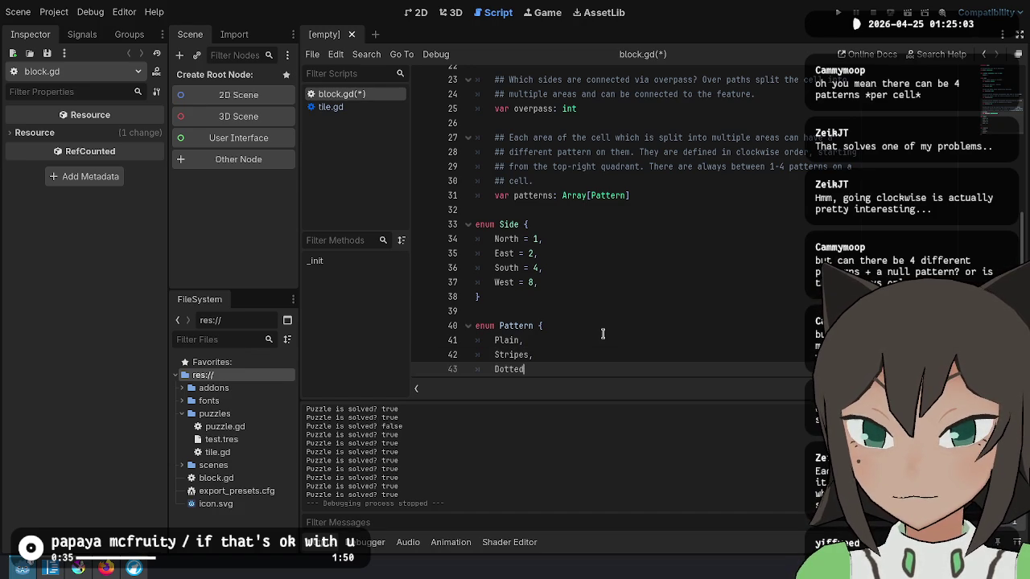
{"action": "scroll", "coordinate": [603, 334], "scroll_direction": "down", "scroll_amount": 1}
{"action": "key", "text": "Return"}
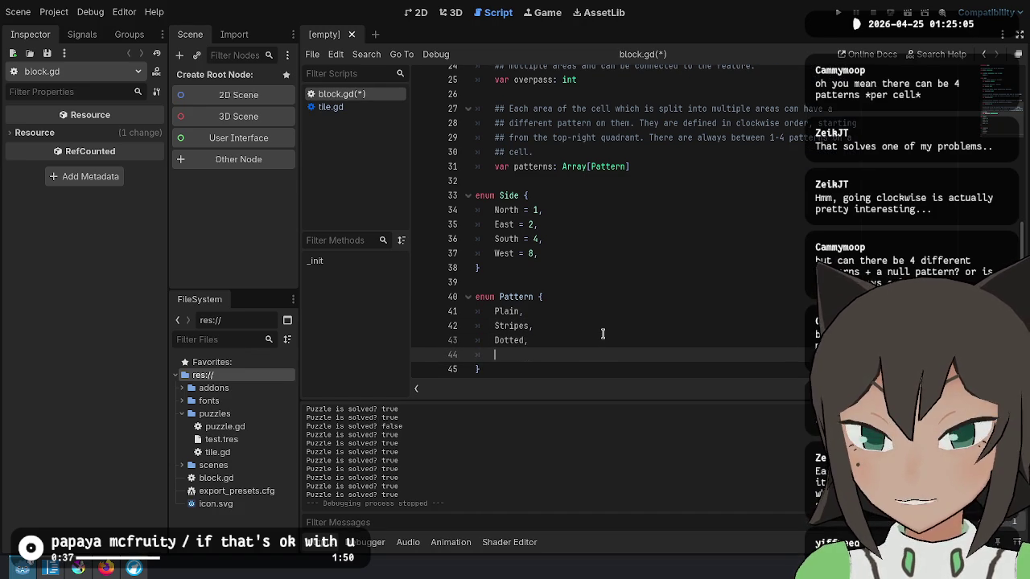
{"action": "type", "text": "Stars,"}
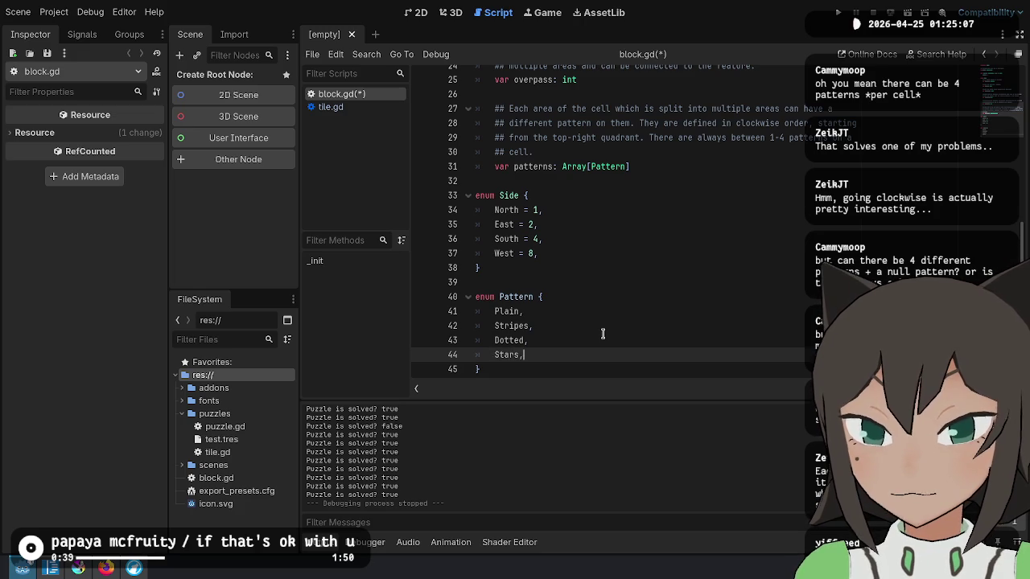
{"action": "key", "text": "Return"}
{"action": "type", "text": "Waves,"}
Save block.gd and scroll through the file to review it.
{"action": "key", "text": "Down"}
{"action": "key", "text": "Down"}
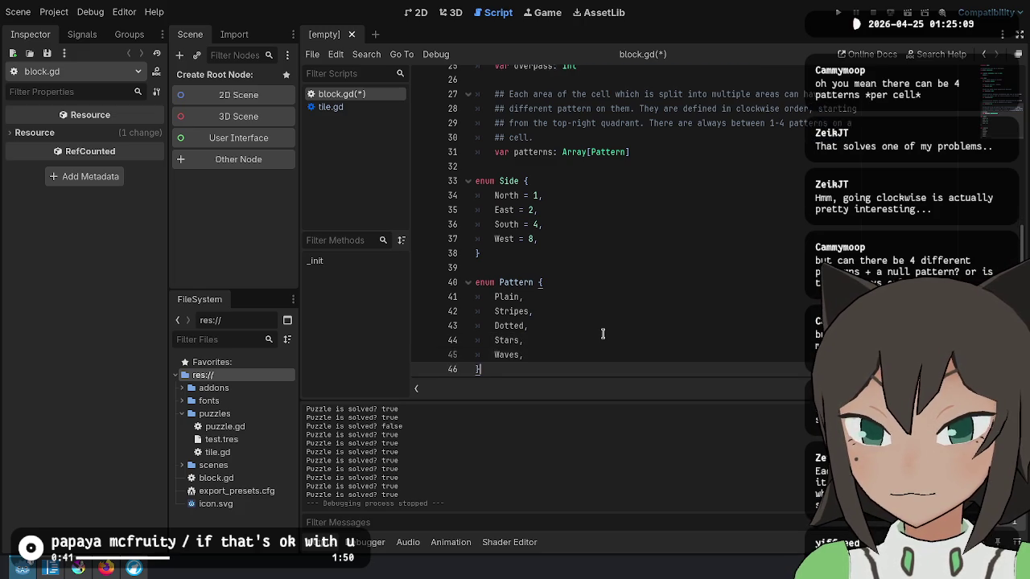
{"action": "left_click", "coordinate": [603, 333]}
{"action": "key", "text": "ctrl+s"}
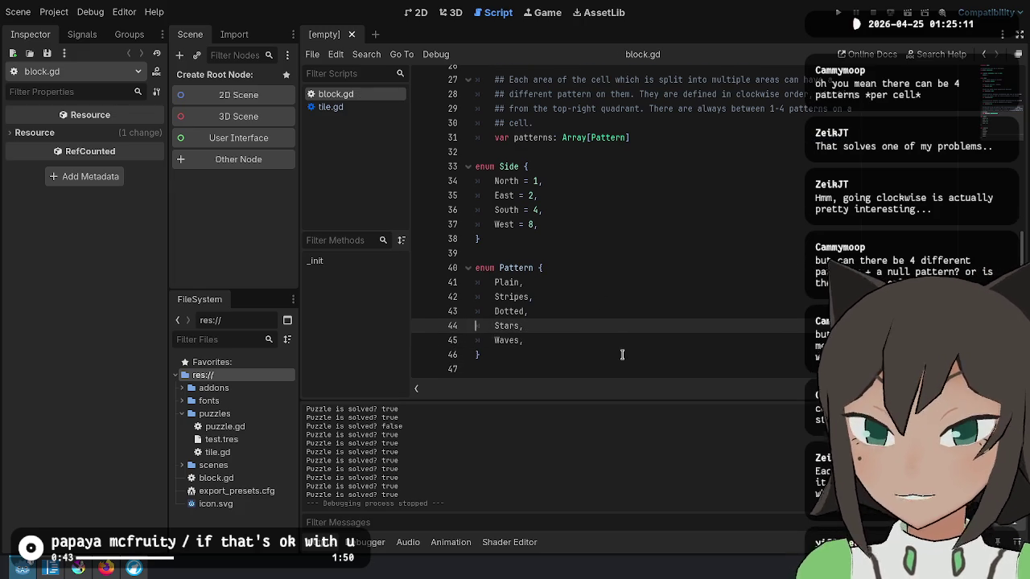
{"action": "scroll", "coordinate": [735, 169], "scroll_direction": "up", "scroll_amount": 2}
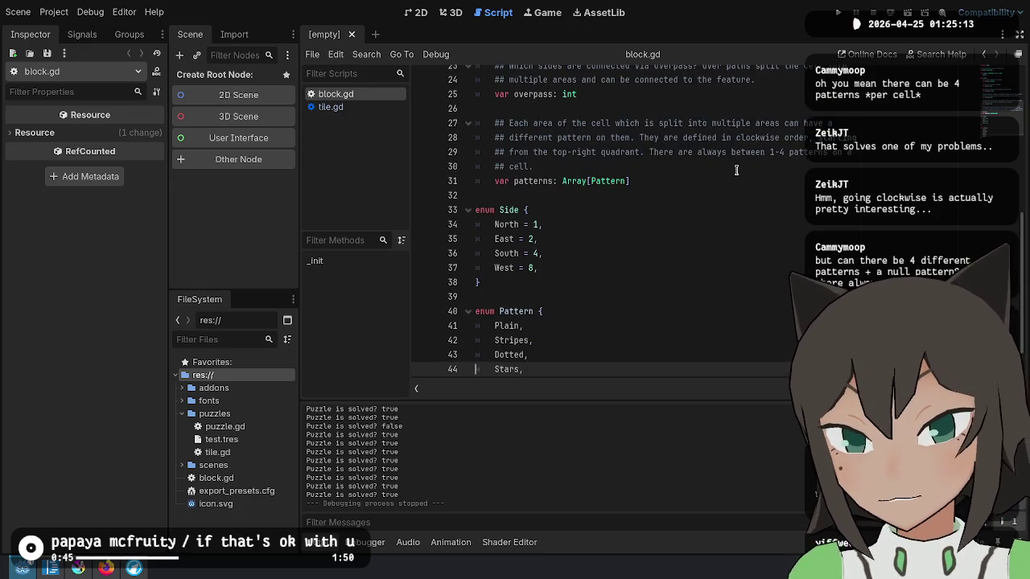
{"action": "scroll", "coordinate": [651, 108], "scroll_direction": "up", "scroll_amount": 6}
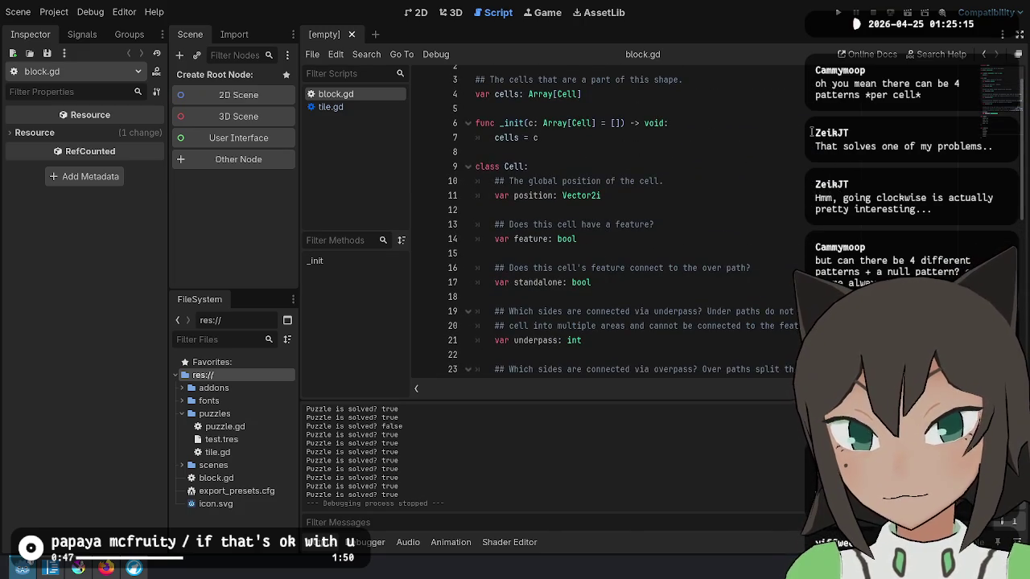
{"action": "scroll", "coordinate": [811, 132], "scroll_direction": "down", "scroll_amount": 4}
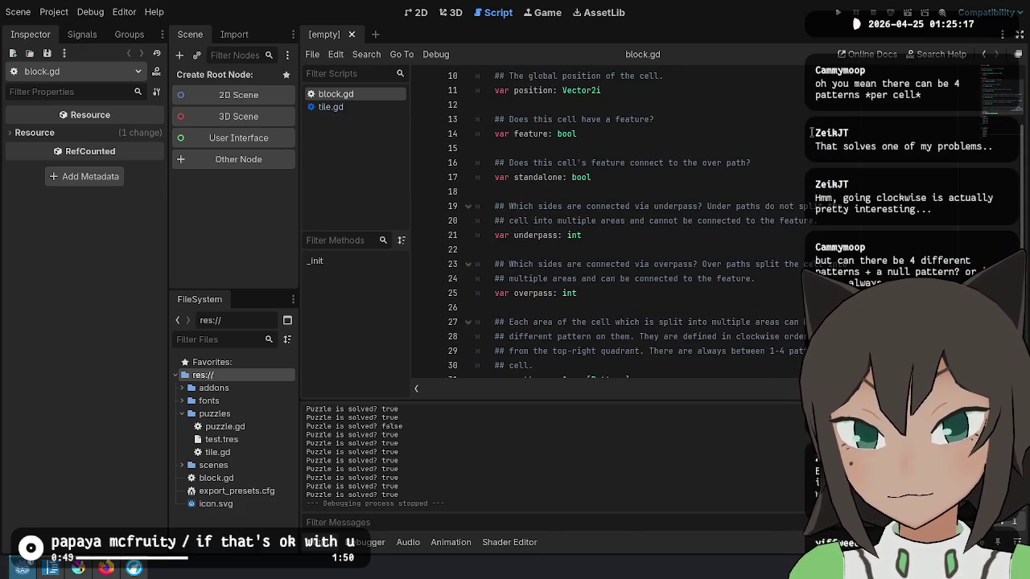
{"action": "scroll", "coordinate": [816, 131], "scroll_direction": "up", "scroll_amount": 1}
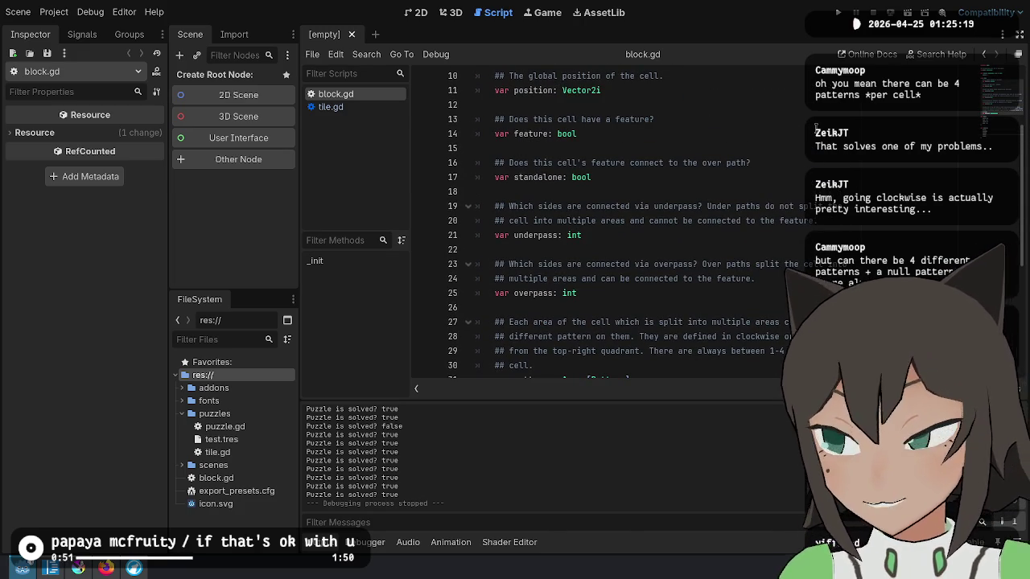
{"action": "scroll", "coordinate": [817, 125], "scroll_direction": "down", "scroll_amount": 2}
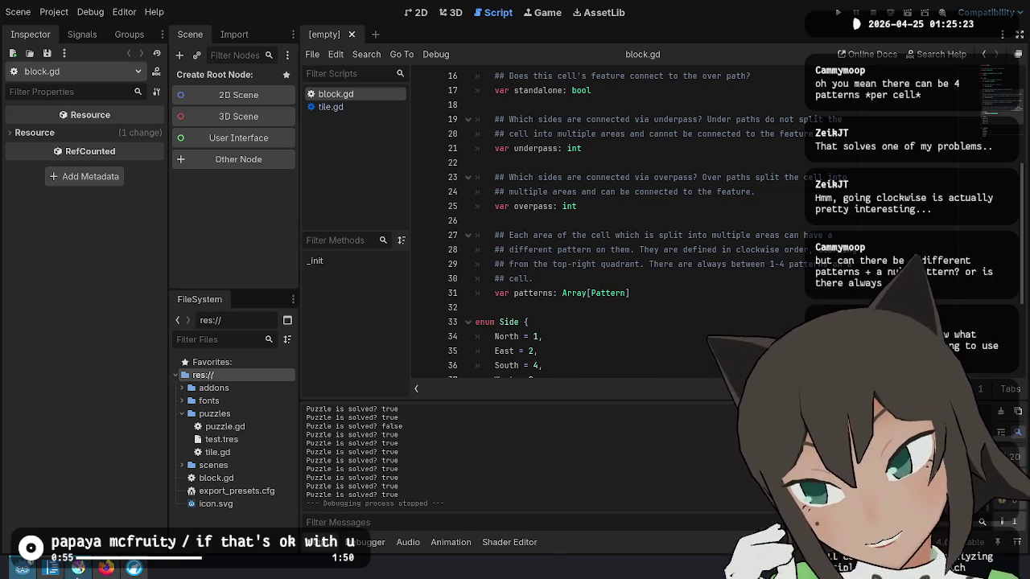
{"action": "key", "text": "alt+Tab"}
{"action": "left_click_drag", "start_coordinate": [542, 251], "coordinate": [512, 294]}
{"action": "key", "text": "ctrl+z"}
{"action": "key", "text": "ctrl+z"}
{"action": "mouse_move", "coordinate": [435, 352]}
{"action": "left_mouse_down"}
{"action": "mouse_move", "coordinate": [455, 375]}
{"action": "mouse_move", "coordinate": [496, 348]}
{"action": "mouse_move", "coordinate": [505, 372]}
{"action": "mouse_move", "coordinate": [491, 358]}
{"action": "left_mouse_up"}
{"action": "mouse_move", "coordinate": [431, 366]}
{"action": "left_mouse_down"}
{"action": "mouse_move", "coordinate": [445, 352]}
{"action": "mouse_move", "coordinate": [460, 355]}
{"action": "mouse_move", "coordinate": [449, 355]}
{"action": "left_mouse_up"}
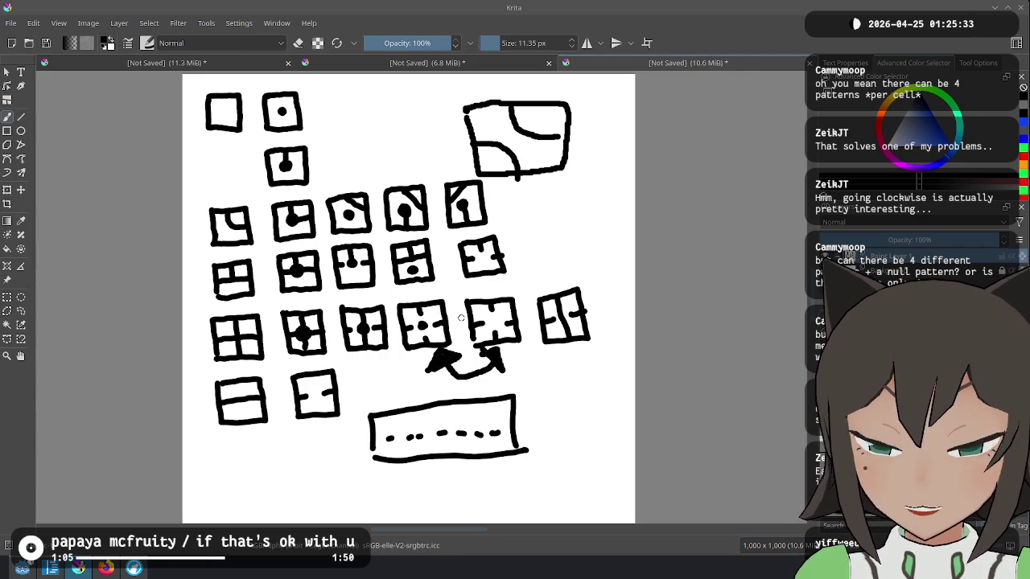
{"action": "key", "text": "ctrl+z"}
{"action": "key", "text": "ctrl+z"}
{"action": "key", "text": "ctrl+z"}
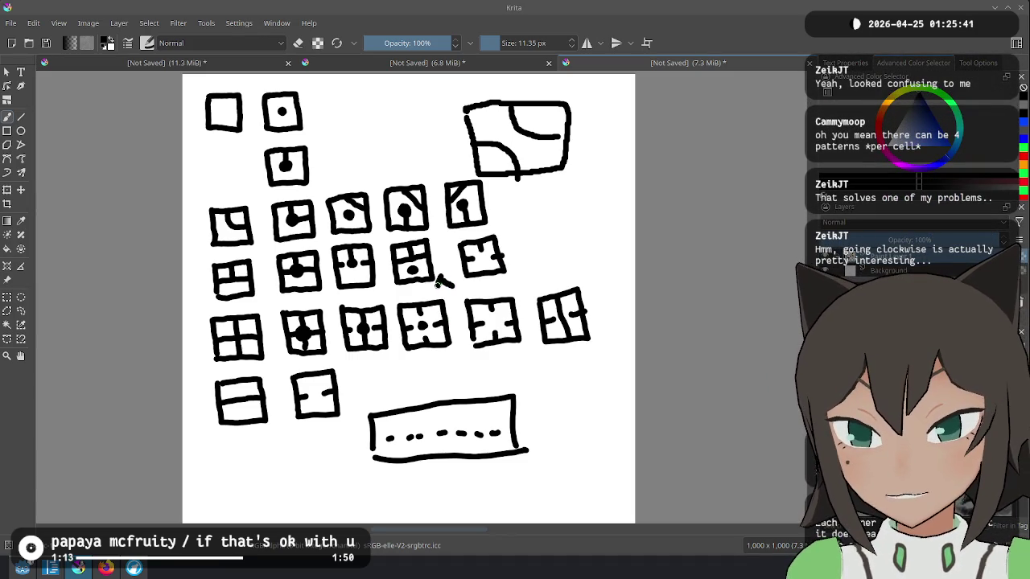
{"action": "left_click", "coordinate": [441, 280]}
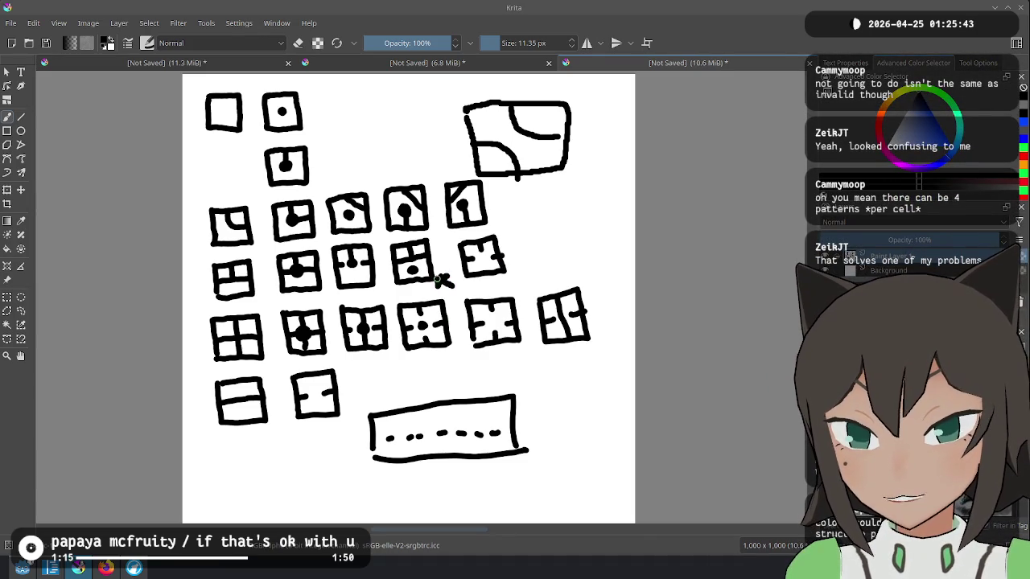
{"action": "key", "text": "ctrl+z"}
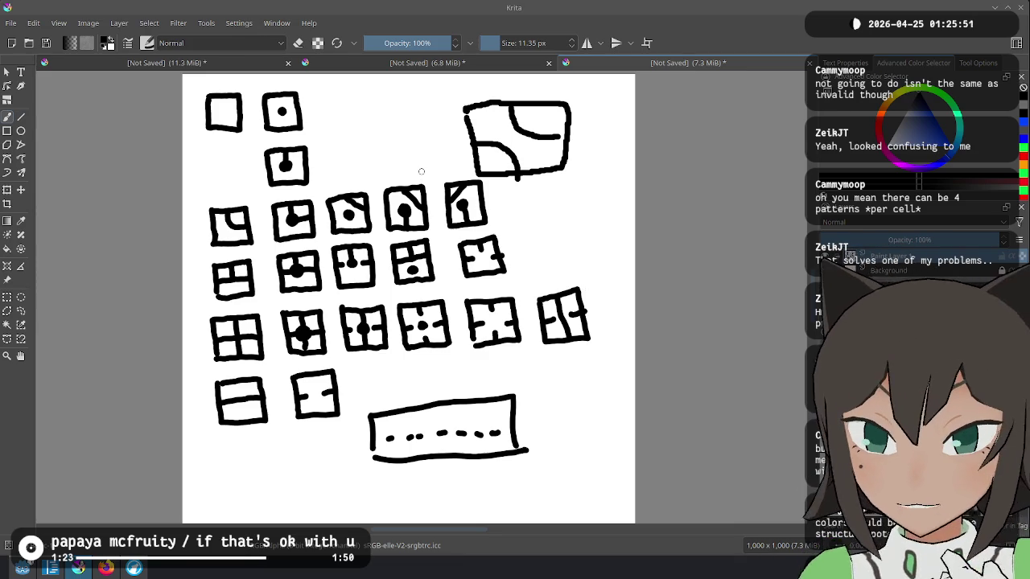
{"action": "key", "text": "alt+Tab"}
{"action": "mouse_move", "coordinate": [628, 210]}
{"action": "left_mouse_down"}
{"action": "mouse_move", "coordinate": [474, 179]}
{"action": "mouse_move", "coordinate": [470, 114]}
{"action": "left_mouse_up"}
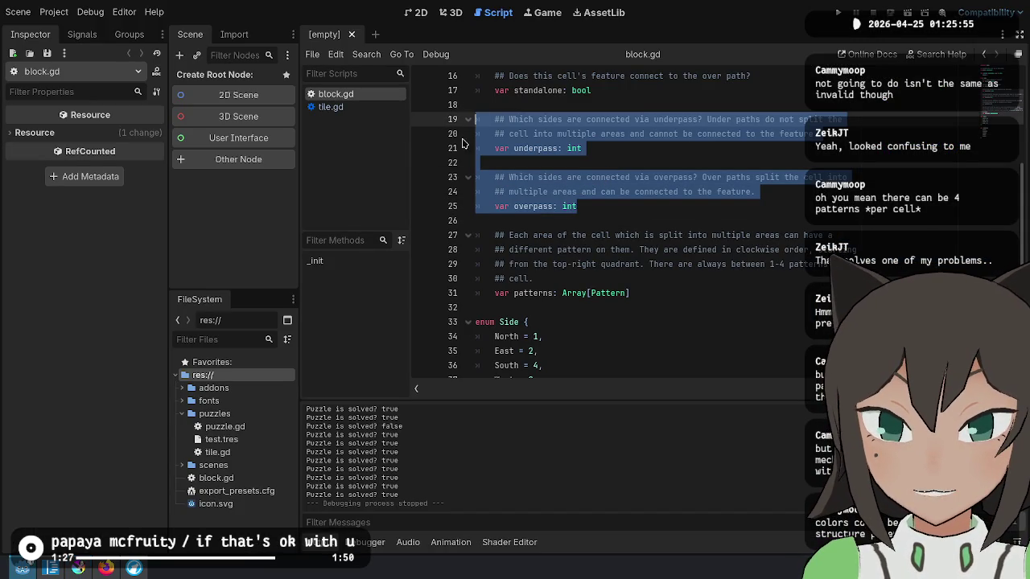
Select and review the patterns, underpass and overpass declarations in the Cell class.
{"action": "mouse_move", "coordinate": [644, 287]}
{"action": "left_mouse_down"}
{"action": "mouse_move", "coordinate": [659, 290]}
{"action": "mouse_move", "coordinate": [426, 233]}
{"action": "left_mouse_up"}
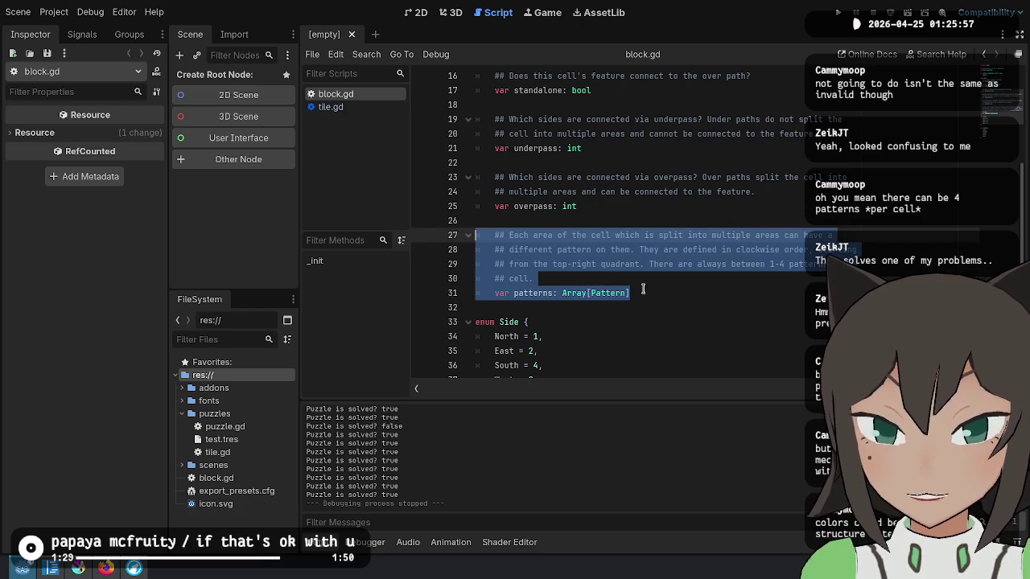
{"action": "left_click", "coordinate": [604, 287]}
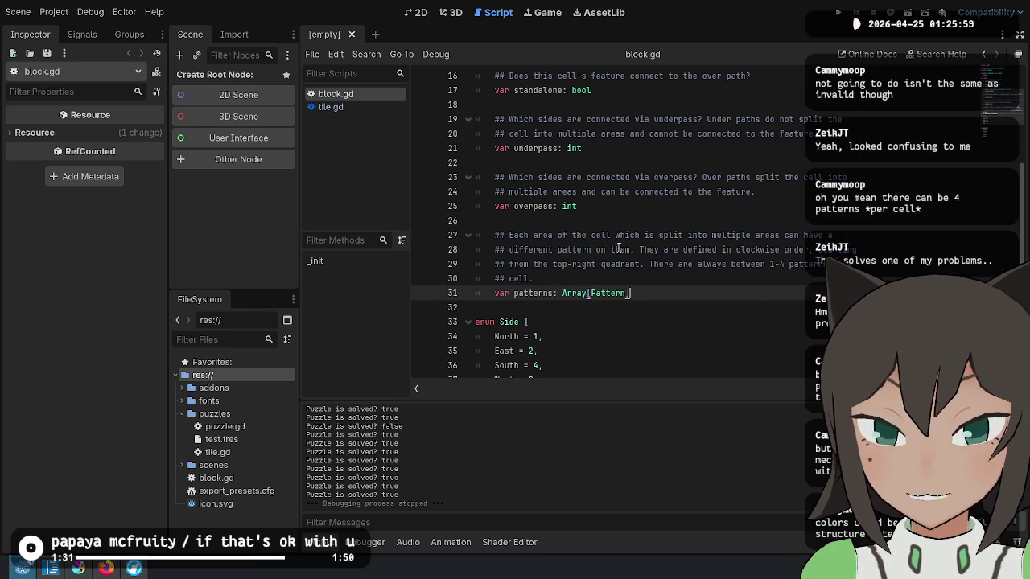
{"action": "scroll", "coordinate": [652, 220], "scroll_direction": "up", "scroll_amount": 1}
{"action": "left_click_drag", "start_coordinate": [662, 333], "coordinate": [562, 336]}
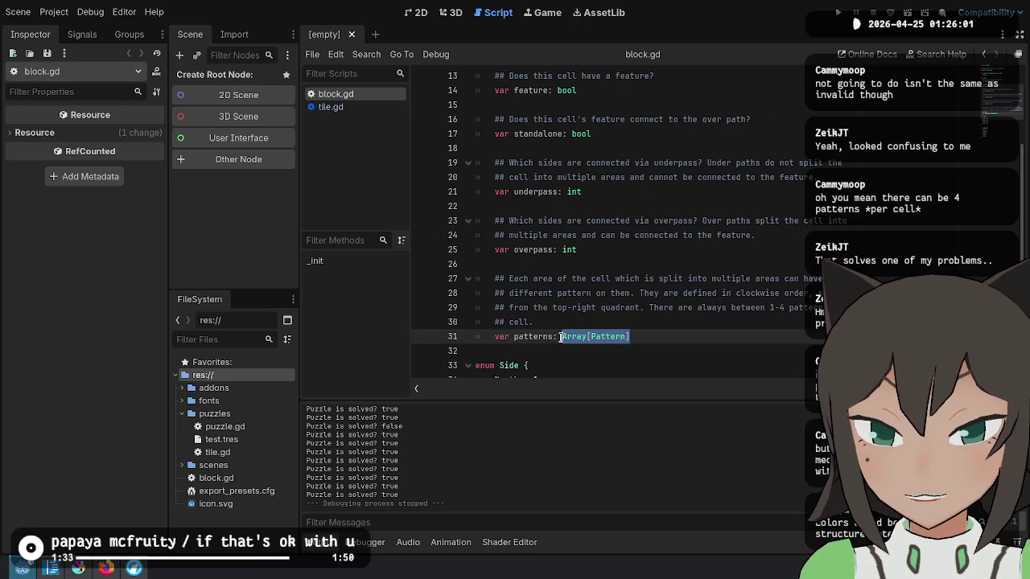
{"action": "left_click", "coordinate": [612, 206]}
{"action": "left_click", "coordinate": [599, 249]}
{"action": "mouse_move", "coordinate": [599, 249]}
{"action": "left_mouse_down"}
{"action": "mouse_move", "coordinate": [483, 163]}
{"action": "mouse_move", "coordinate": [399, 165]}
{"action": "left_mouse_up"}
{"action": "scroll", "coordinate": [701, 193], "scroll_direction": "up", "scroll_amount": 1}
{"action": "scroll", "coordinate": [701, 193], "scroll_direction": "up", "scroll_amount": 2}
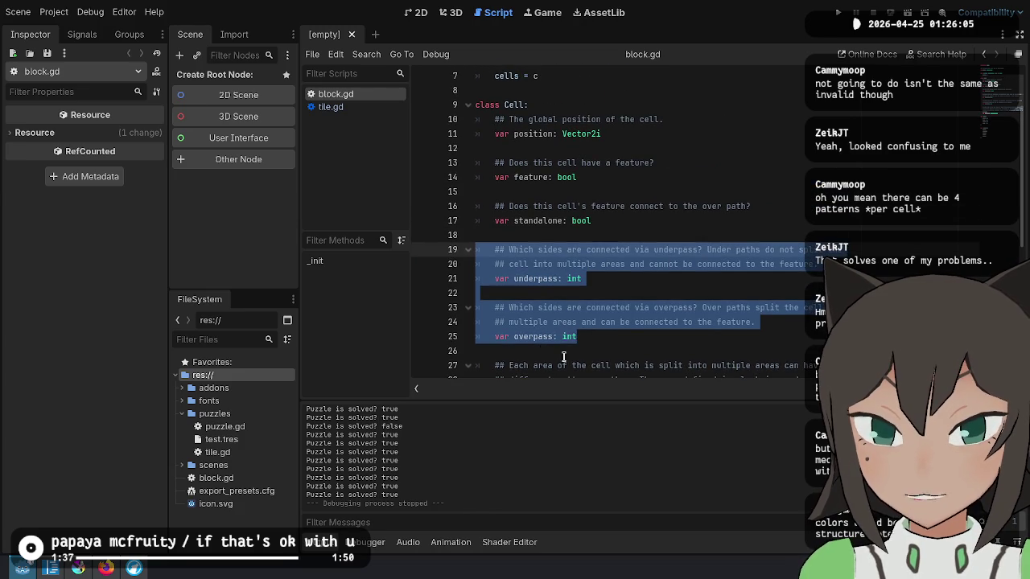
{"action": "mouse_move", "coordinate": [580, 338]}
{"action": "left_mouse_down"}
{"action": "mouse_move", "coordinate": [602, 329]}
{"action": "mouse_move", "coordinate": [458, 257]}
{"action": "mouse_move", "coordinate": [475, 251]}
{"action": "left_mouse_up"}
Cut the overpass comment block and paste it above the underpass block.
{"action": "left_click", "coordinate": [729, 274]}
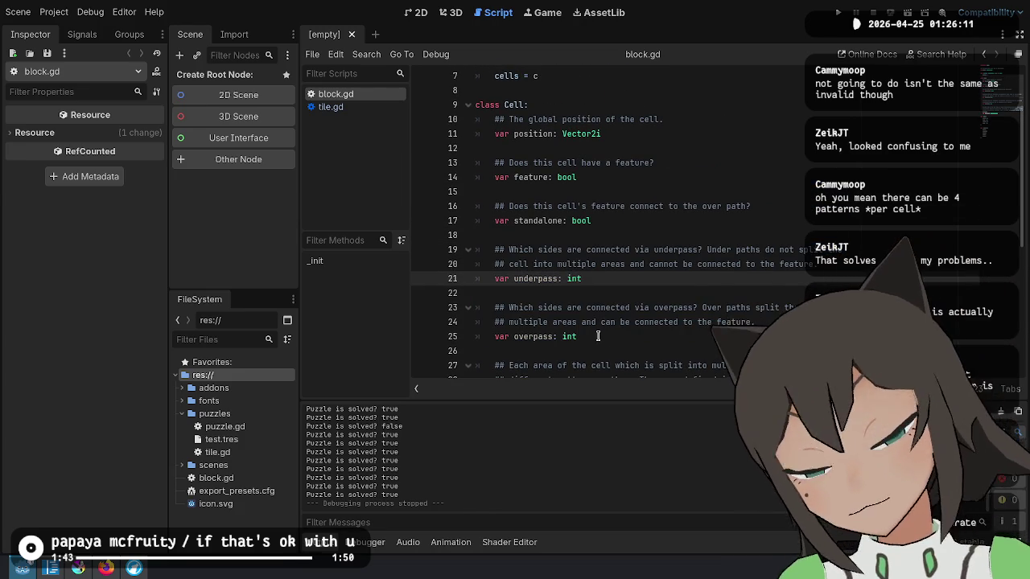
{"action": "left_click_drag", "start_coordinate": [597, 336], "coordinate": [610, 293]}
{"action": "key", "text": "ctrl+x"}
{"action": "left_click", "coordinate": [560, 238]}
{"action": "key", "text": "ctrl+v"}
{"action": "key", "text": "Return"}
Rename the variables to over and under, then save block.gd.
{"action": "left_click_drag", "start_coordinate": [535, 279], "coordinate": [554, 279]}
{"action": "key", "text": "BackSpace"}
{"action": "left_click", "coordinate": [539, 337]}
{"action": "left_click_drag", "start_coordinate": [539, 336], "coordinate": [561, 336]}
{"action": "key", "text": "BackSpace"}
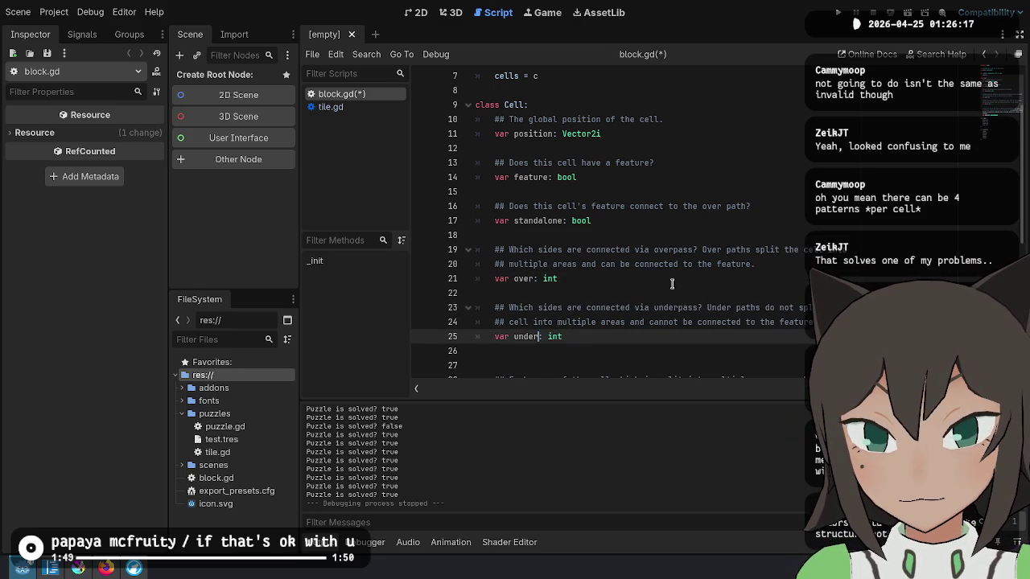
{"action": "left_click", "coordinate": [674, 282]}
{"action": "key", "text": "ctrl+s"}
{"action": "scroll", "coordinate": [612, 177], "scroll_direction": "down", "scroll_amount": 3}
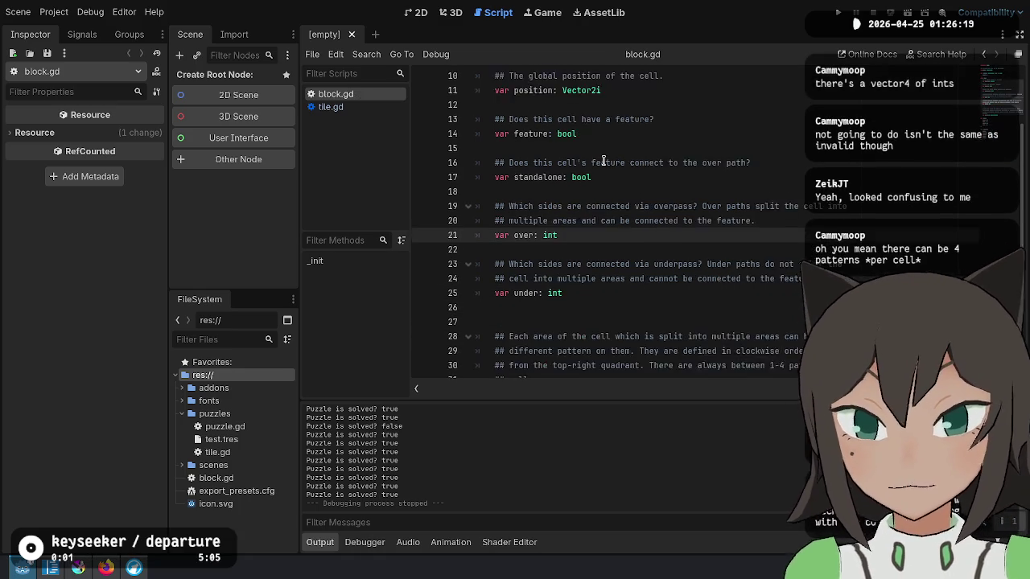
Change 'overpass' and 'underpass' to 'overpasses' and 'underpasses', drop an extra blank line, and save block.gd.
{"action": "scroll", "coordinate": [620, 169], "scroll_direction": "up", "scroll_amount": 3}
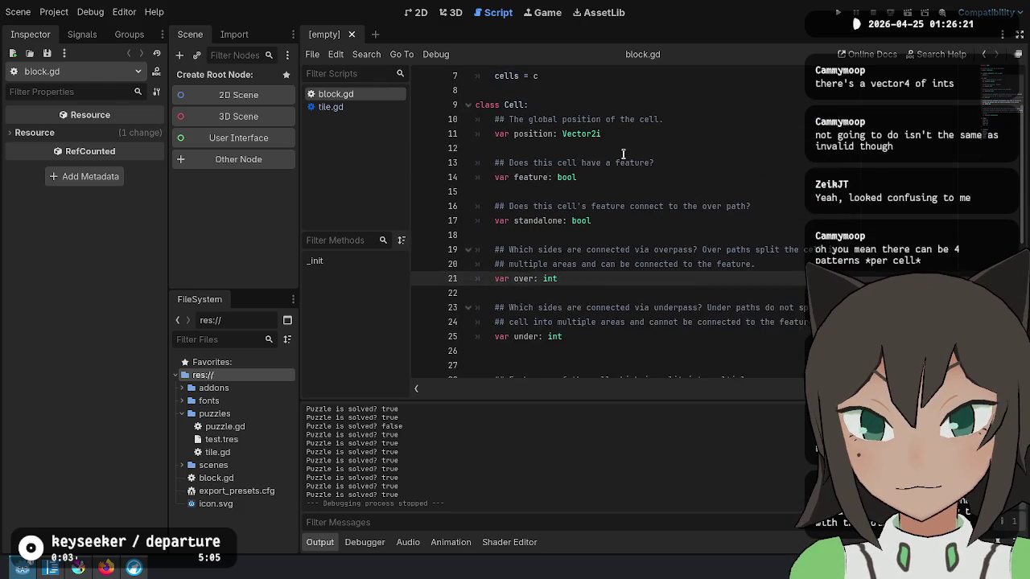
{"action": "scroll", "coordinate": [636, 201], "scroll_direction": "down", "scroll_amount": 2}
{"action": "key", "text": "Down"}
{"action": "key", "text": "Down"}
{"action": "key", "text": "Down"}
{"action": "key", "text": "BackSpace"}
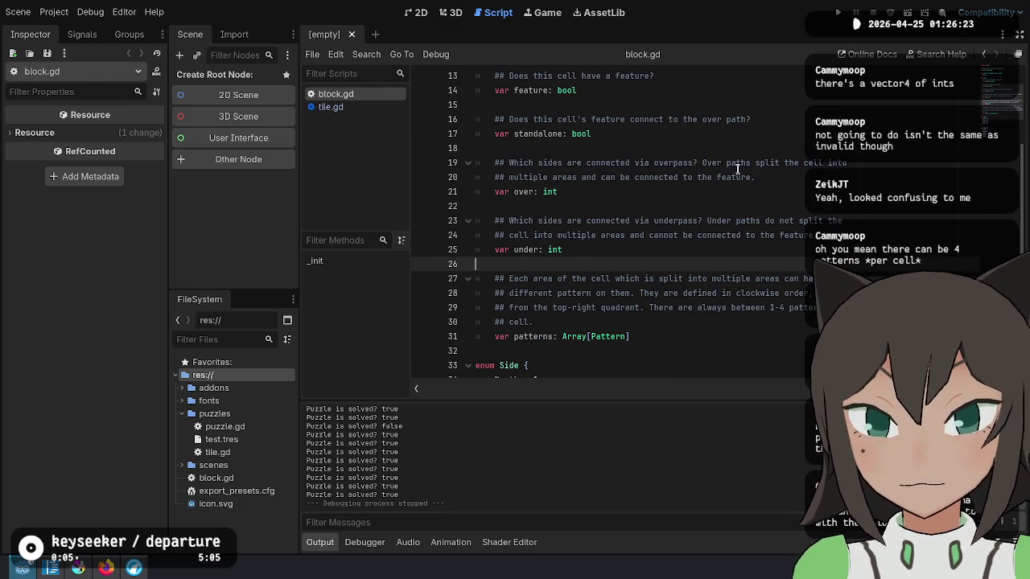
{"action": "left_click", "coordinate": [679, 219]}
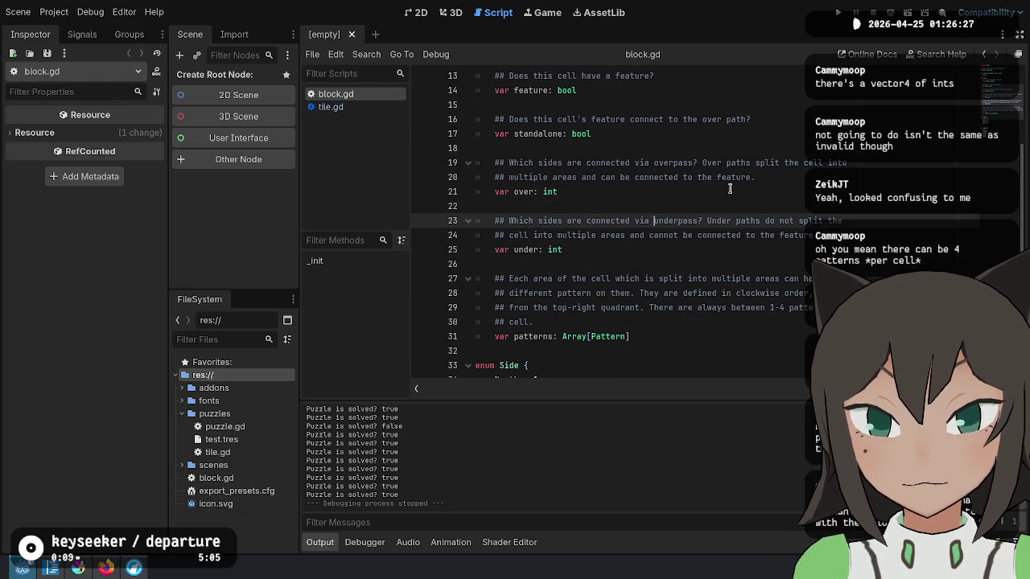
{"action": "type", "text": "es"}
{"action": "key", "text": "Up"}
{"action": "key", "text": "Up"}
{"action": "key", "text": "Up"}
{"action": "type", "text": "es"}
{"action": "key", "text": "Down"}
{"action": "key", "text": "Down"}
{"action": "key", "text": "Down"}
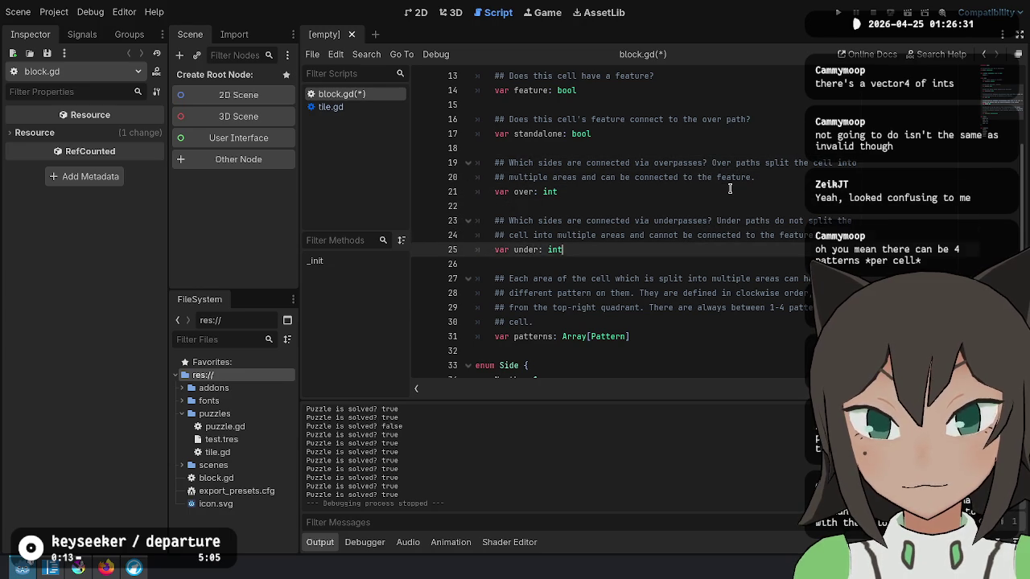
{"action": "key", "text": "Down"}
{"action": "key", "text": "ctrl+s"}
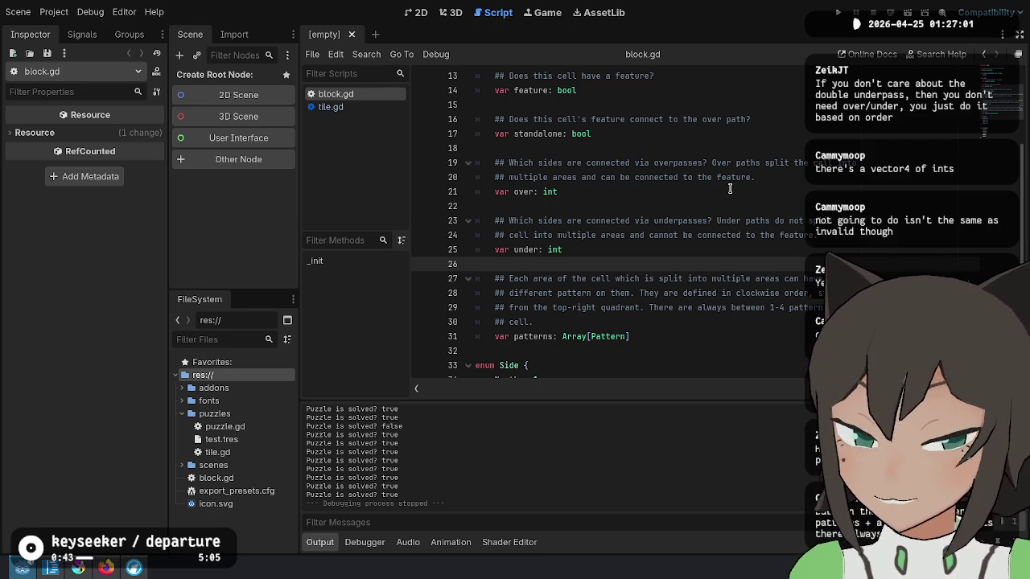
Try Vector2i as over's type on line 21, then revert to int with an '= NS' default.
{"action": "left_click", "coordinate": [664, 203]}
{"action": "left_click", "coordinate": [688, 192]}
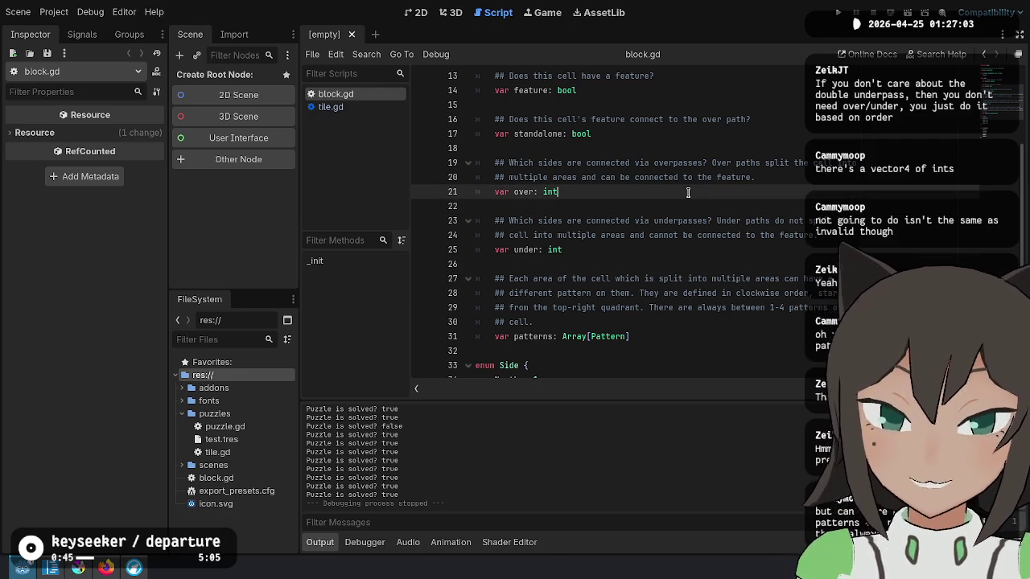
{"action": "key", "text": "BackSpace"}
{"action": "key", "text": "BackSpace"}
{"action": "key", "text": "BackSpace"}
{"action": "type", "text": "Vector2i"}
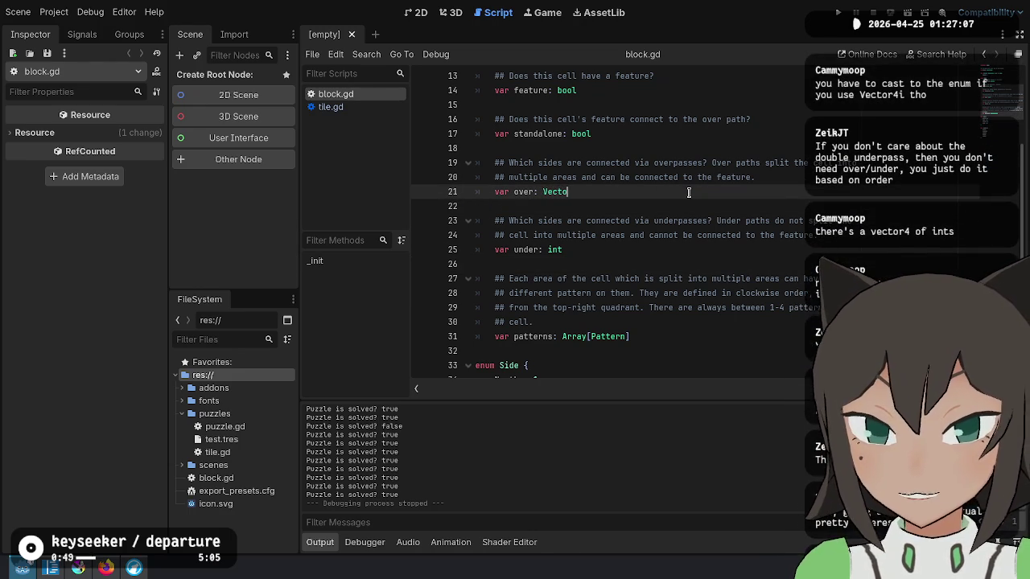
{"action": "key", "text": "ctrl+shift+Left"}
{"action": "key", "text": "BackSpace"}
{"action": "type", "text": "int "}
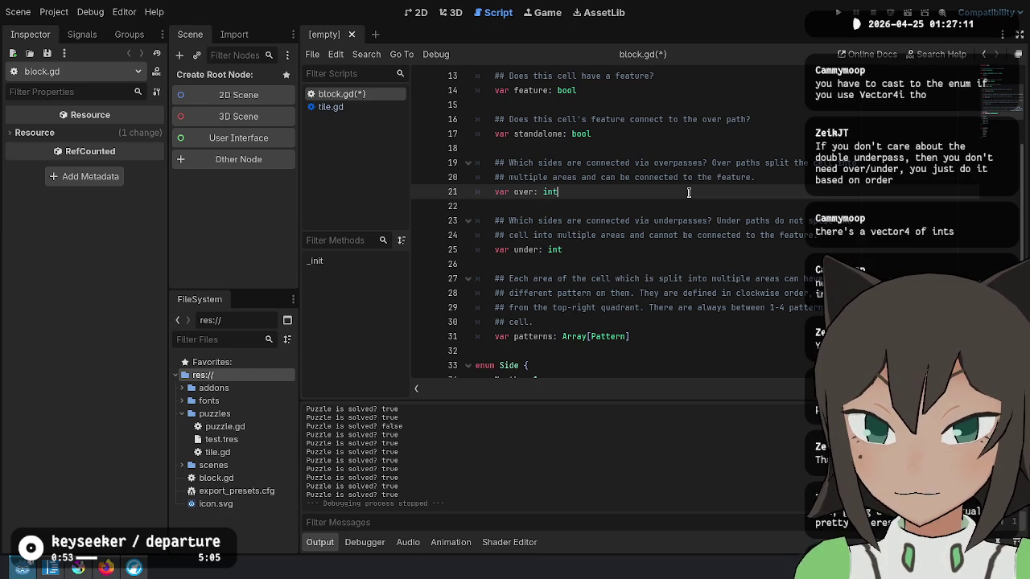
{"action": "type", "text": "= "}
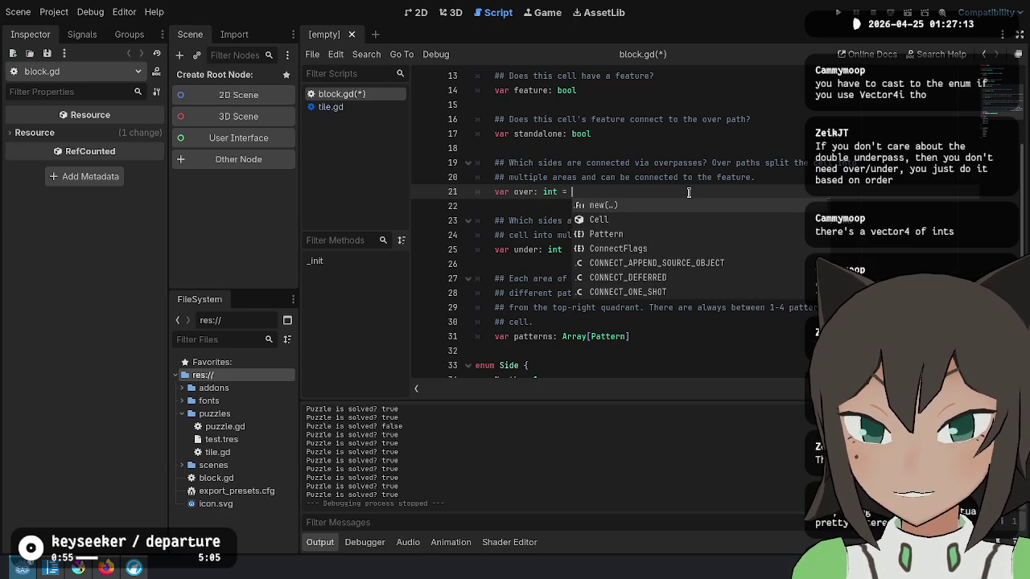
{"action": "type", "text": "NS"}
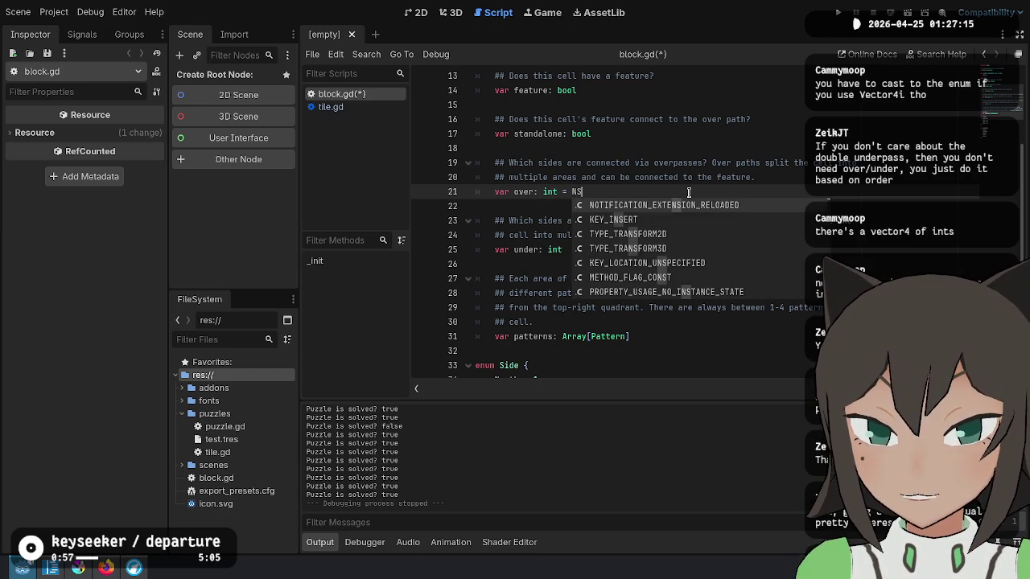
{"action": "key", "text": "Escape"}
Move through and select the over and under declarations on lines 20–25.
{"action": "key", "text": "Down"}
{"action": "key", "text": "Down"}
{"action": "key", "text": "Down"}
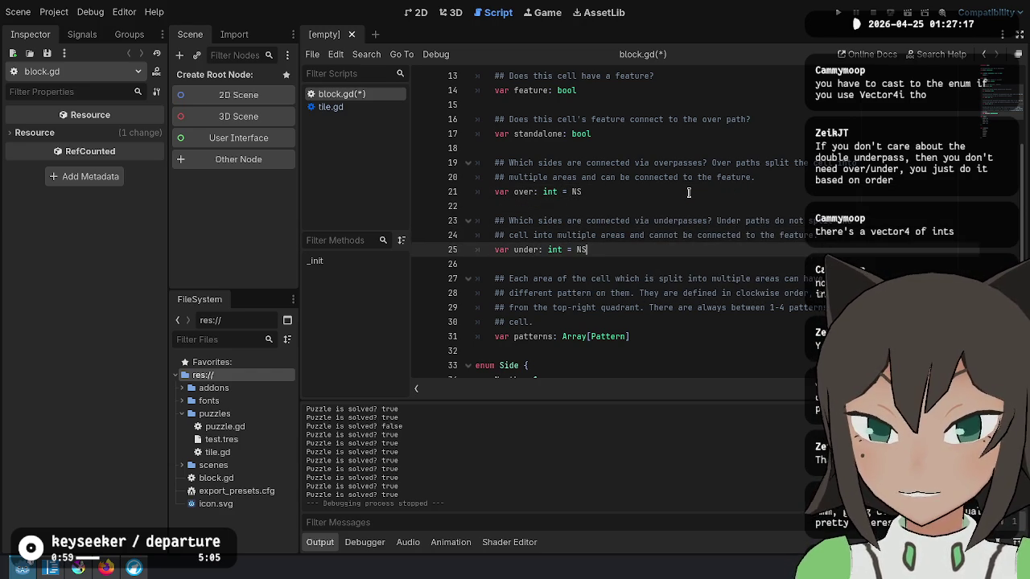
{"action": "key", "text": "shift+Up"}
{"action": "key", "text": "shift+Up"}
{"action": "key", "text": "shift+Up"}
{"action": "key", "text": "Down"}
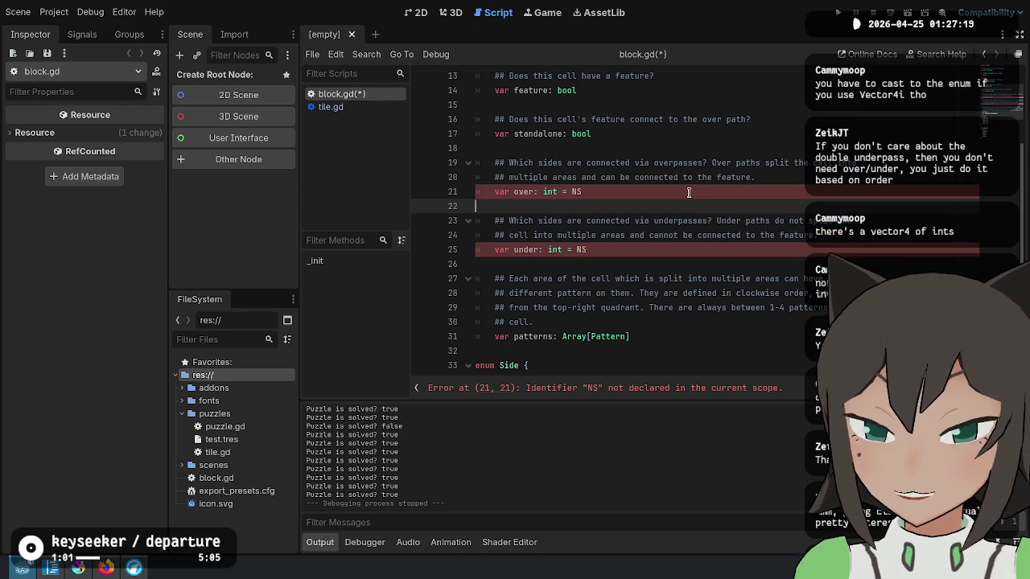
{"action": "key", "text": "Down"}
{"action": "key", "text": "Down"}
{"action": "key", "text": "Down"}
{"action": "key", "text": "End"}
{"action": "key", "text": "shift+Up"}
{"action": "key", "text": "shift+Up"}
{"action": "key", "text": "shift+Up"}
{"action": "key", "text": "shift+Home"}
{"action": "key", "text": "Down"}
{"action": "key", "text": "Down"}
{"action": "key", "text": "Down"}
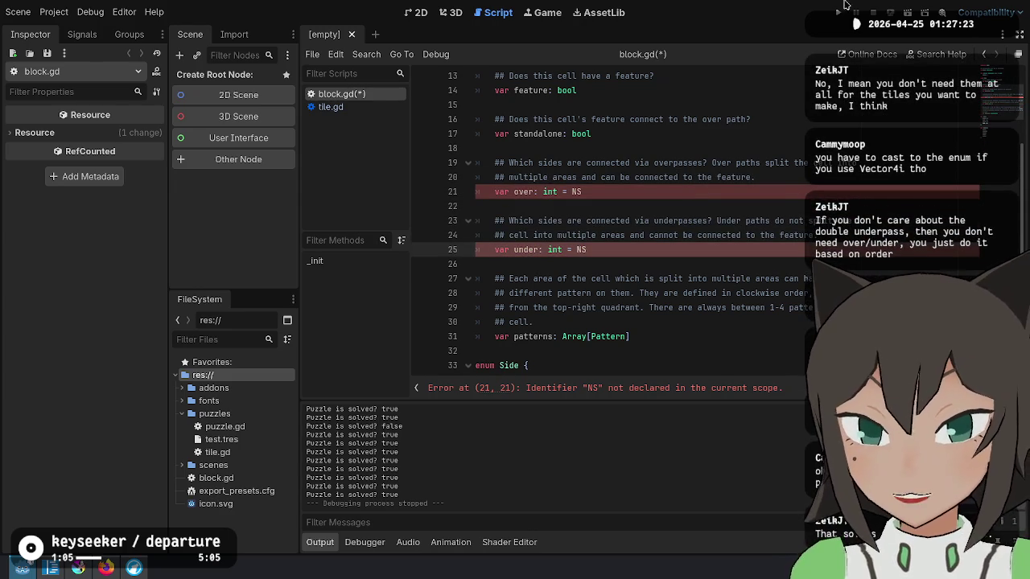
Remove the '= NS' defaults from lines 21 and 25, then return to the Krita sketch.
{"action": "left_click", "coordinate": [618, 177]}
{"action": "left_click", "coordinate": [620, 192]}
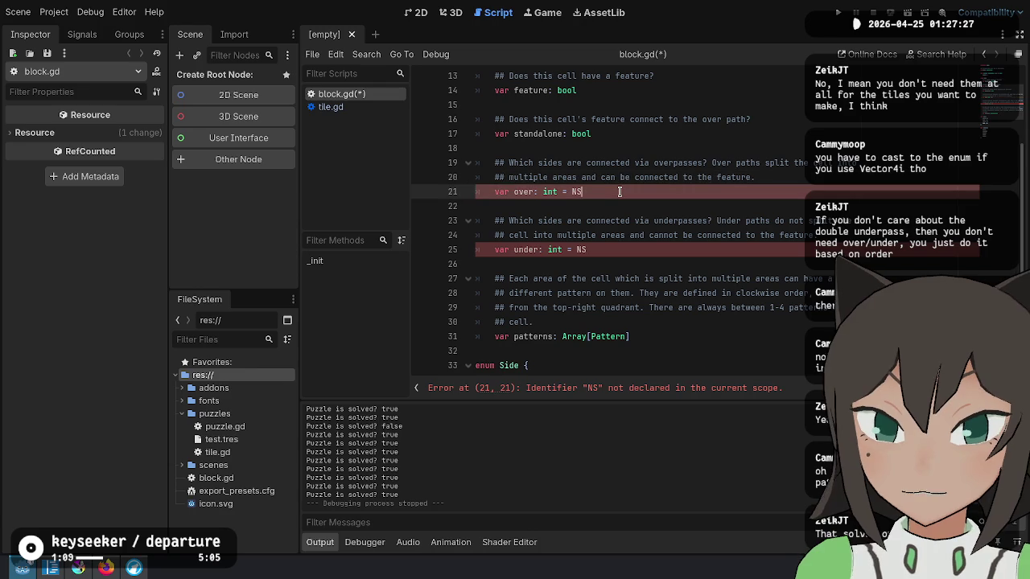
{"action": "key", "text": "BackSpace"}
{"action": "key", "text": "BackSpace"}
{"action": "key", "text": "BackSpace"}
{"action": "left_click", "coordinate": [618, 249]}
{"action": "key", "text": "BackSpace"}
{"action": "key", "text": "BackSpace"}
{"action": "key", "text": "BackSpace"}
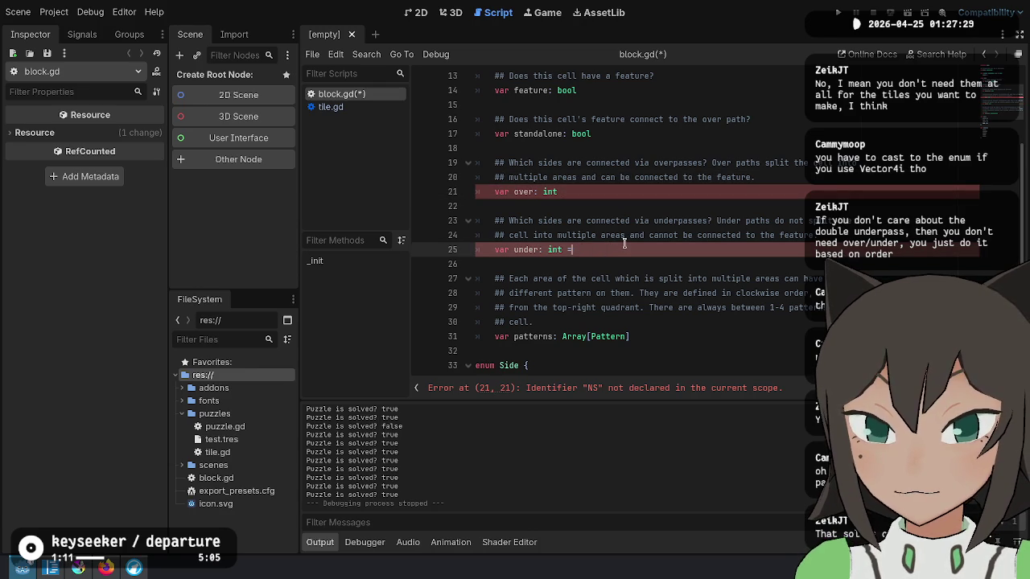
{"action": "key", "text": "alt+Tab"}
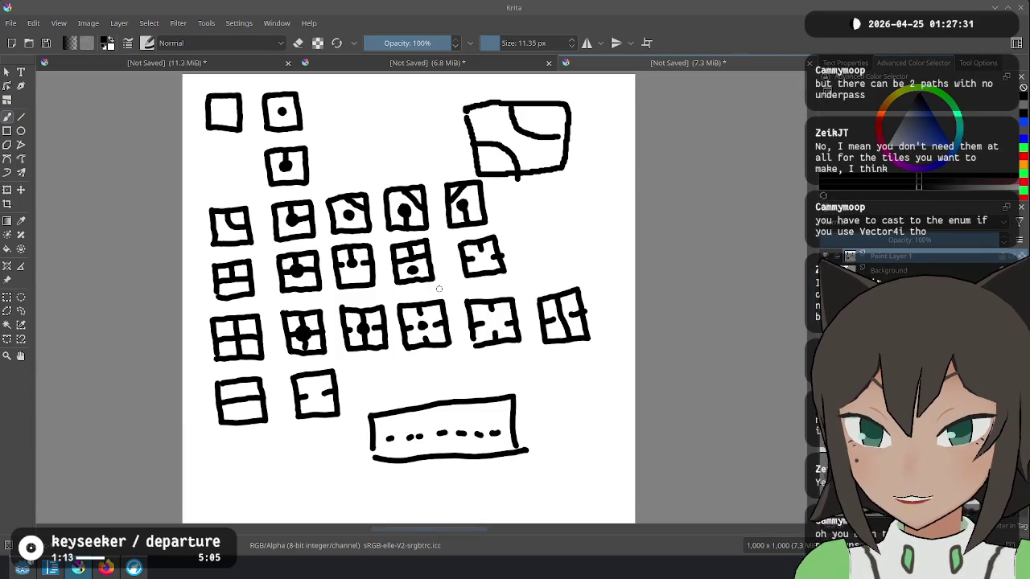
After undoing trial V, arch and arrow strokes, dot the top-right tile and return to block.gd.
{"action": "mouse_move", "coordinate": [438, 278]}
{"action": "left_mouse_down"}
{"action": "mouse_move", "coordinate": [431, 295]}
{"action": "mouse_move", "coordinate": [454, 266]}
{"action": "left_mouse_up"}
{"action": "key", "text": "ctrl+z"}
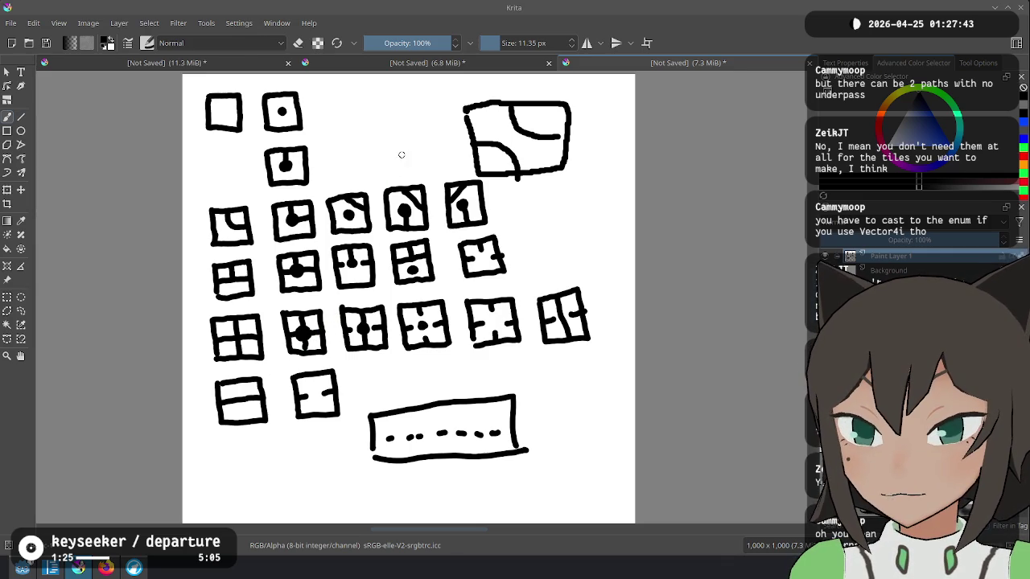
{"action": "mouse_move", "coordinate": [594, 211]}
{"action": "left_mouse_down"}
{"action": "mouse_move", "coordinate": [578, 193]}
{"action": "mouse_move", "coordinate": [586, 184]}
{"action": "left_mouse_up"}
{"action": "key", "text": "ctrl+z"}
{"action": "key", "text": "ctrl+z"}
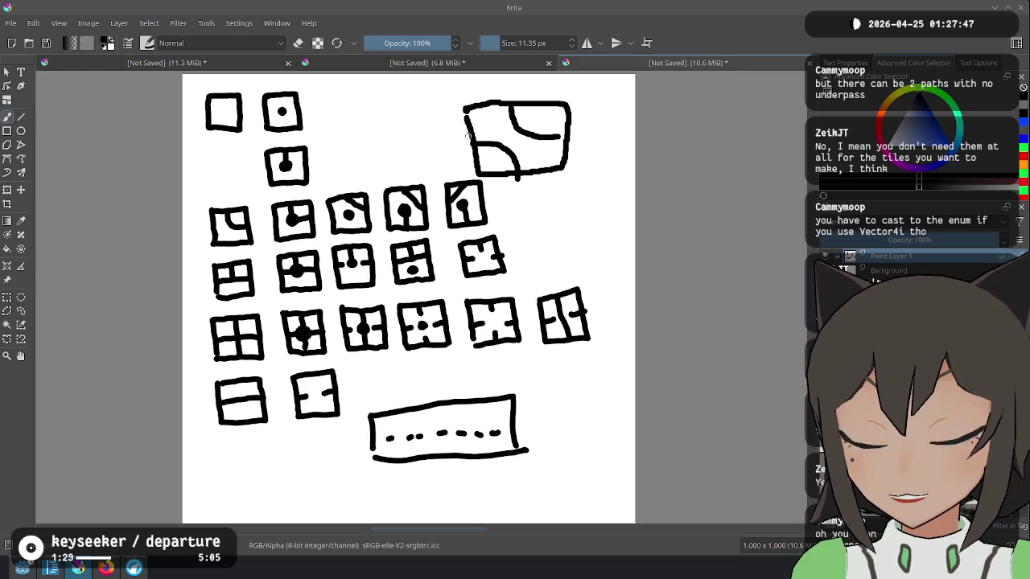
{"action": "mouse_move", "coordinate": [435, 148]}
{"action": "left_mouse_down"}
{"action": "mouse_move", "coordinate": [466, 147]}
{"action": "mouse_move", "coordinate": [451, 158]}
{"action": "left_mouse_up"}
{"action": "key", "text": "ctrl+z"}
{"action": "key", "text": "ctrl+z"}
{"action": "key", "text": "ctrl+z"}
{"action": "left_click", "coordinate": [523, 132]}
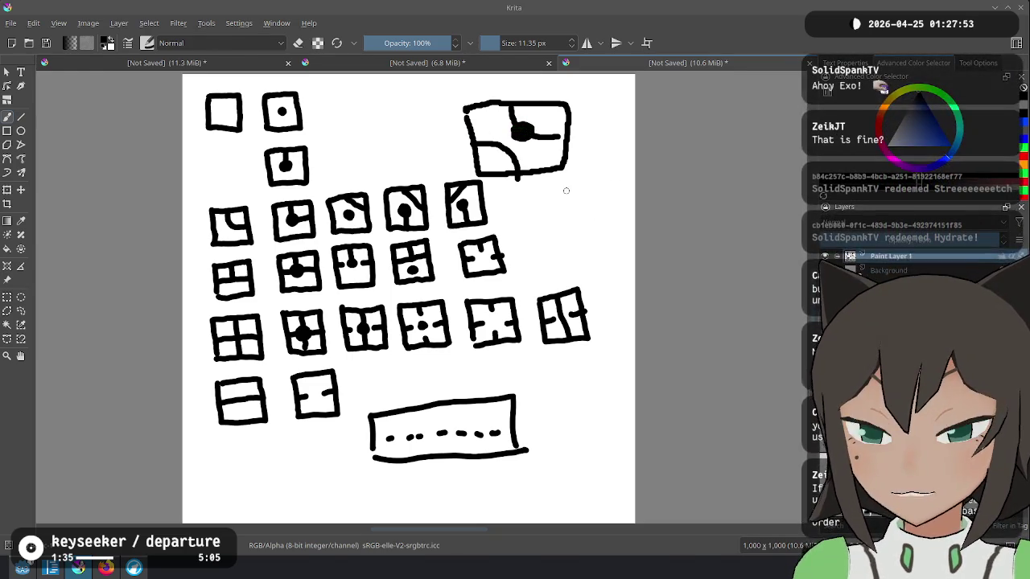
{"action": "key", "text": "alt+Tab"}
{"action": "left_click", "coordinate": [520, 193]}
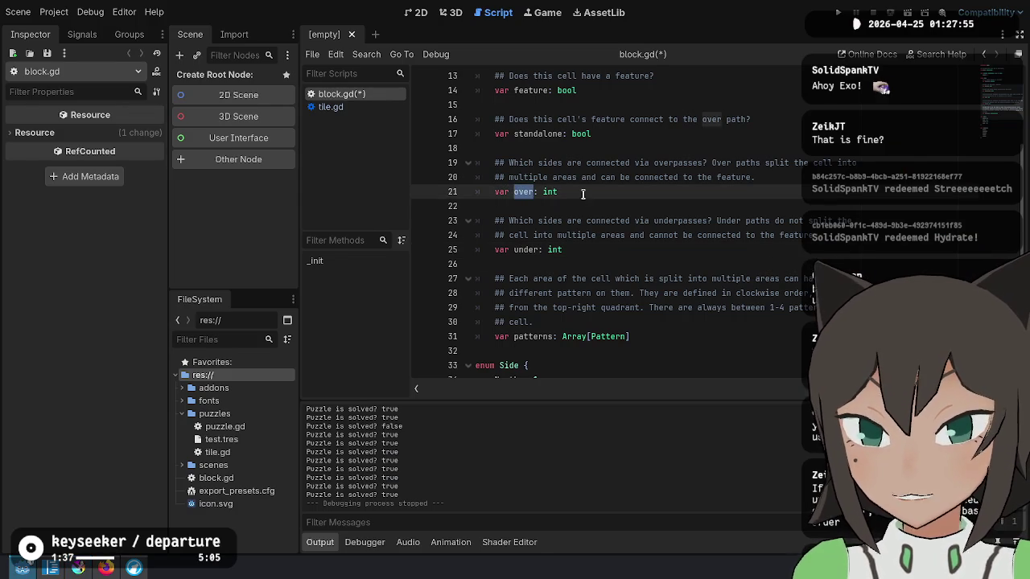
{"action": "key", "text": "alt+Tab"}
{"action": "key", "text": "alt+Tab"}
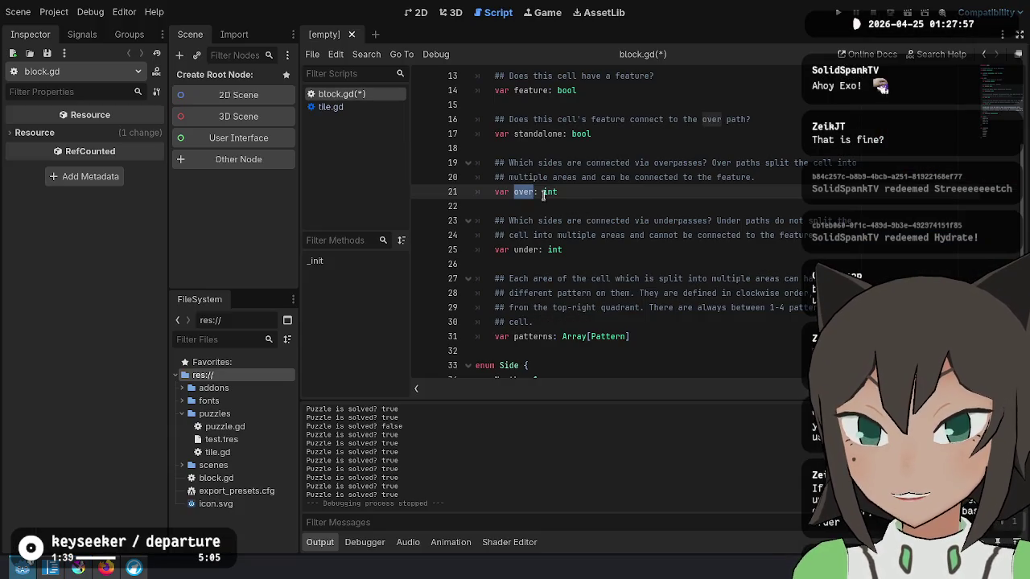
{"action": "double_click", "coordinate": [524, 247]}
{"action": "left_click", "coordinate": [761, 240]}
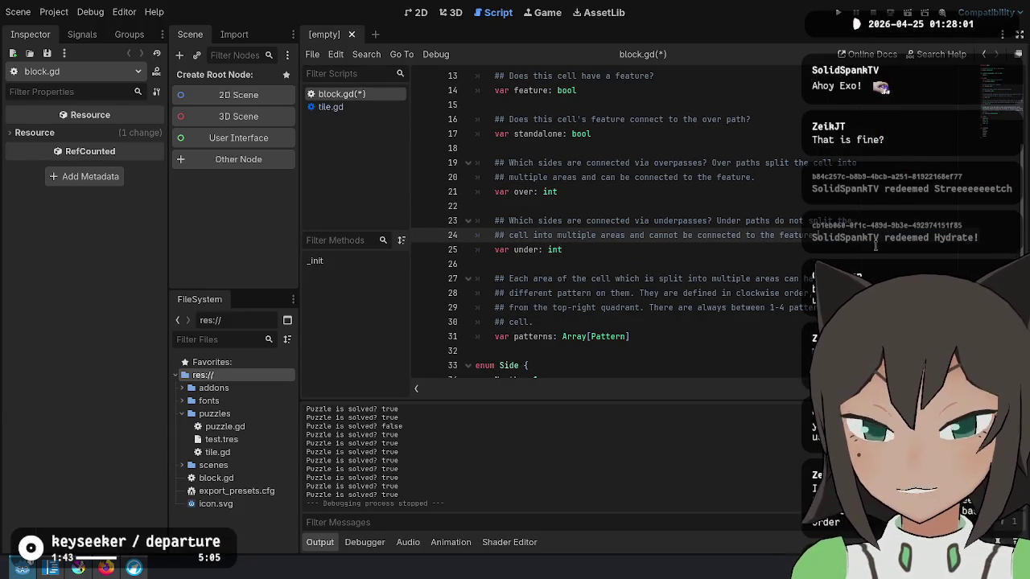
{"action": "mouse_move", "coordinate": [745, 222]}
{"action": "left_mouse_down"}
{"action": "mouse_move", "coordinate": [845, 207]}
{"action": "mouse_move", "coordinate": [847, 222]}
{"action": "mouse_move", "coordinate": [599, 242]}
{"action": "left_mouse_up"}
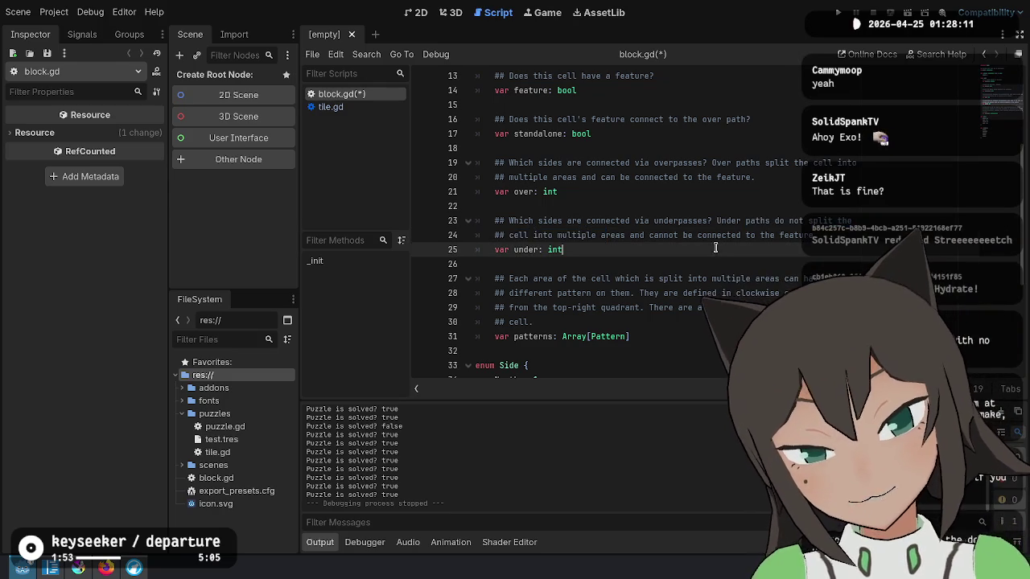
{"action": "key", "text": "alt+Tab"}
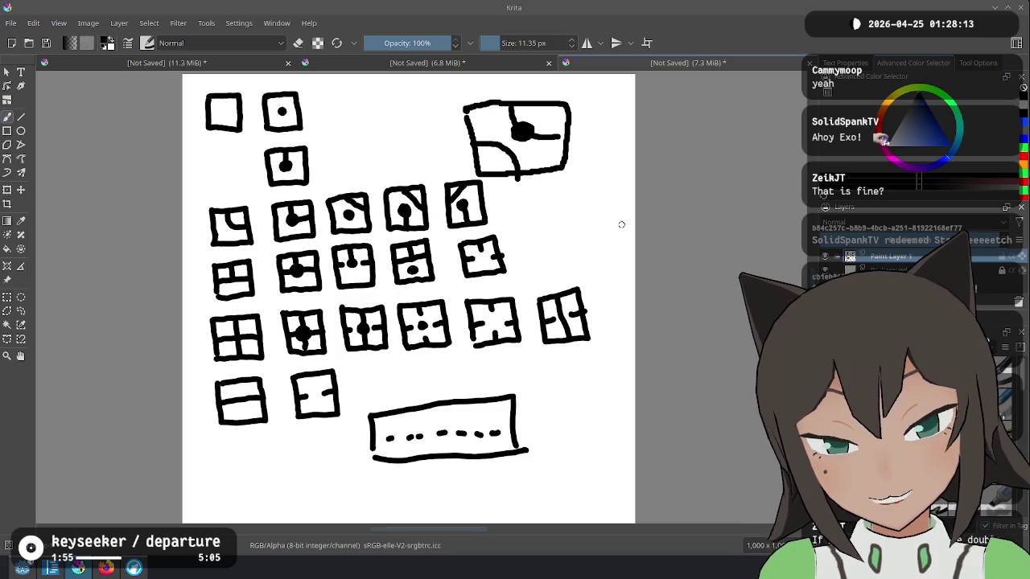
{"action": "key", "text": "alt+Tab"}
{"action": "left_click", "coordinate": [631, 193]}
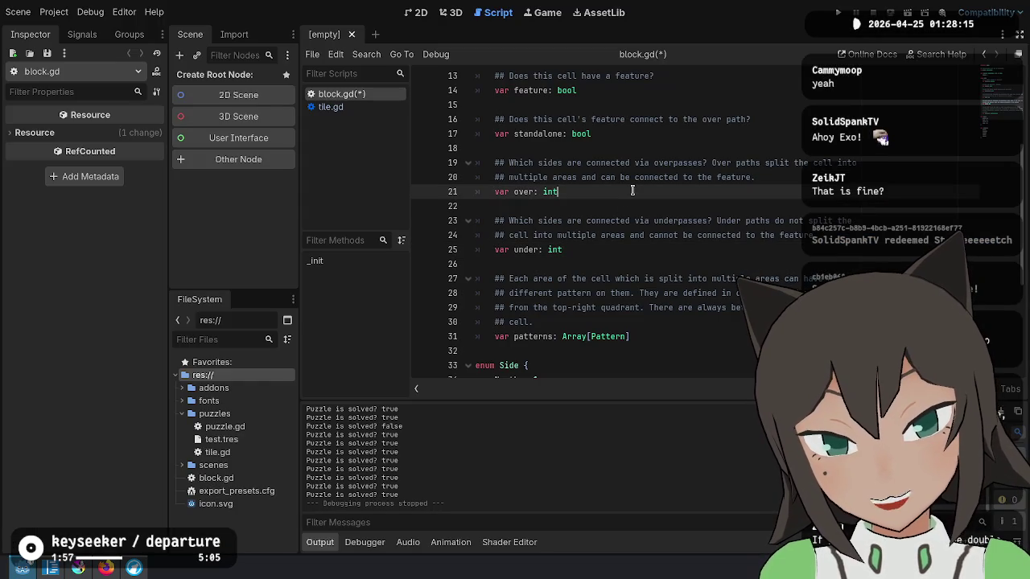
{"action": "left_click", "coordinate": [637, 251]}
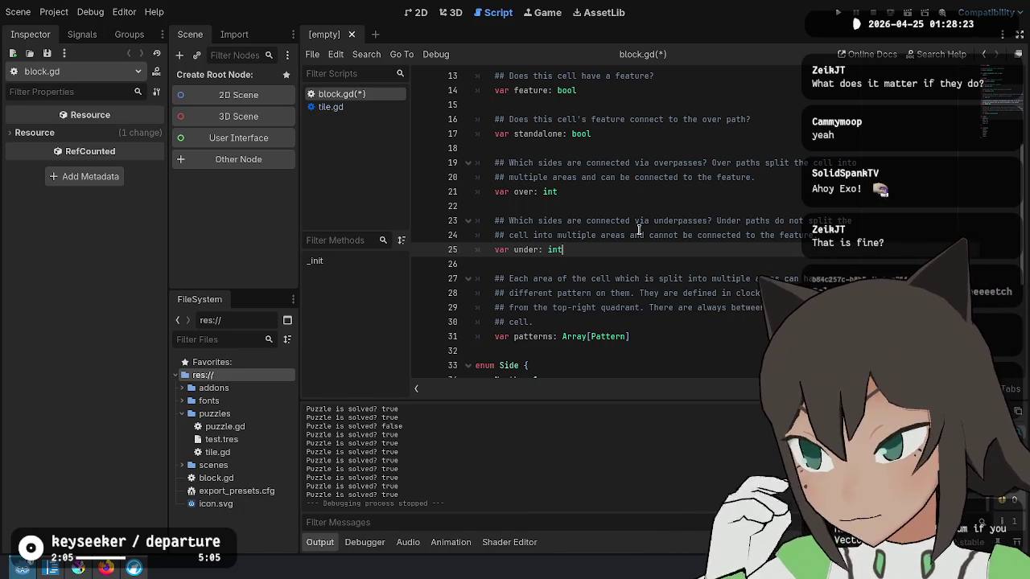
{"action": "key", "text": "alt+Tab"}
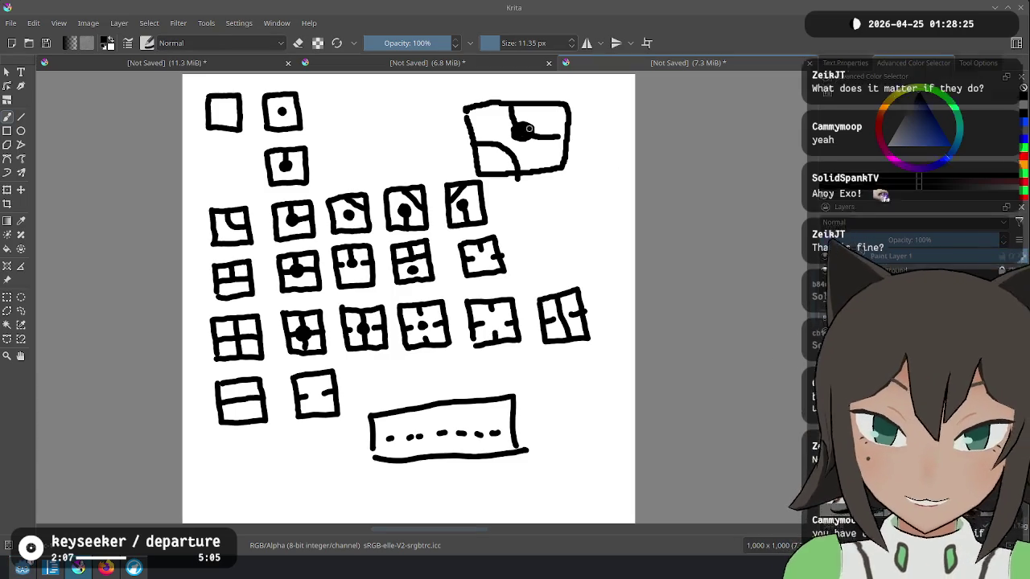
Zoom in and out over the first document's tile rules on paths and features, then return to block.gd.
{"action": "left_click", "coordinate": [187, 64]}
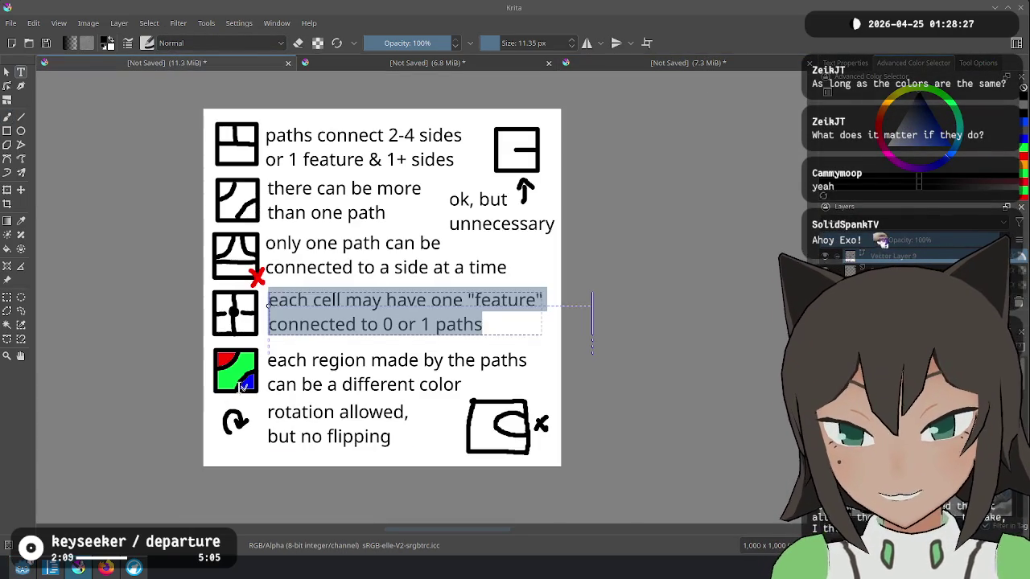
{"action": "scroll", "coordinate": [233, 354], "scroll_direction": "up", "scroll_amount": 4}
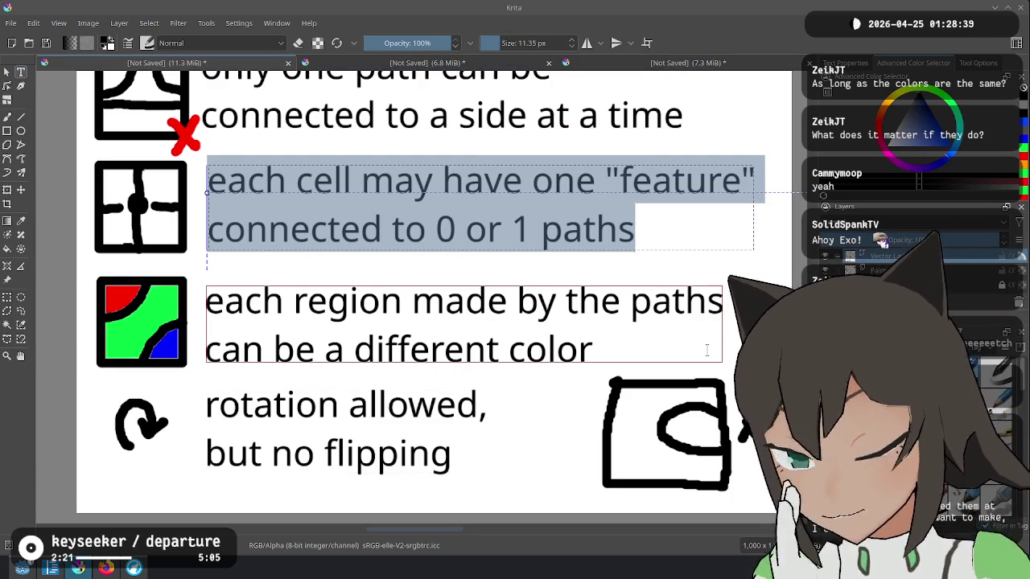
{"action": "scroll", "coordinate": [558, 180], "scroll_direction": "down", "scroll_amount": 5}
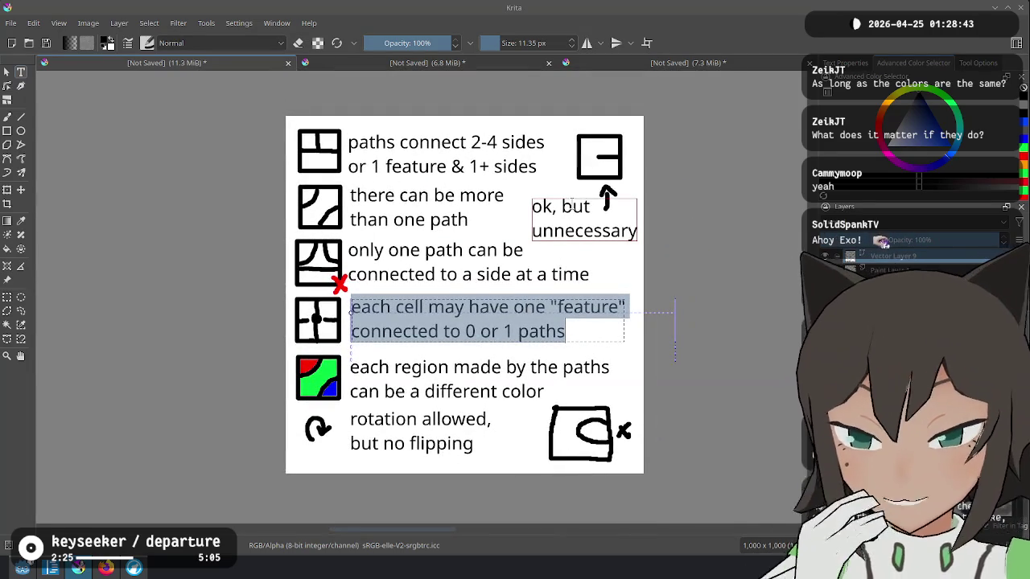
{"action": "key", "text": "alt+Tab"}
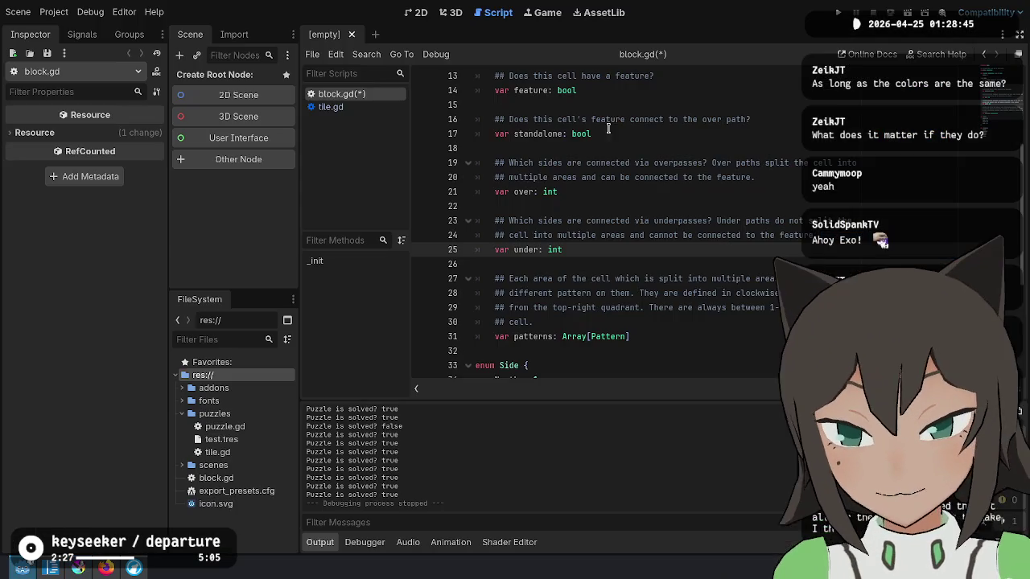
Step through the over and under declarations on lines 21–26, then bring Krita forward.
{"action": "left_click", "coordinate": [664, 258]}
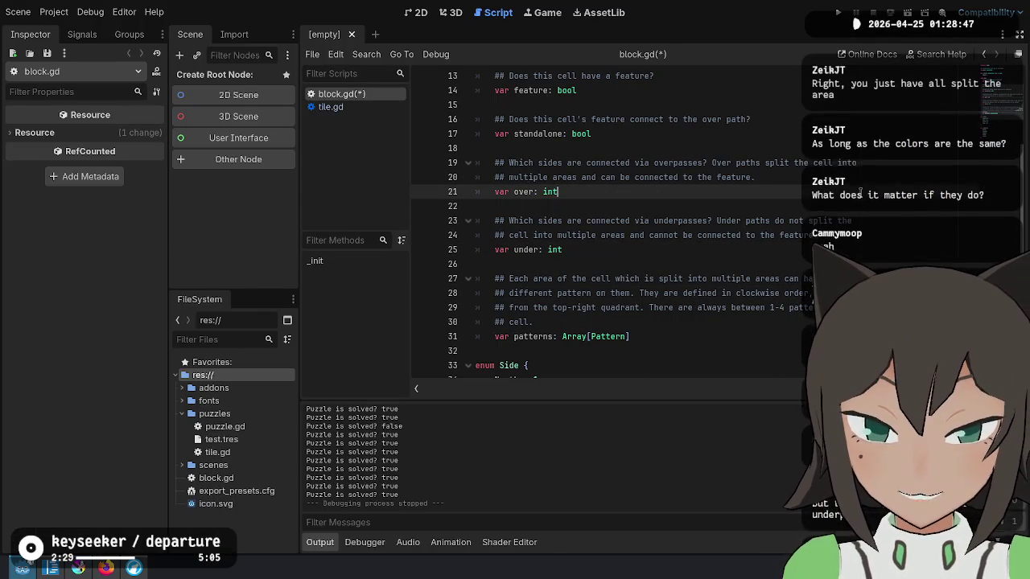
{"action": "left_click", "coordinate": [869, 241]}
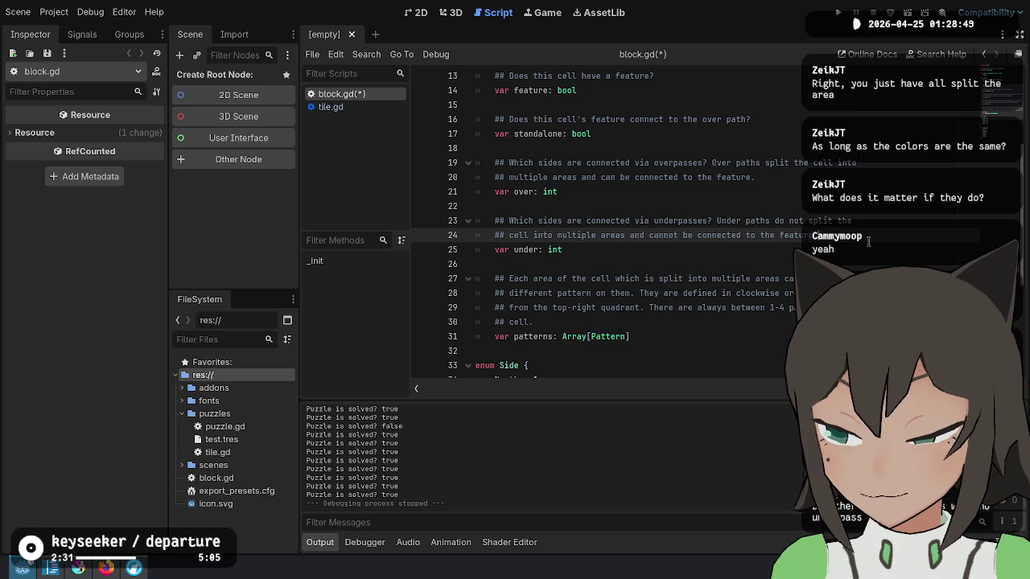
{"action": "left_click", "coordinate": [868, 245]}
{"action": "left_click", "coordinate": [866, 206]}
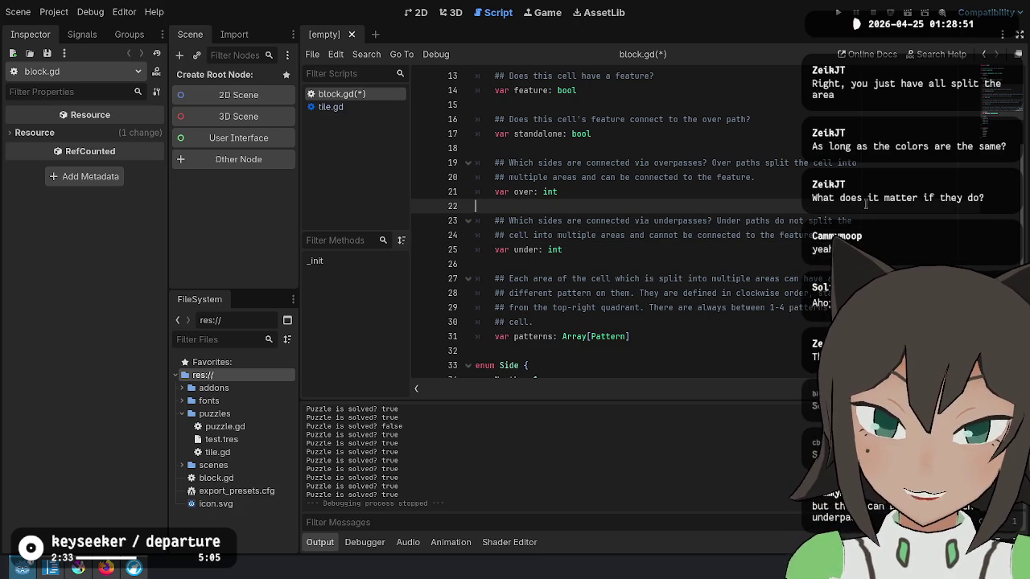
{"action": "left_click", "coordinate": [869, 188]}
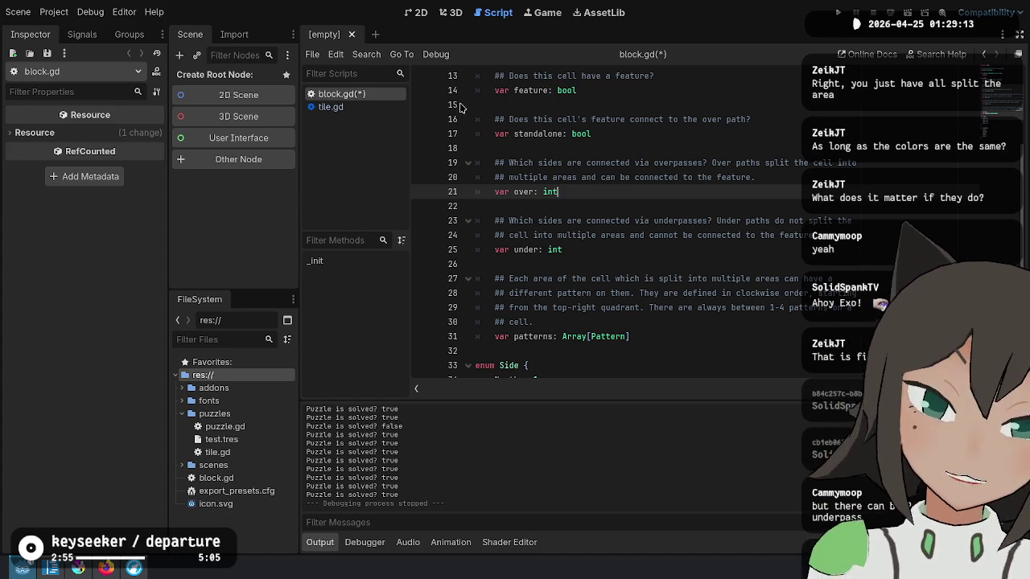
{"action": "left_click", "coordinate": [81, 571]}
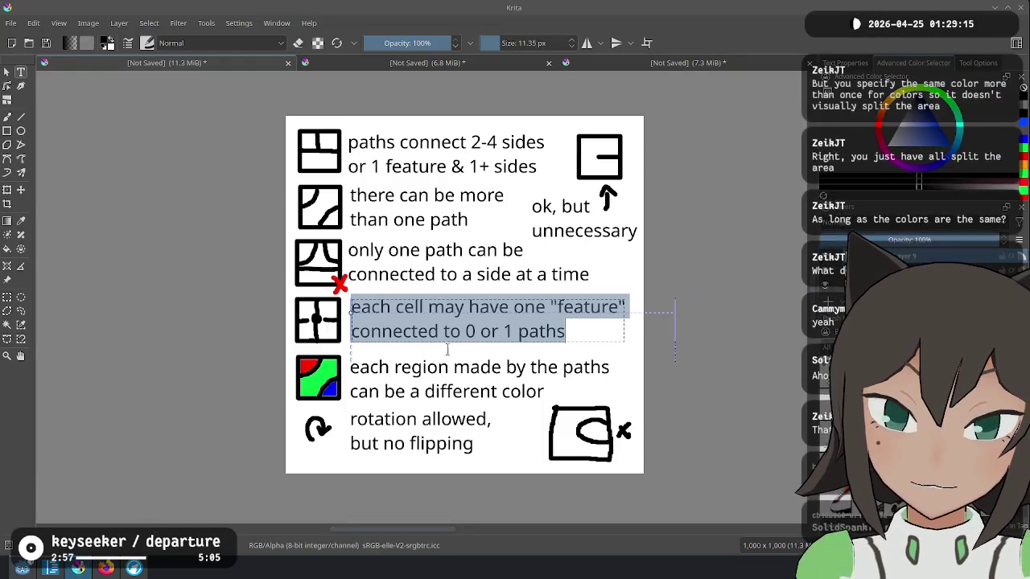
In the second sketch document, choose red, try and undo tile cross-outs, then show the third document.
{"action": "left_click", "coordinate": [427, 63]}
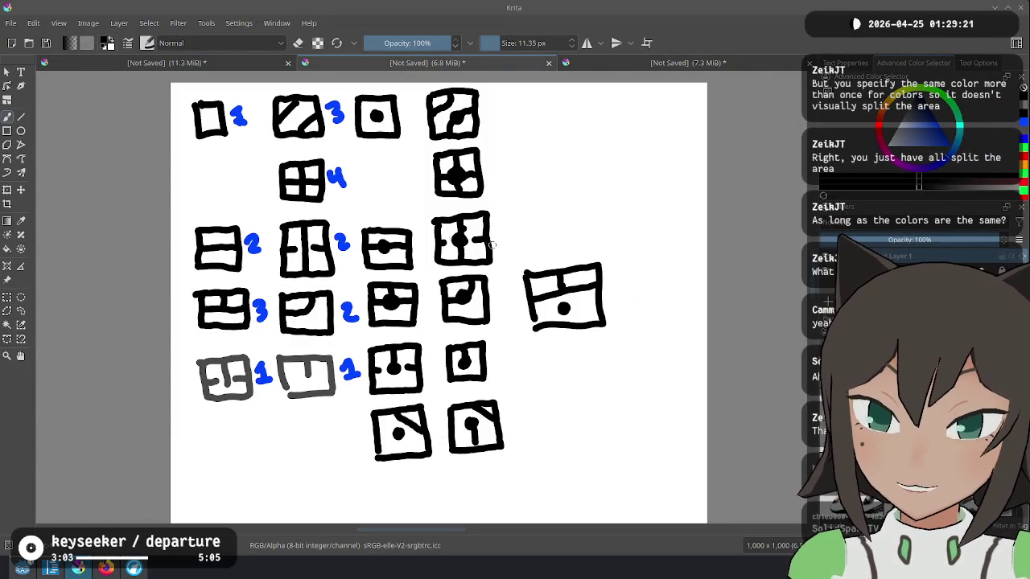
{"action": "left_click_drag", "start_coordinate": [429, 214], "coordinate": [483, 261]}
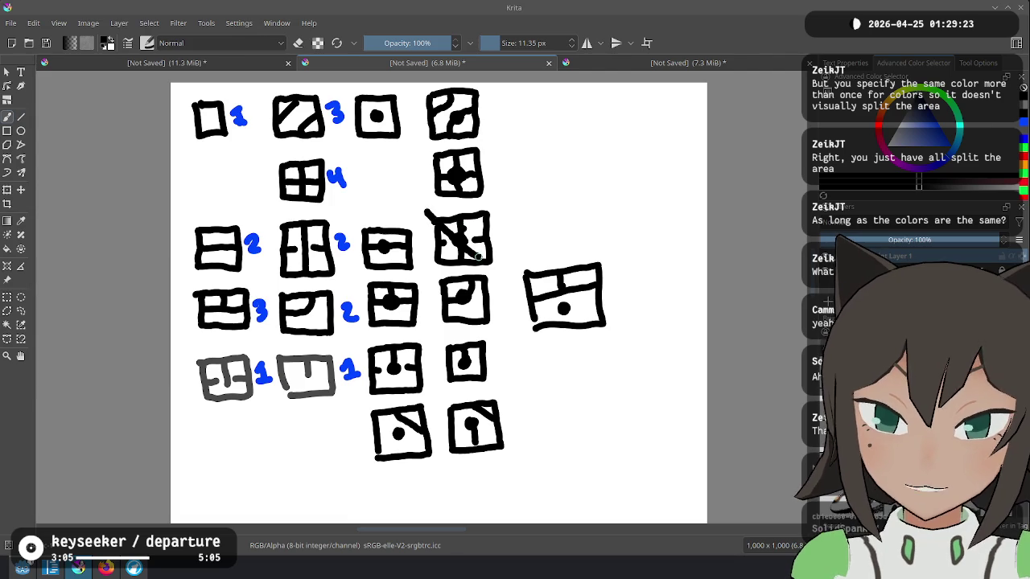
{"action": "key", "text": "ctrl+z"}
{"action": "left_click", "coordinate": [912, 140]}
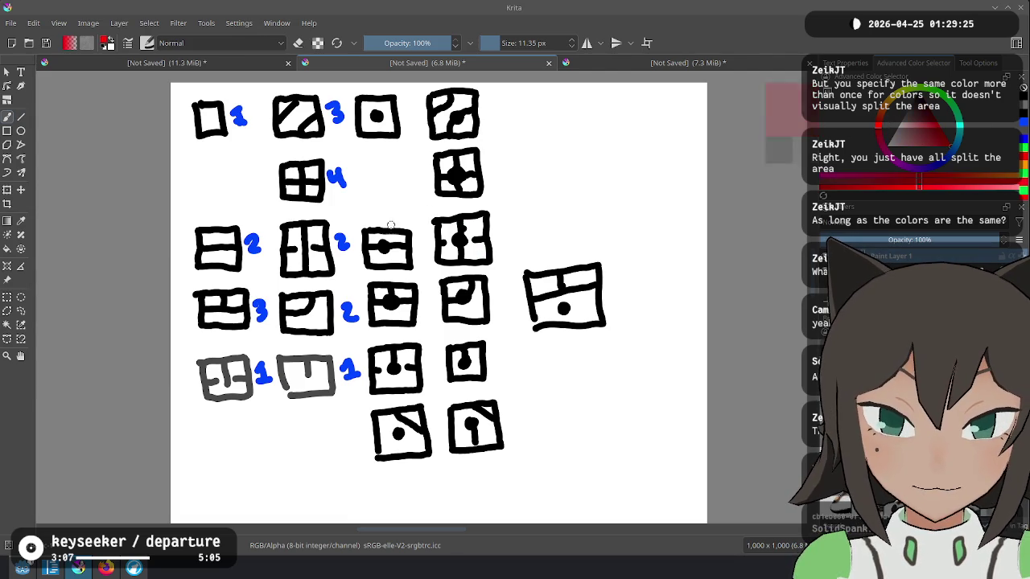
{"action": "left_click_drag", "start_coordinate": [435, 214], "coordinate": [505, 266]}
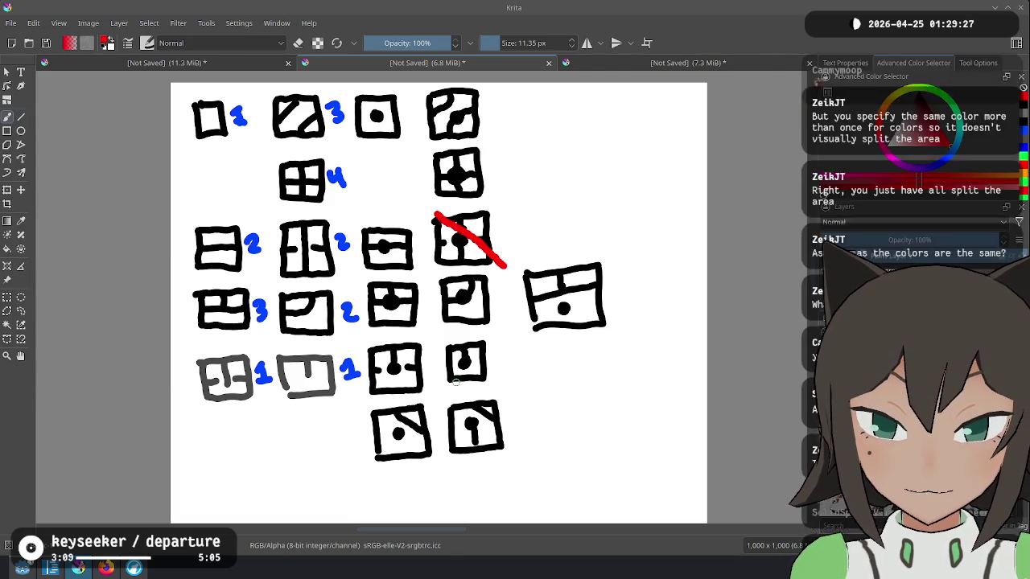
{"action": "left_click_drag", "start_coordinate": [362, 345], "coordinate": [437, 395]}
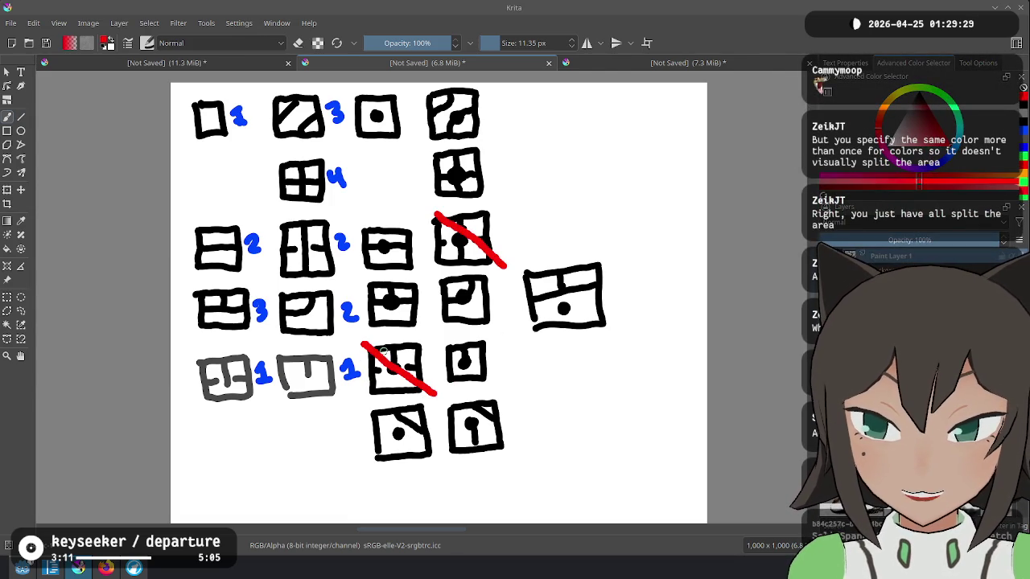
{"action": "left_click_drag", "start_coordinate": [274, 224], "coordinate": [347, 290]}
{"action": "key", "text": "ctrl+z"}
{"action": "key", "text": "ctrl+z"}
{"action": "key", "text": "ctrl+z"}
{"action": "left_click", "coordinate": [679, 63]}
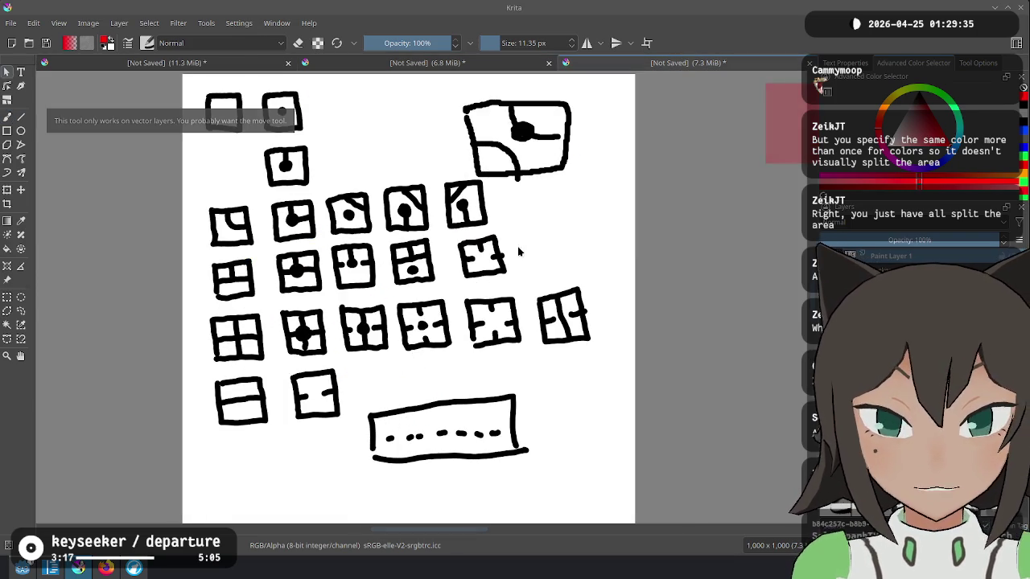
{"action": "key", "text": "b"}
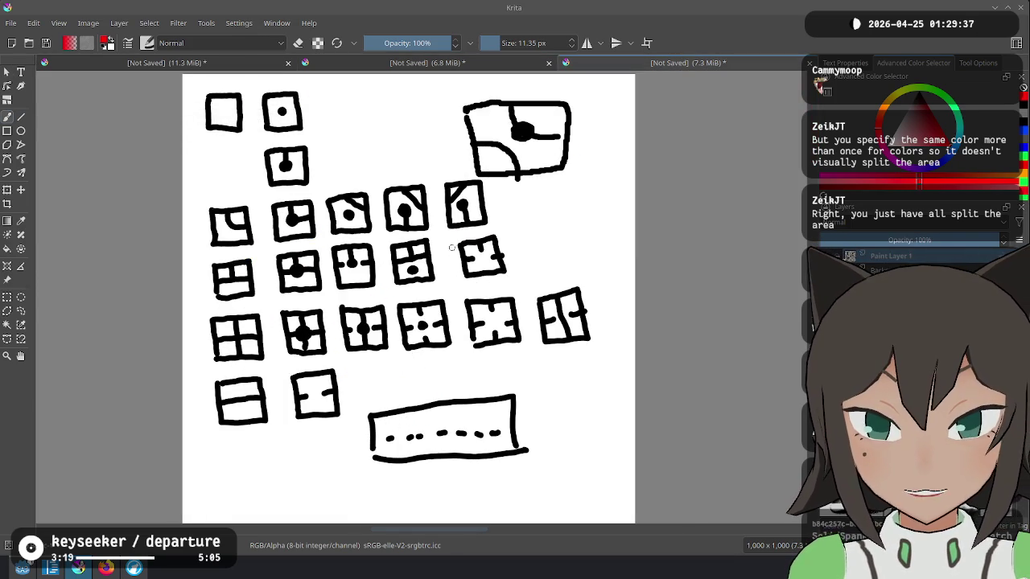
{"action": "left_click_drag", "start_coordinate": [453, 241], "coordinate": [519, 272]}
{"action": "left_click_drag", "start_coordinate": [326, 249], "coordinate": [377, 292]}
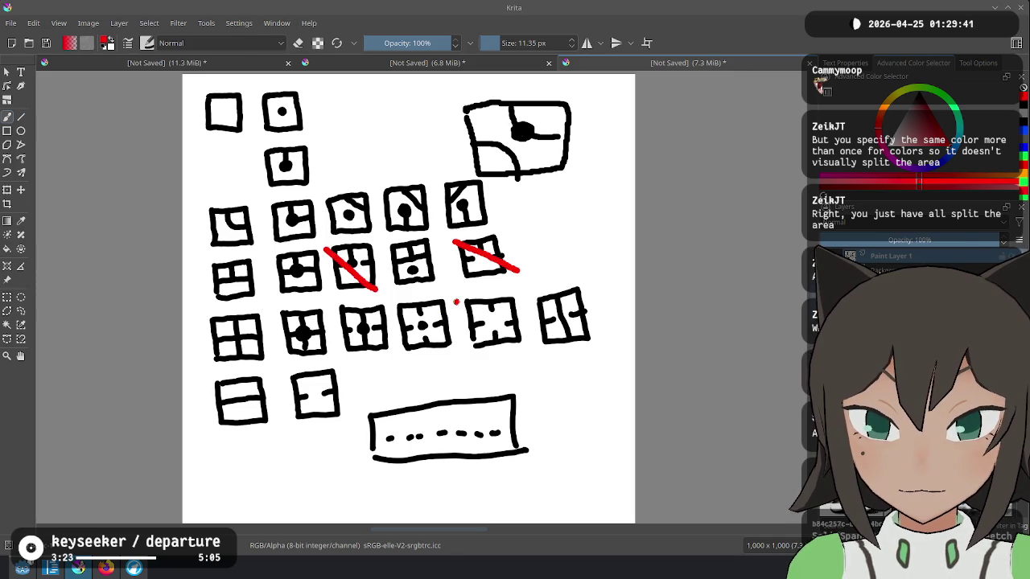
{"action": "left_click_drag", "start_coordinate": [456, 302], "coordinate": [526, 354]}
{"action": "left_click_drag", "start_coordinate": [530, 294], "coordinate": [615, 341]}
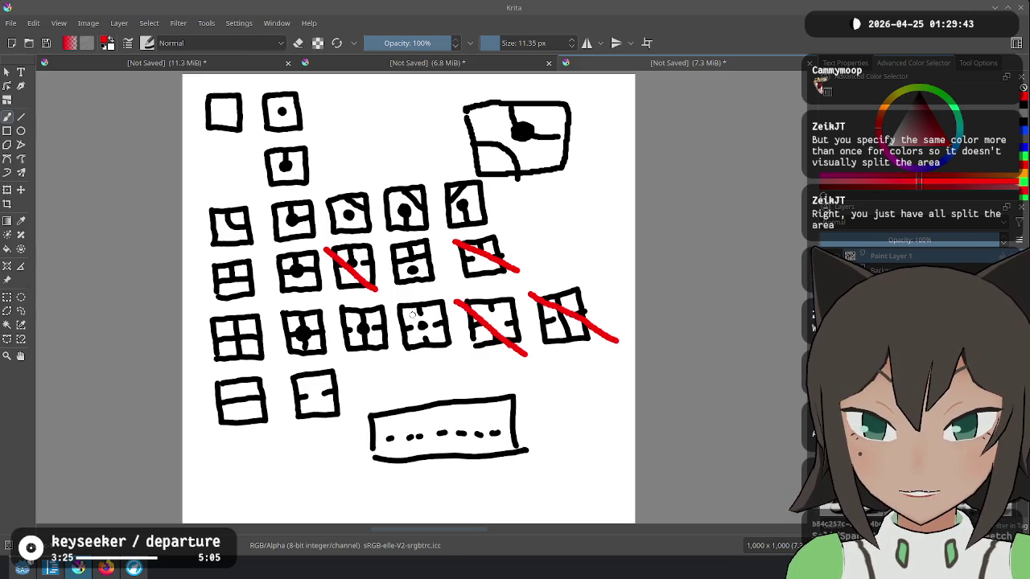
{"action": "left_click_drag", "start_coordinate": [394, 301], "coordinate": [453, 352]}
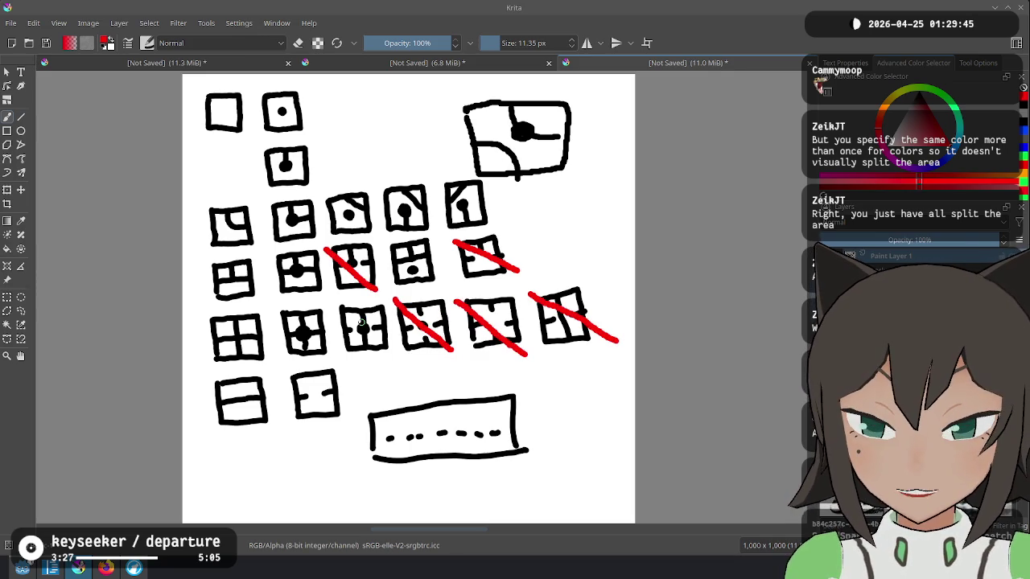
{"action": "left_click_drag", "start_coordinate": [327, 301], "coordinate": [395, 356]}
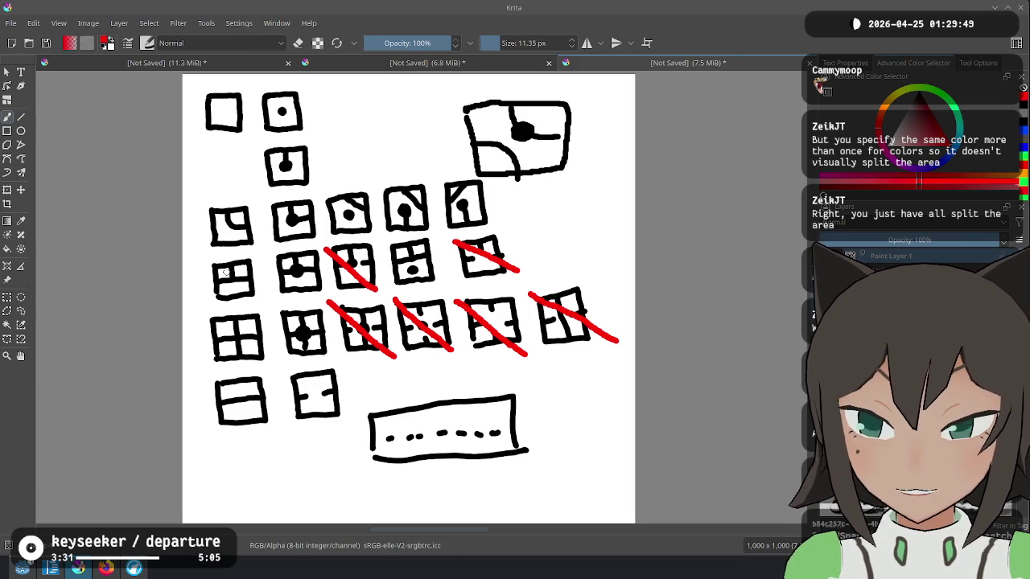
{"action": "left_click_drag", "start_coordinate": [286, 373], "coordinate": [344, 427]}
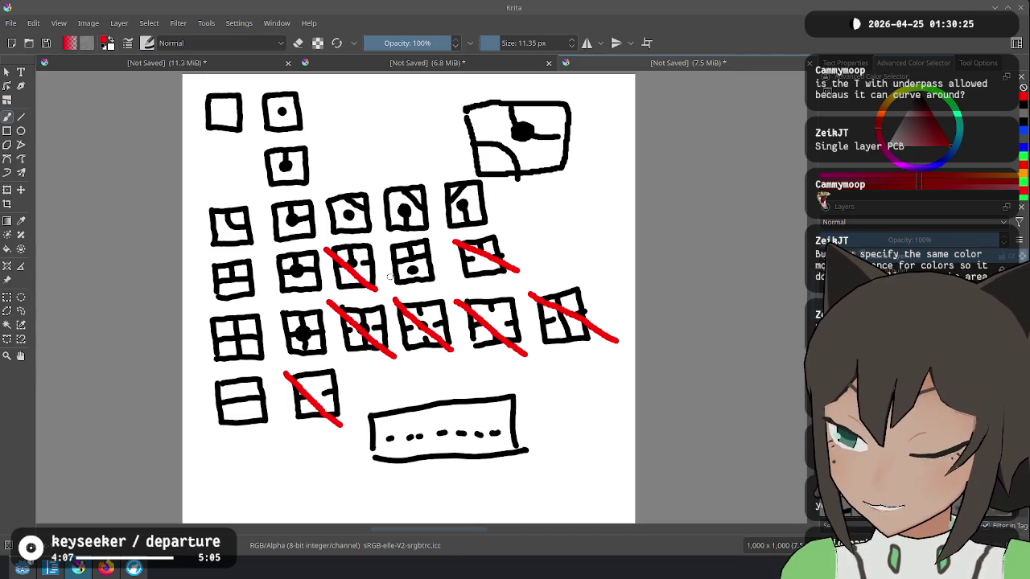
{"action": "key", "text": "ctrl+z"}
{"action": "key", "text": "ctrl+z"}
{"action": "key", "text": "ctrl+z"}
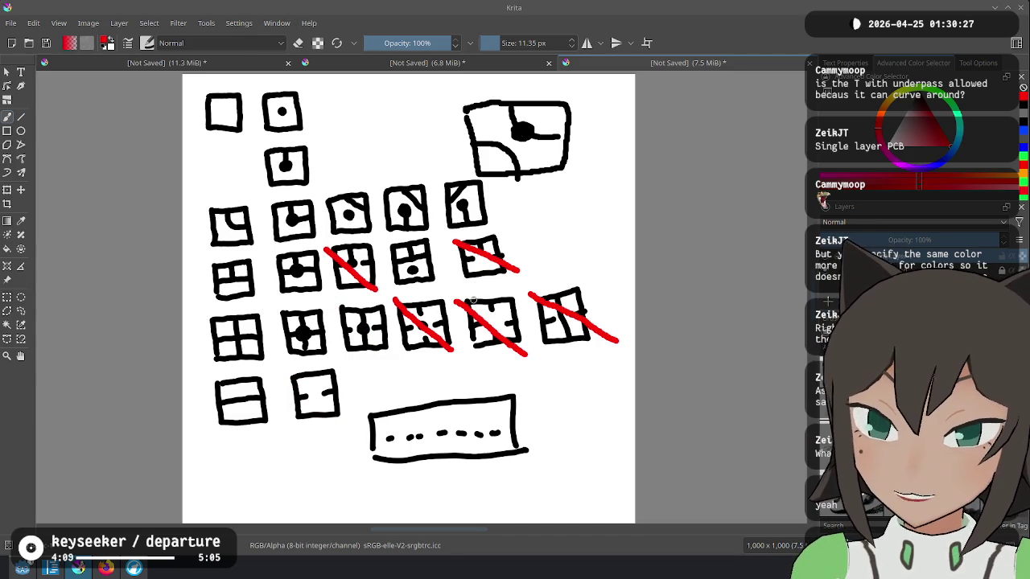
{"action": "mouse_move", "coordinate": [431, 248]}
{"action": "left_mouse_down"}
{"action": "mouse_move", "coordinate": [398, 269]}
{"action": "mouse_move", "coordinate": [430, 231]}
{"action": "mouse_move", "coordinate": [385, 241]}
{"action": "mouse_move", "coordinate": [431, 290]}
{"action": "mouse_move", "coordinate": [420, 225]}
{"action": "left_mouse_up"}
{"action": "key", "text": "ctrl+z"}
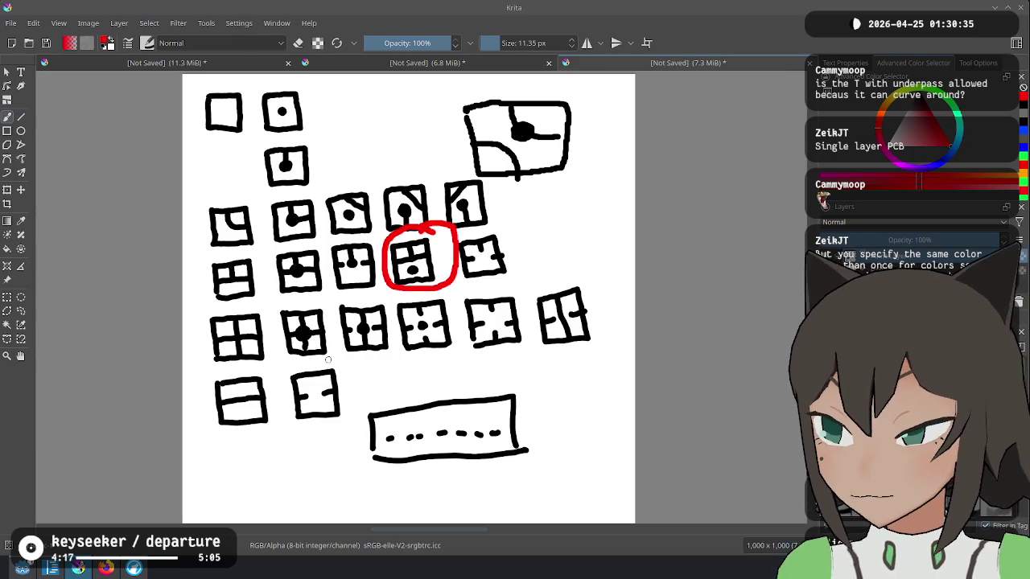
{"action": "key", "text": "ctrl+z"}
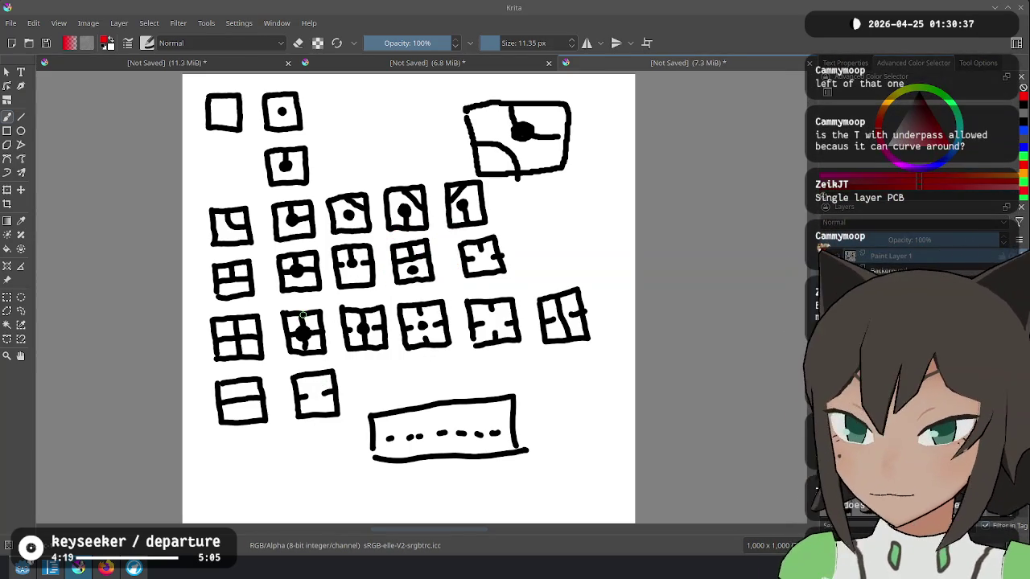
{"action": "left_click_drag", "start_coordinate": [328, 249], "coordinate": [375, 299]}
{"action": "key", "text": "ctrl+z"}
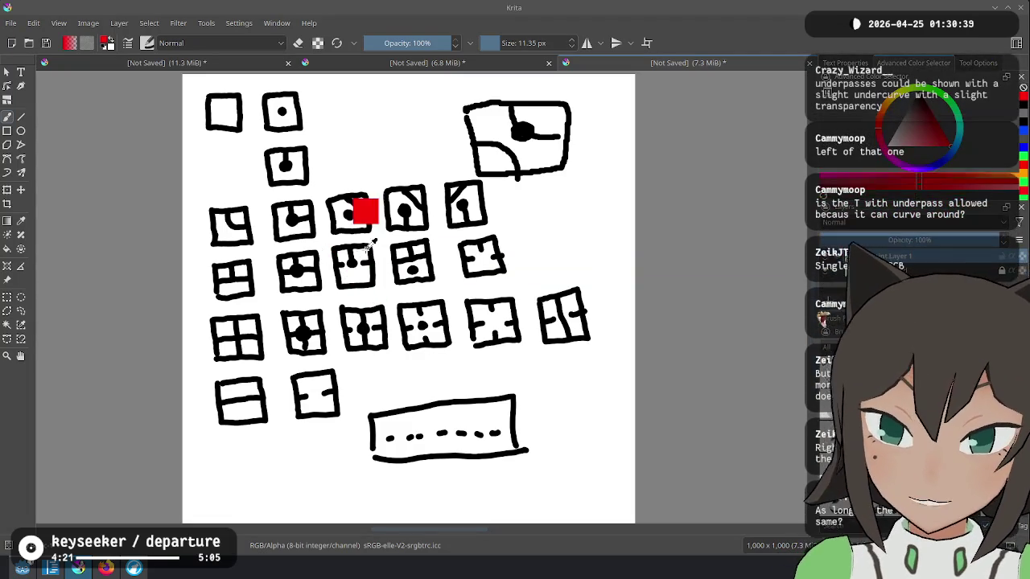
{"action": "left_click_drag", "start_coordinate": [321, 243], "coordinate": [378, 295]}
{"action": "mouse_move", "coordinate": [455, 242]}
{"action": "left_mouse_down"}
{"action": "mouse_move", "coordinate": [523, 296]}
{"action": "mouse_move", "coordinate": [477, 305]}
{"action": "mouse_move", "coordinate": [522, 345]}
{"action": "left_mouse_up"}
{"action": "left_click_drag", "start_coordinate": [525, 297], "coordinate": [589, 347]}
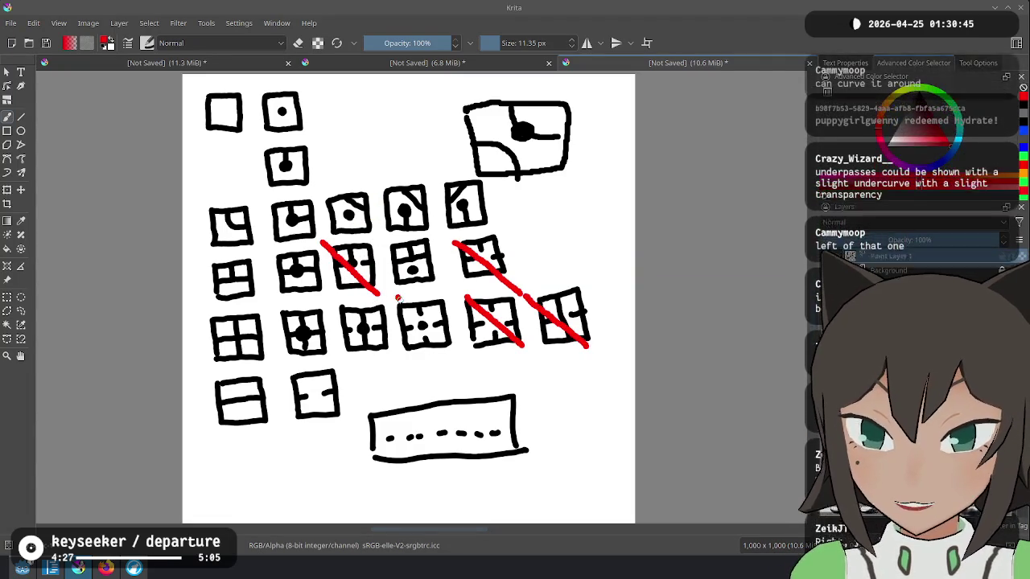
{"action": "left_click_drag", "start_coordinate": [396, 297], "coordinate": [449, 352]}
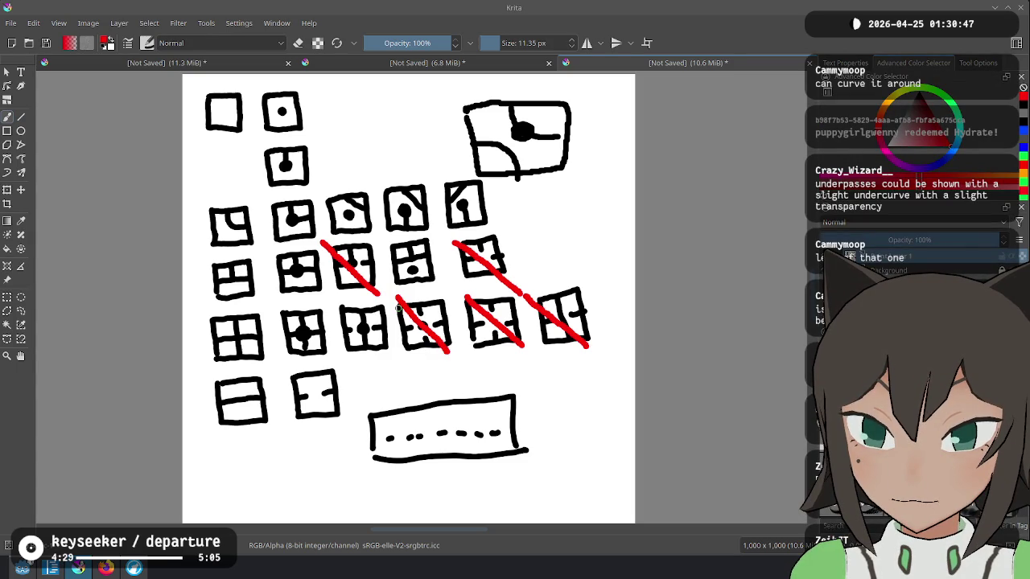
{"action": "key", "text": "ctrl+z"}
{"action": "key", "text": "ctrl+z"}
{"action": "key", "text": "ctrl+z"}
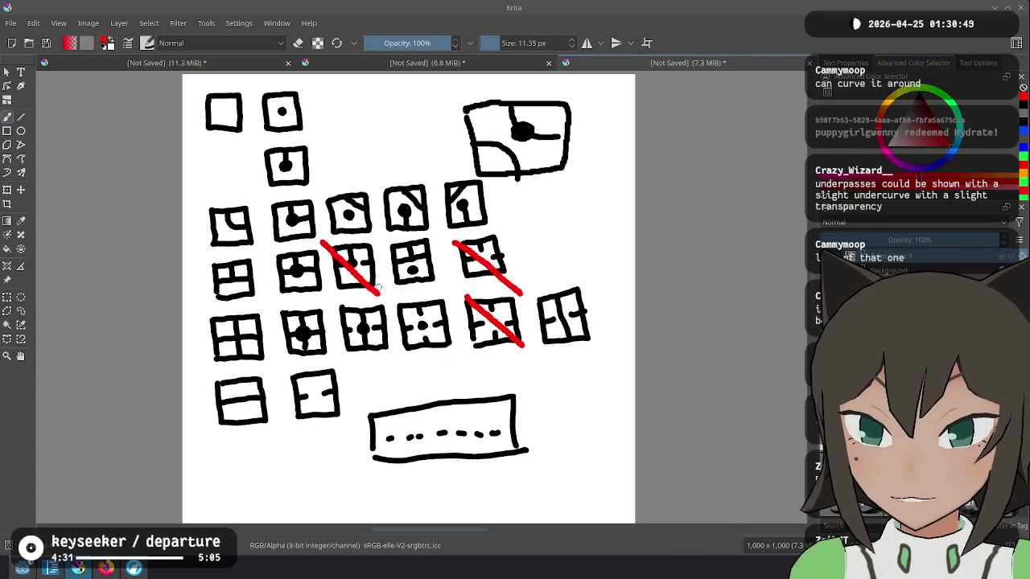
{"action": "left_click", "coordinate": [889, 150]}
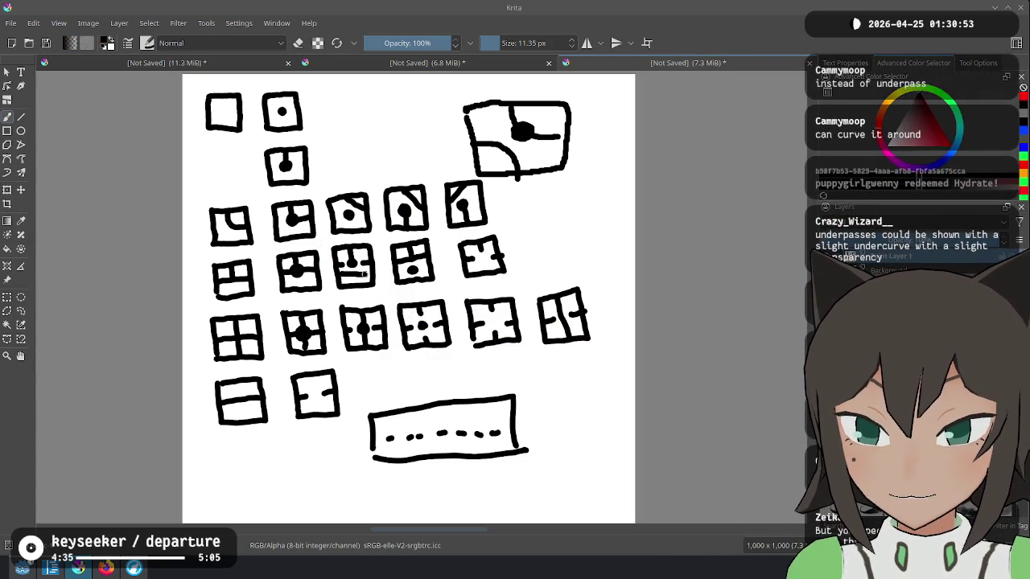
{"action": "mouse_move", "coordinate": [338, 262]}
{"action": "left_mouse_down"}
{"action": "mouse_move", "coordinate": [358, 276]}
{"action": "mouse_move", "coordinate": [373, 262]}
{"action": "left_mouse_up"}
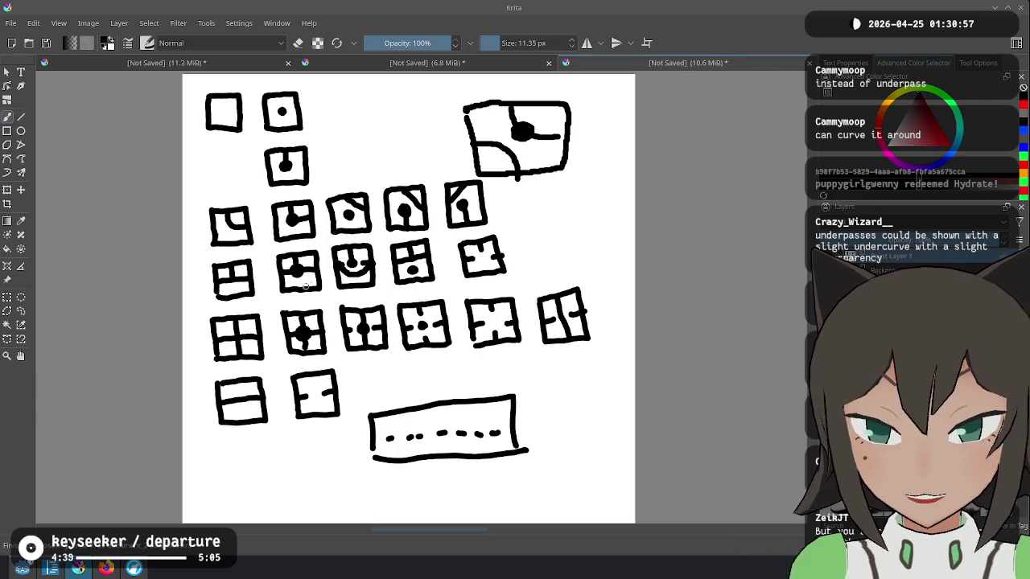
{"action": "left_click", "coordinate": [951, 146]}
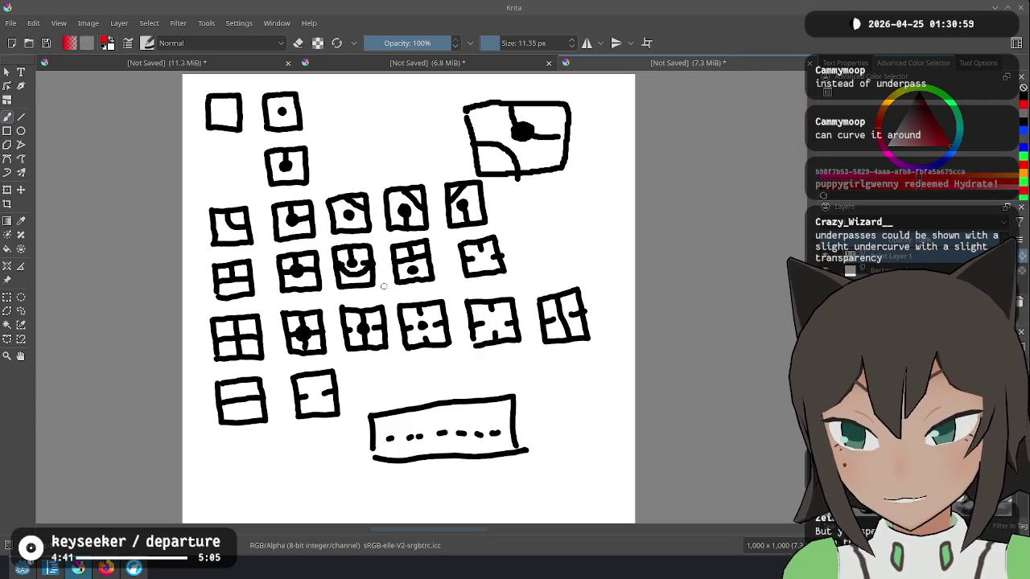
{"action": "key", "text": "ctrl+z"}
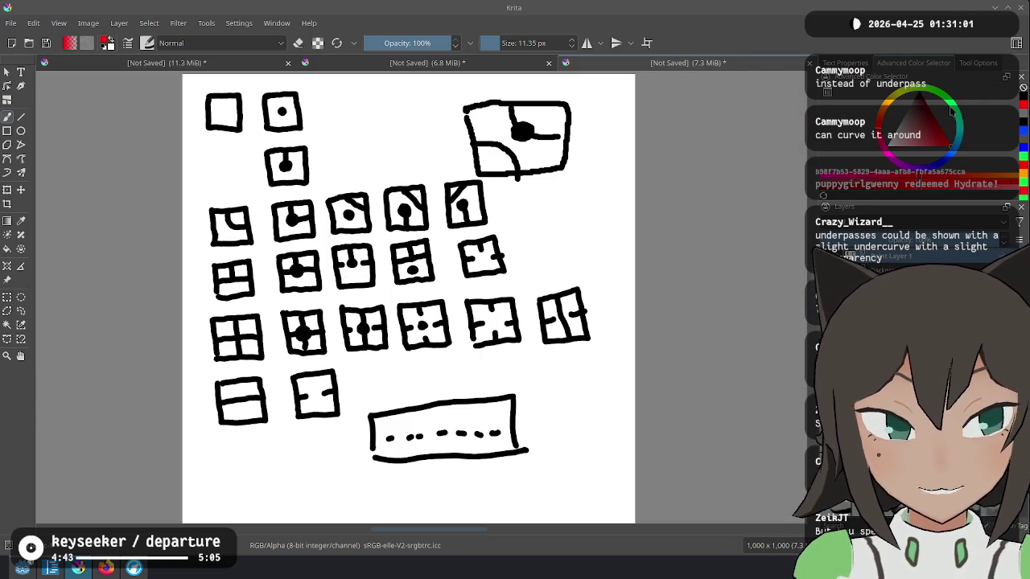
{"action": "left_click", "coordinate": [923, 134]}
{"action": "mouse_move", "coordinate": [528, 238]}
{"action": "left_mouse_down"}
{"action": "mouse_move", "coordinate": [535, 268]}
{"action": "mouse_move", "coordinate": [577, 268]}
{"action": "mouse_move", "coordinate": [586, 222]}
{"action": "mouse_move", "coordinate": [534, 221]}
{"action": "mouse_move", "coordinate": [532, 240]}
{"action": "mouse_move", "coordinate": [557, 237]}
{"action": "mouse_move", "coordinate": [542, 248]}
{"action": "mouse_move", "coordinate": [586, 248]}
{"action": "left_mouse_up"}
Slash the invalid middle-, lower- and bottom-row tile squares with red diagonals, then return to Godot.
{"action": "left_click", "coordinate": [941, 136]}
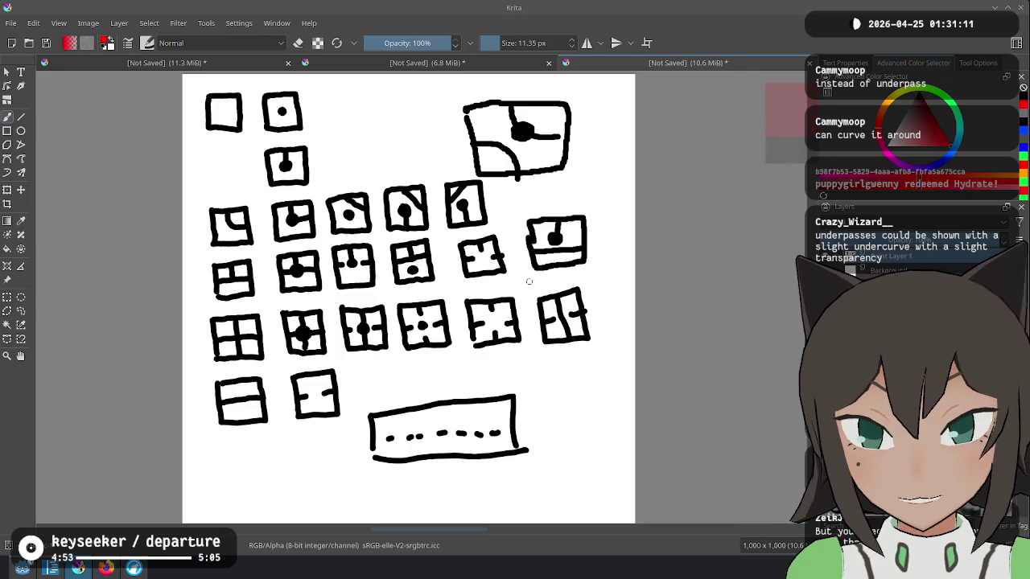
{"action": "left_click_drag", "start_coordinate": [329, 238], "coordinate": [376, 292]}
{"action": "mouse_move", "coordinate": [456, 238]}
{"action": "left_mouse_down"}
{"action": "mouse_move", "coordinate": [503, 274]}
{"action": "mouse_move", "coordinate": [515, 334]}
{"action": "mouse_move", "coordinate": [531, 344]}
{"action": "left_mouse_up"}
{"action": "left_click_drag", "start_coordinate": [523, 298], "coordinate": [606, 354]}
{"action": "left_click_drag", "start_coordinate": [393, 300], "coordinate": [450, 349]}
{"action": "left_click_drag", "start_coordinate": [328, 302], "coordinate": [391, 357]}
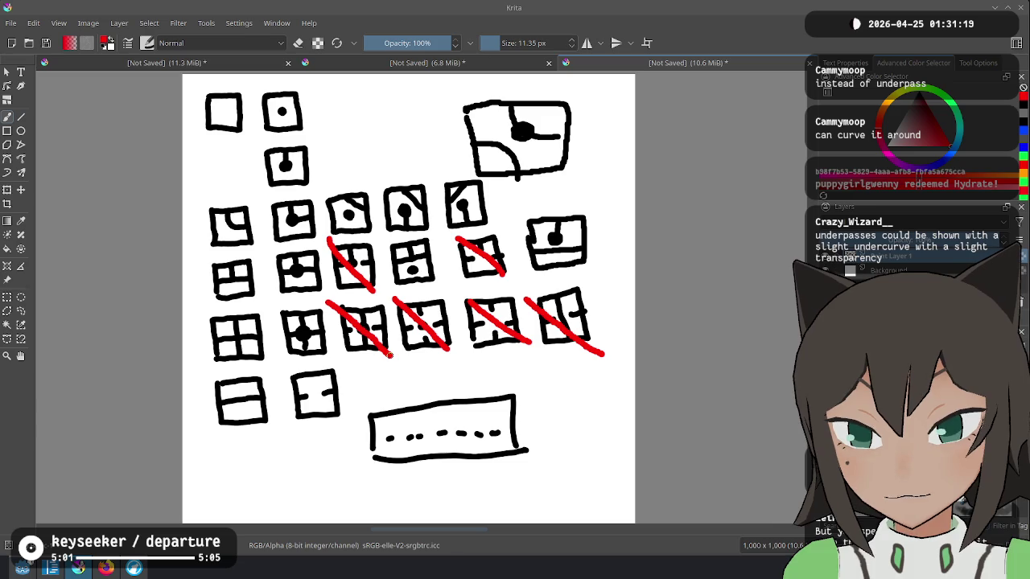
{"action": "left_click_drag", "start_coordinate": [285, 369], "coordinate": [346, 426]}
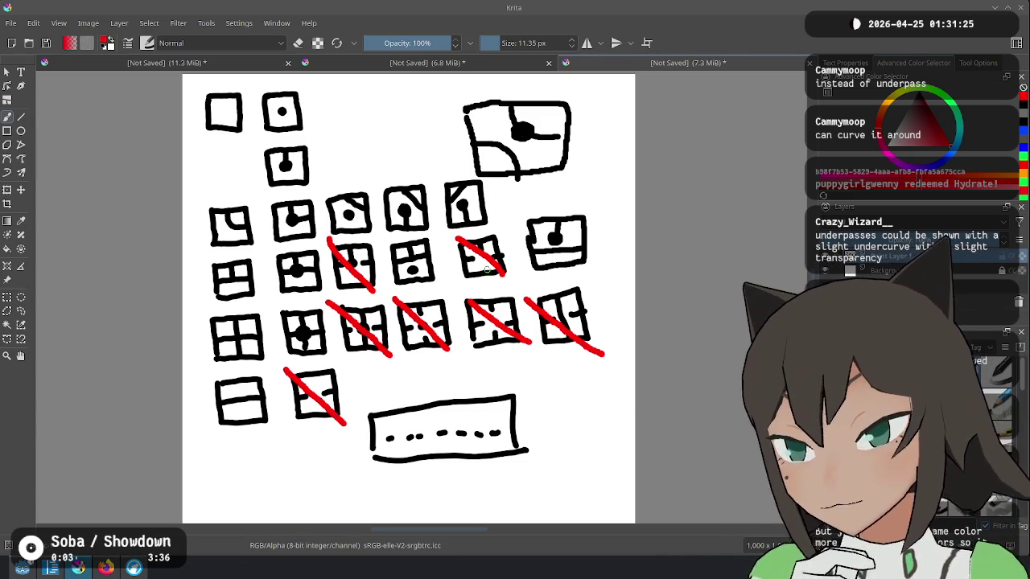
{"action": "key", "text": "alt+Tab"}
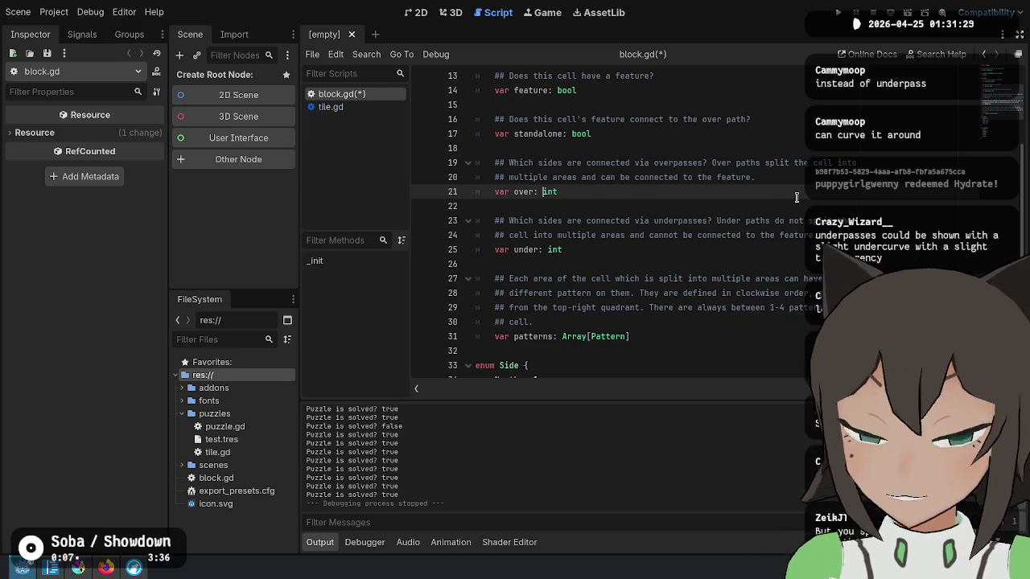
Change the over variable's type from int to Array[int].
{"action": "key", "text": "Up"}
{"action": "key", "text": "Up"}
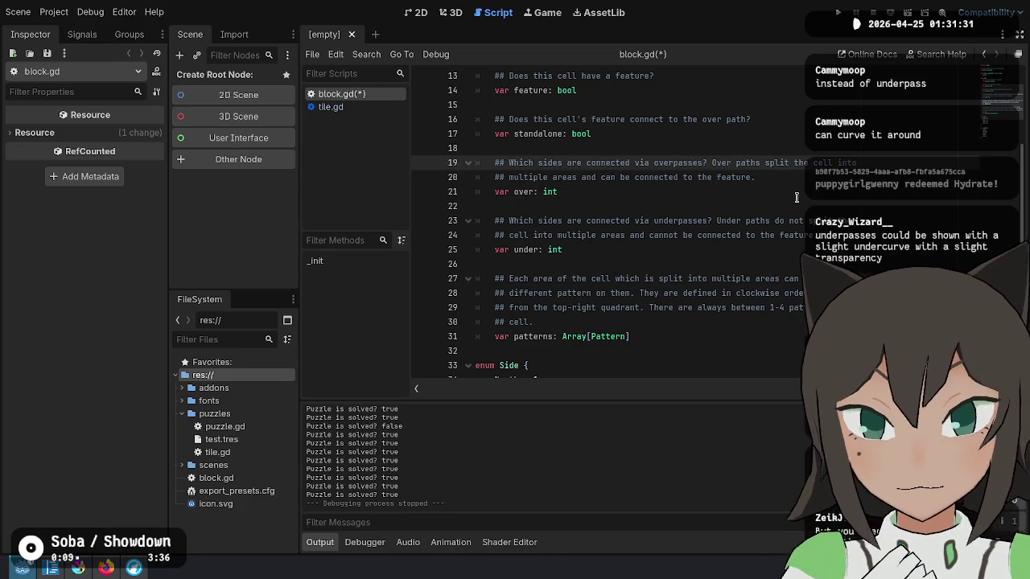
{"action": "key", "text": "Down"}
{"action": "key", "text": "Down"}
{"action": "key", "text": "Left"}
{"action": "key", "text": "Left"}
{"action": "key", "text": "Left"}
{"action": "type", "text": "Array["}
{"action": "key", "text": "End"}
{"action": "type", "text": "]"}
Trim the overpass comment and delete the under field with its underpass comment.
{"action": "key", "text": "Up"}
{"action": "key", "text": "Up"}
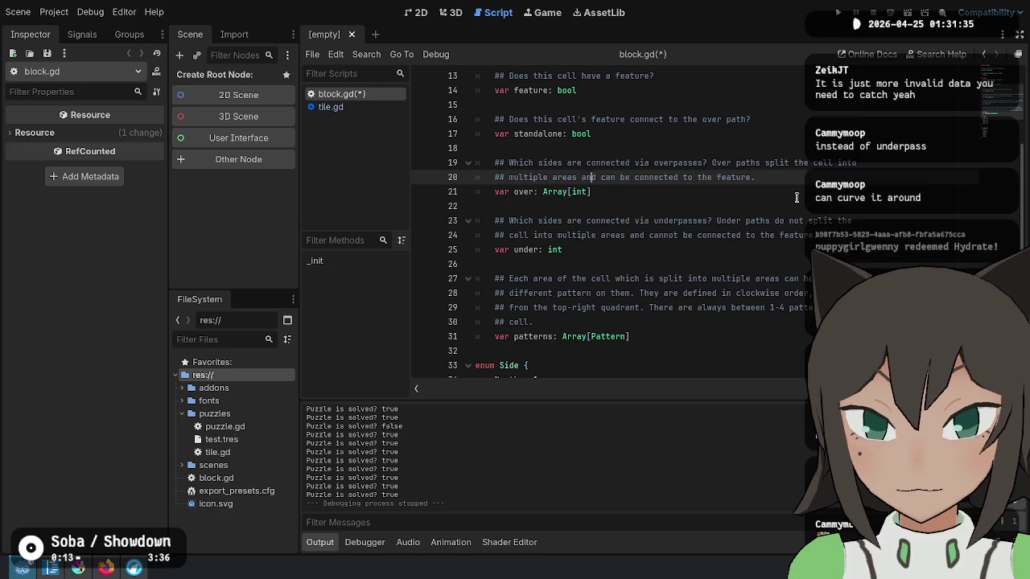
{"action": "key", "text": "shift+Down"}
{"action": "key", "text": "shift+End"}
{"action": "key", "text": "Delete"}
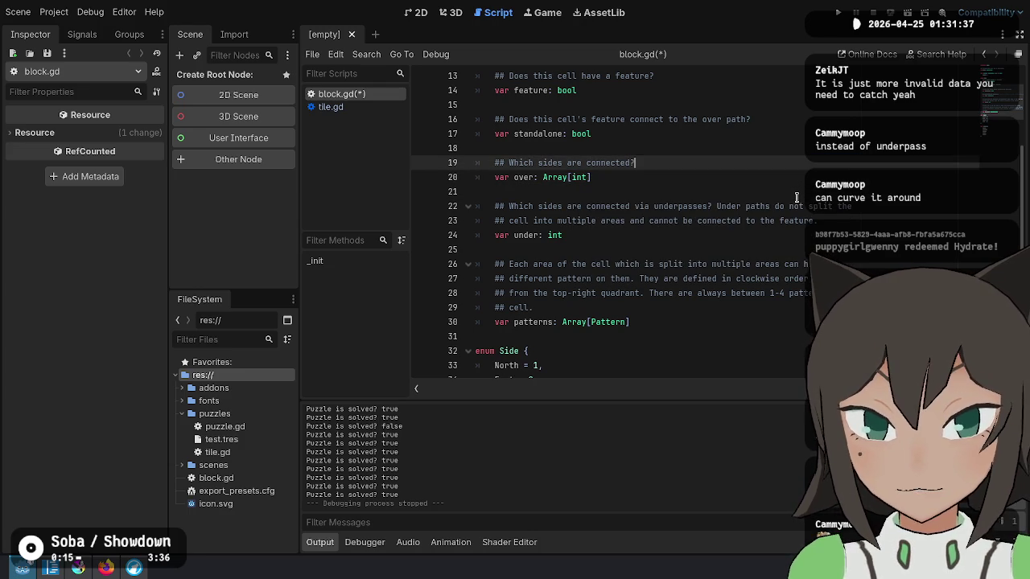
{"action": "key", "text": "Down"}
{"action": "key", "text": "Down"}
{"action": "key", "text": "Down"}
{"action": "key", "text": "Home"}
{"action": "key", "text": "shift+Up"}
{"action": "key", "text": "shift+Up"}
{"action": "key", "text": "shift+Up"}
{"action": "key", "text": "Down"}
{"action": "key", "text": "Down"}
{"action": "key", "text": "Down"}
{"action": "key", "text": "End"}
{"action": "key", "text": "shift+Up"}
{"action": "key", "text": "shift+Up"}
{"action": "key", "text": "shift+Up"}
{"action": "key", "text": "Delete"}
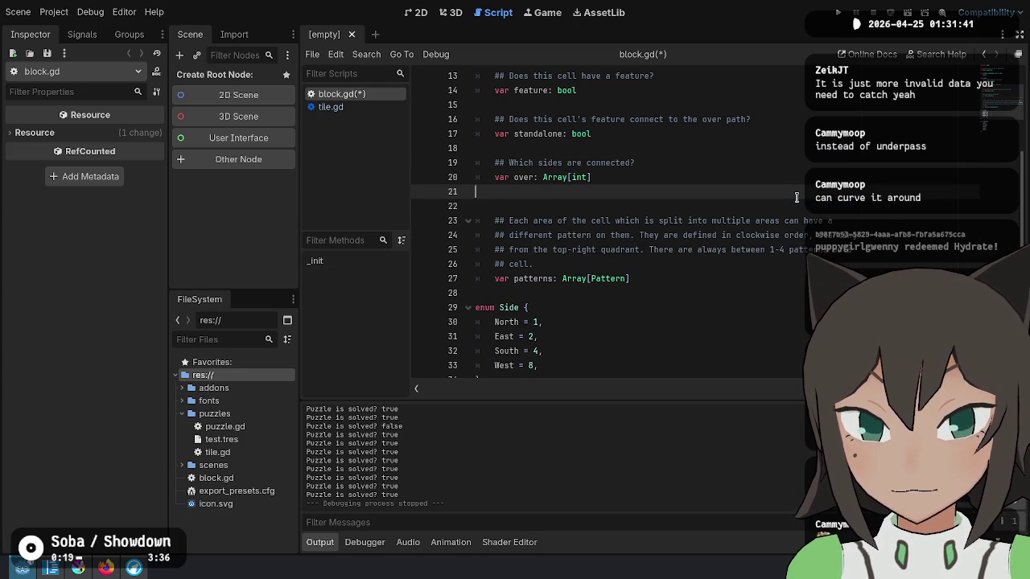
{"action": "key", "text": "BackSpace"}
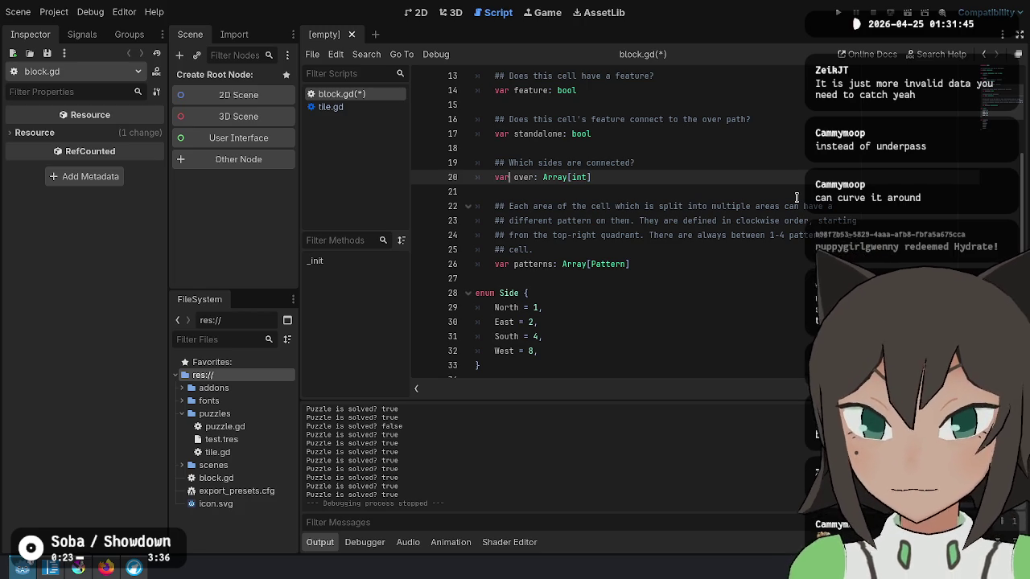
Rename over to connection and change 'over' to 'first' in the standalone comment.
{"action": "key", "text": "BackSpace"}
{"action": "key", "text": "BackSpace"}
{"action": "key", "text": "BackSpace"}
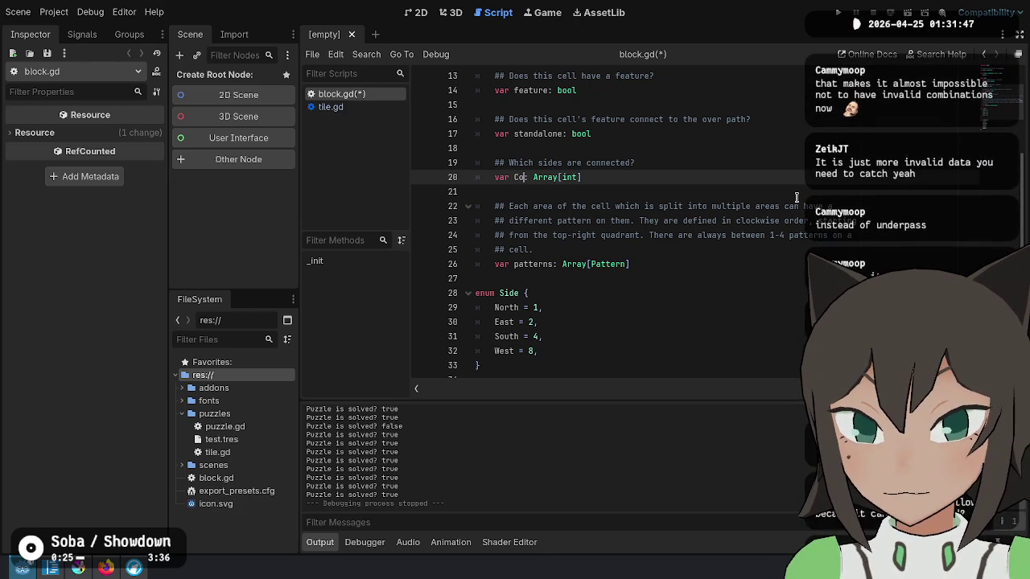
{"action": "type", "text": "connection"}
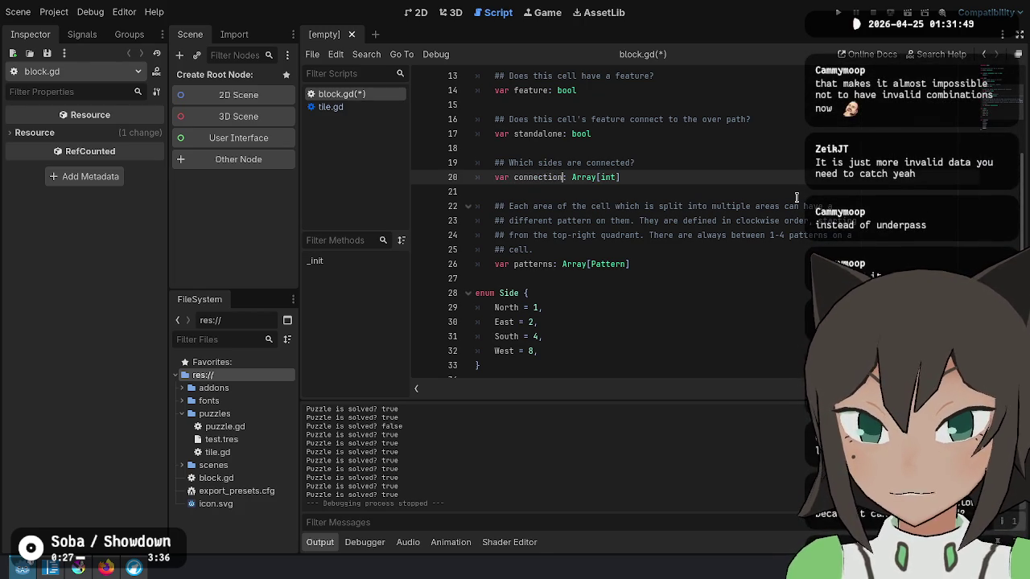
{"action": "key", "text": "Up"}
{"action": "key", "text": "Up"}
{"action": "key", "text": "Up"}
{"action": "key", "text": "Up"}
{"action": "key", "text": "End"}
{"action": "key", "text": "BackSpace"}
{"action": "key", "text": "BackSpace"}
{"action": "key", "text": "BackSpace"}
{"action": "type", "text": "first"}
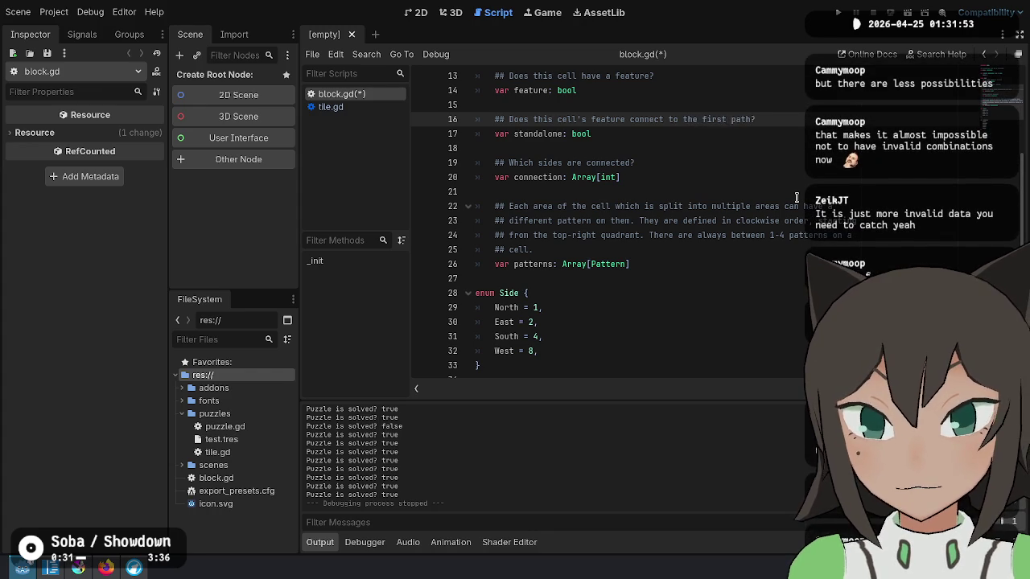
{"action": "key", "text": "Down"}
{"action": "key", "text": "Down"}
{"action": "key", "text": "Down"}
{"action": "key", "text": "Up"}
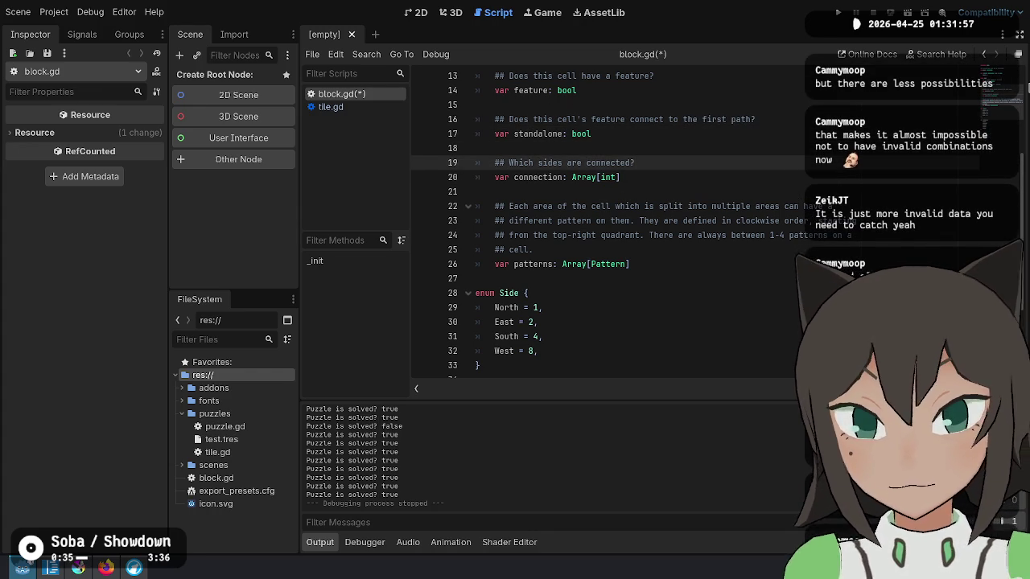
Rewrite the connection comment as 'A path is a list of connected sides which split the cell…' over two ## lines.
{"action": "scroll", "coordinate": [734, 165], "scroll_direction": "up", "scroll_amount": 2}
{"action": "key", "text": "Left"}
{"action": "key", "text": "ctrl+shift+Left"}
{"action": "key", "text": "ctrl+shift+Left"}
{"action": "key", "text": "ctrl+shift+Left"}
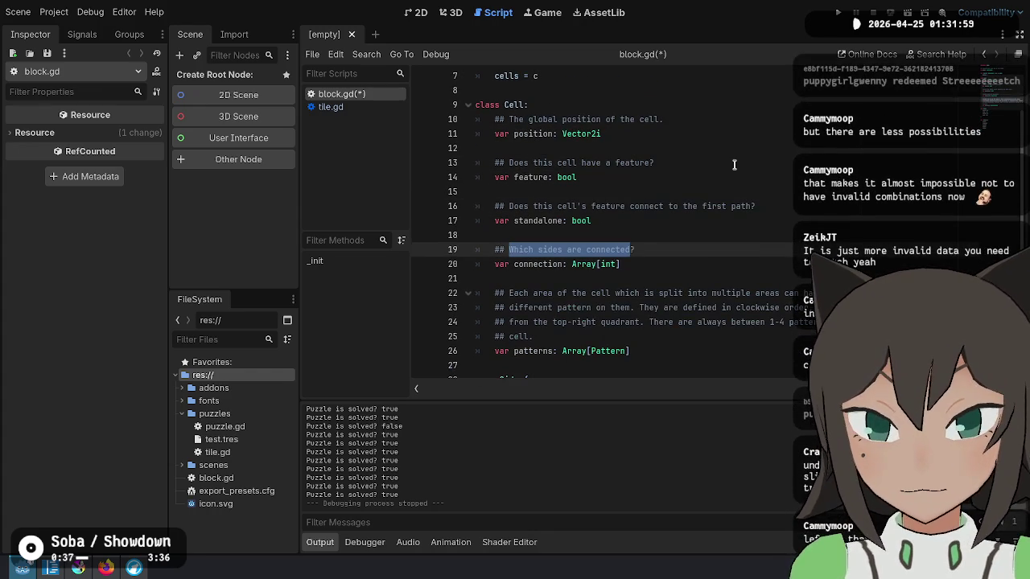
{"action": "type", "text": "A path i"}
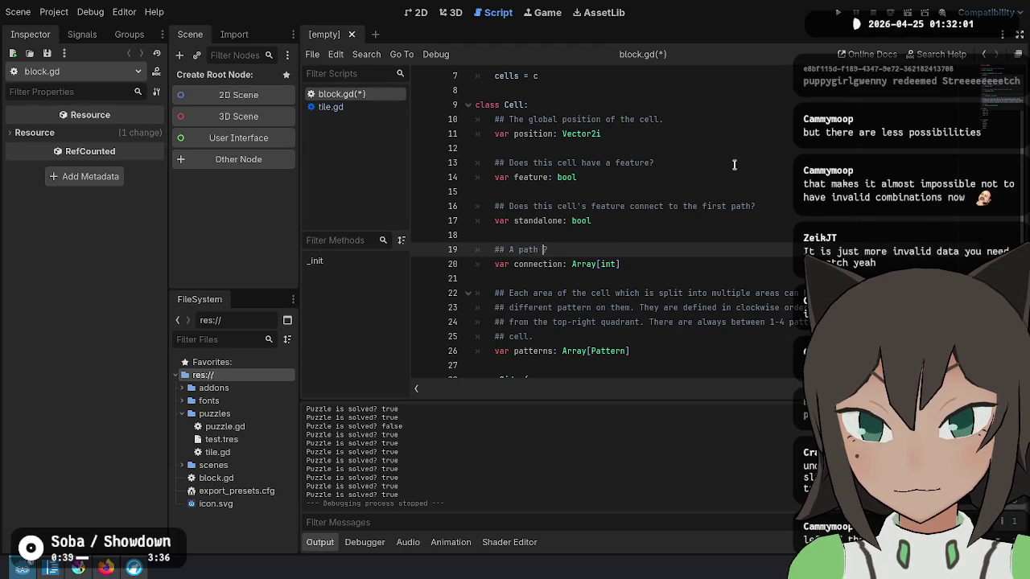
{"action": "type", "text": "s a list of connecte"}
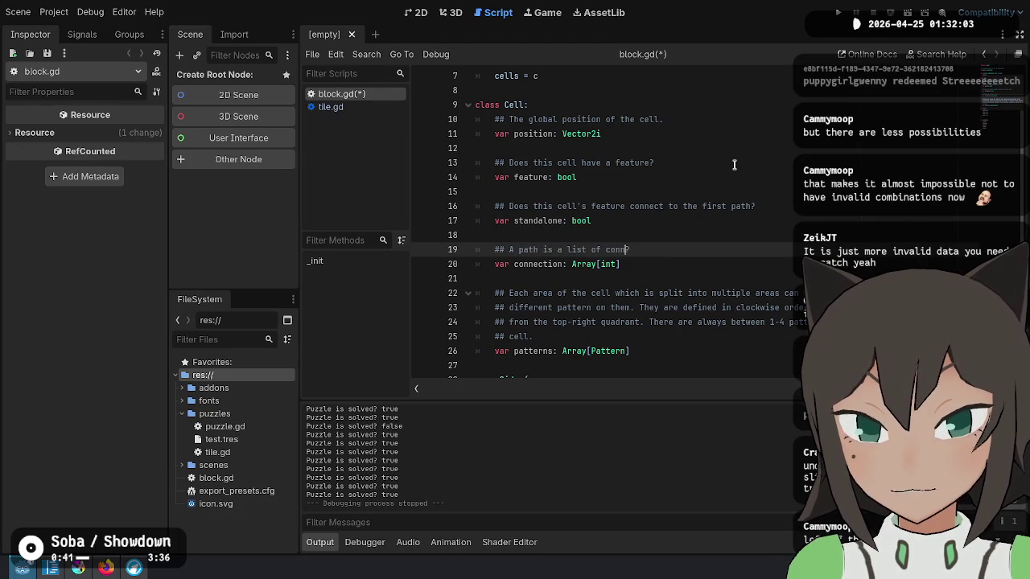
{"action": "key", "text": "Delete"}
{"action": "type", "text": "d sides"}
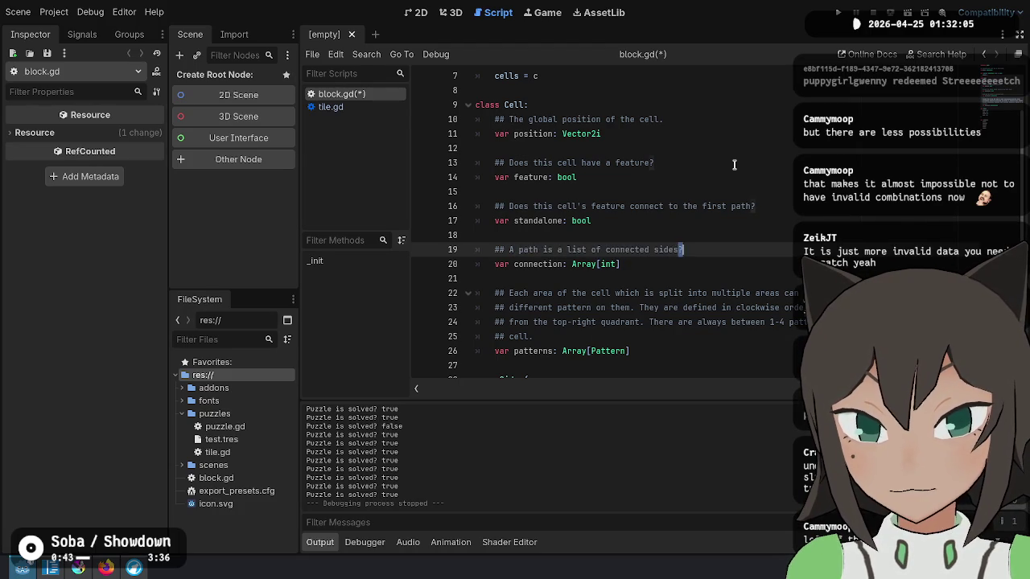
{"action": "type", "text": "whic"}
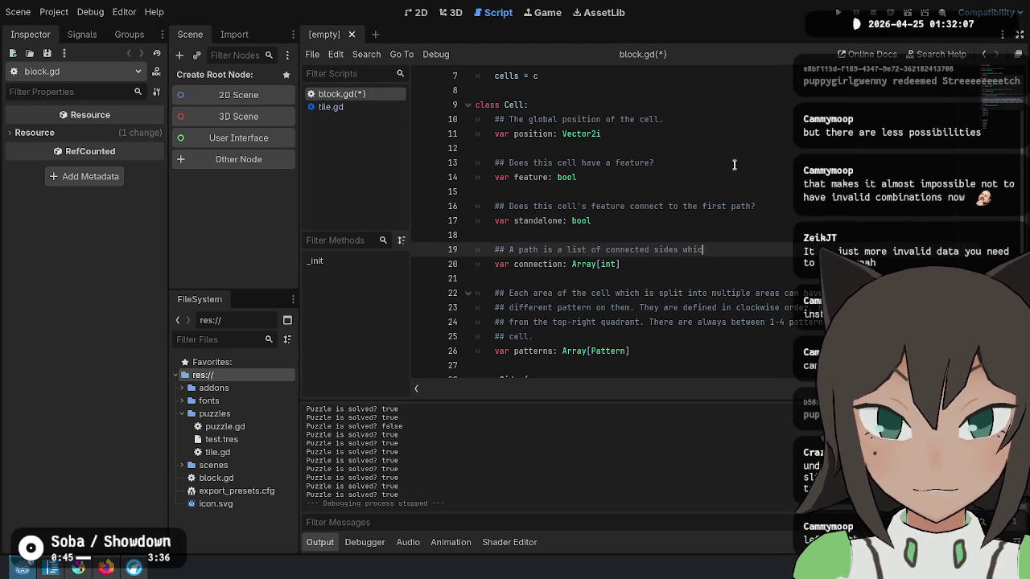
{"action": "type", "text": "h split the cl"}
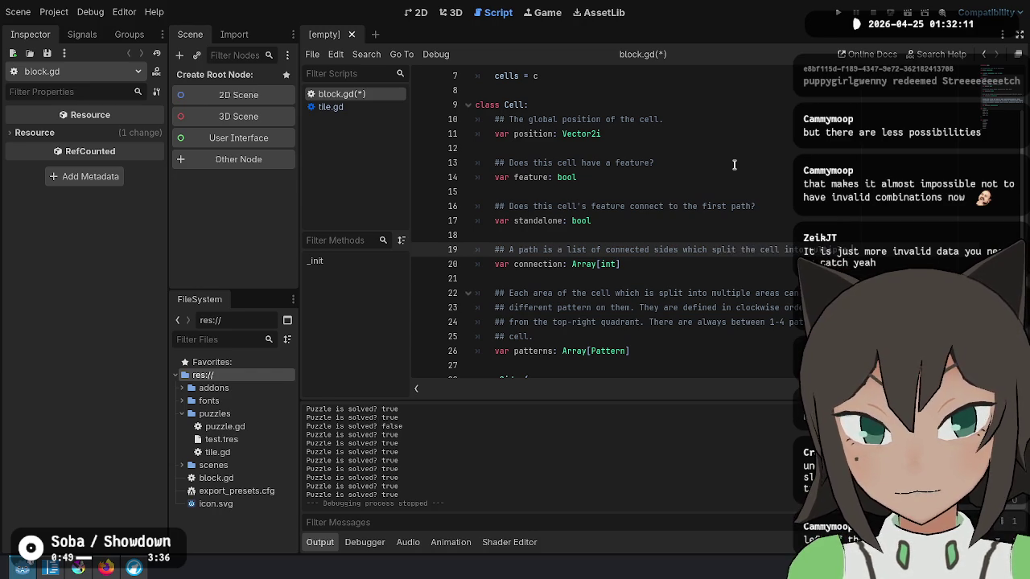
{"action": "key", "text": "Return"}
{"action": "type", "text": "## areas."}
{"action": "scroll", "coordinate": [676, 285], "scroll_direction": "down", "scroll_amount": 1}
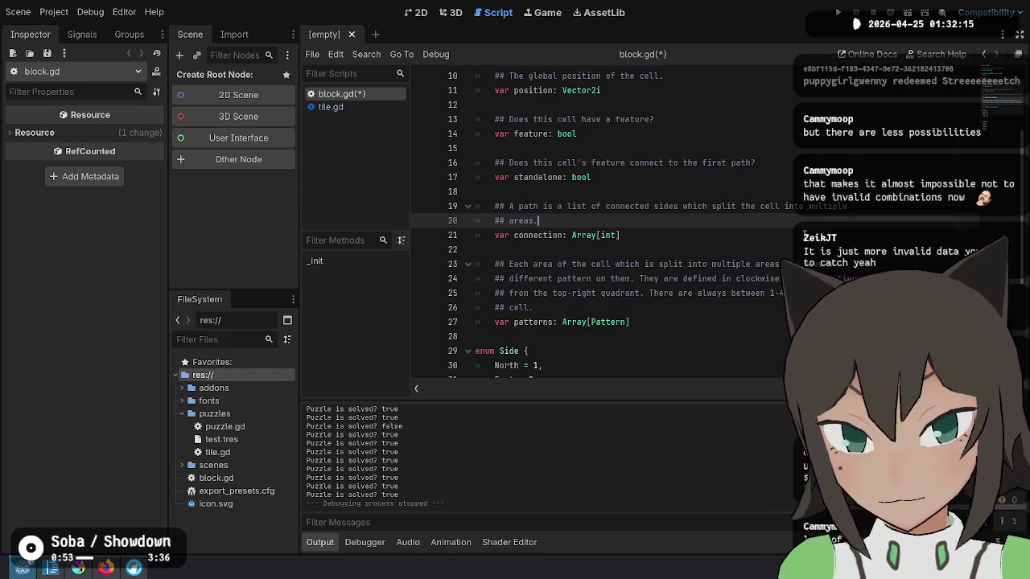
{"action": "left_click", "coordinate": [663, 307]}
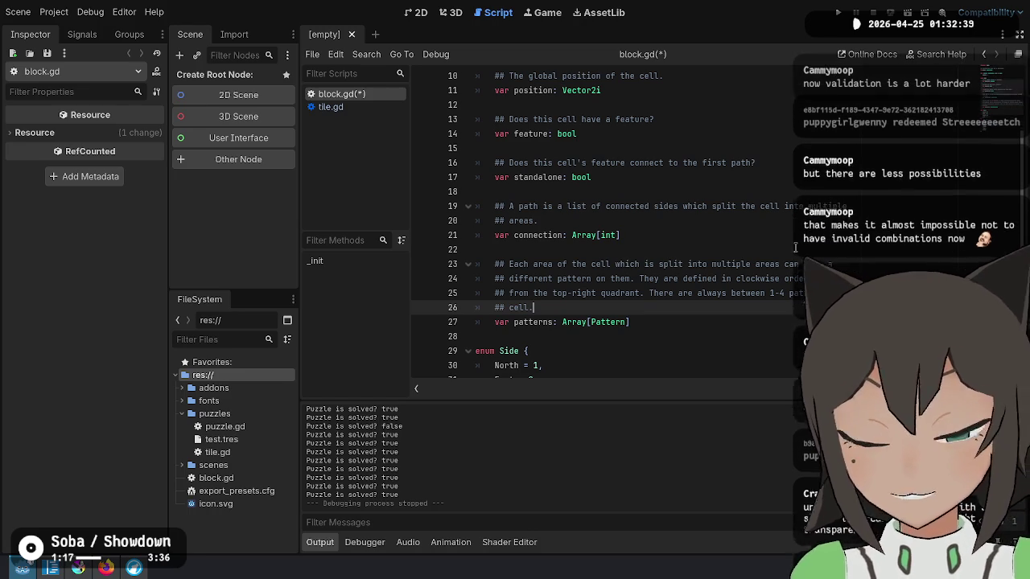
{"action": "left_click", "coordinate": [649, 235]}
Append 'No paths may connect a side again.' to the comment on line 20.
{"action": "mouse_move", "coordinate": [656, 233]}
{"action": "left_mouse_down"}
{"action": "mouse_move", "coordinate": [665, 223]}
{"action": "mouse_move", "coordinate": [685, 234]}
{"action": "left_mouse_up"}
{"action": "key", "text": "Up"}
{"action": "key", "text": "Down"}
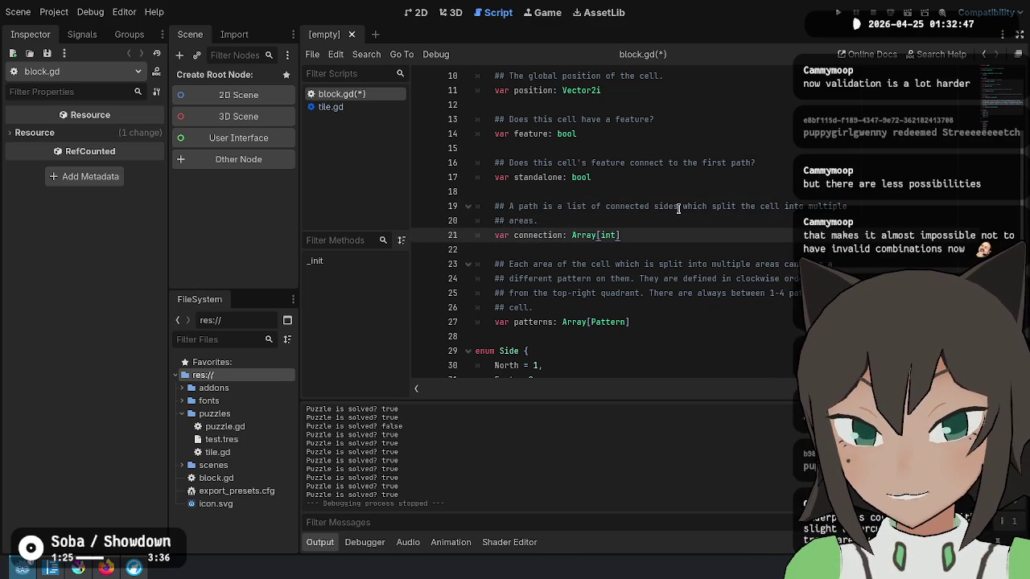
{"action": "key", "text": "Up"}
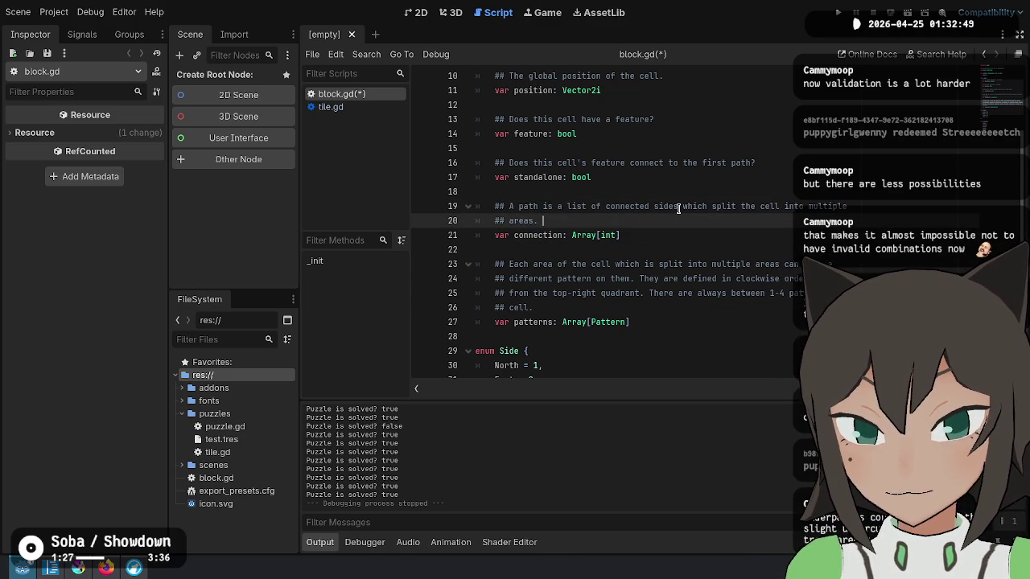
{"action": "type", "text": "No path"}
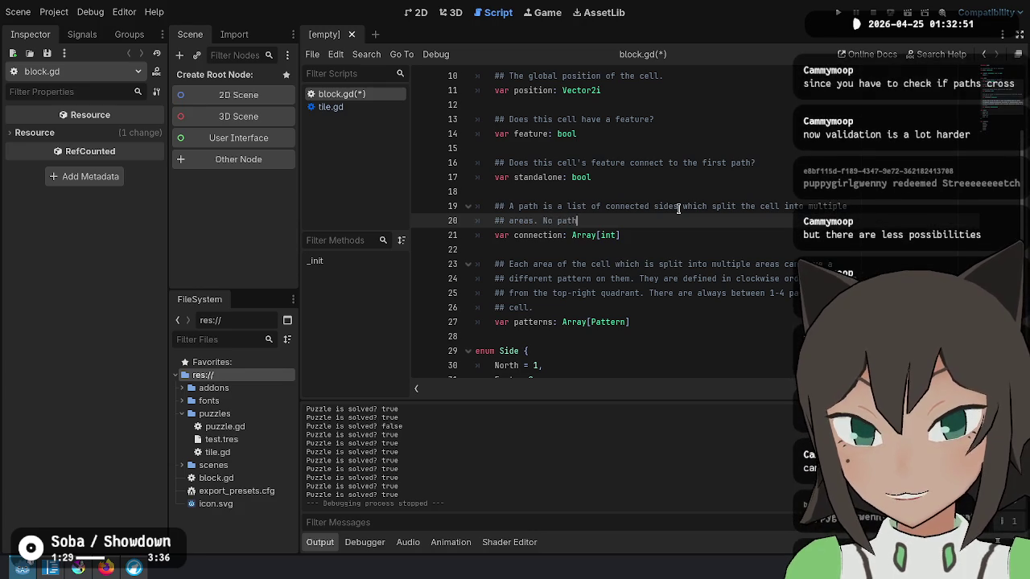
{"action": "type", "text": "s may connec"}
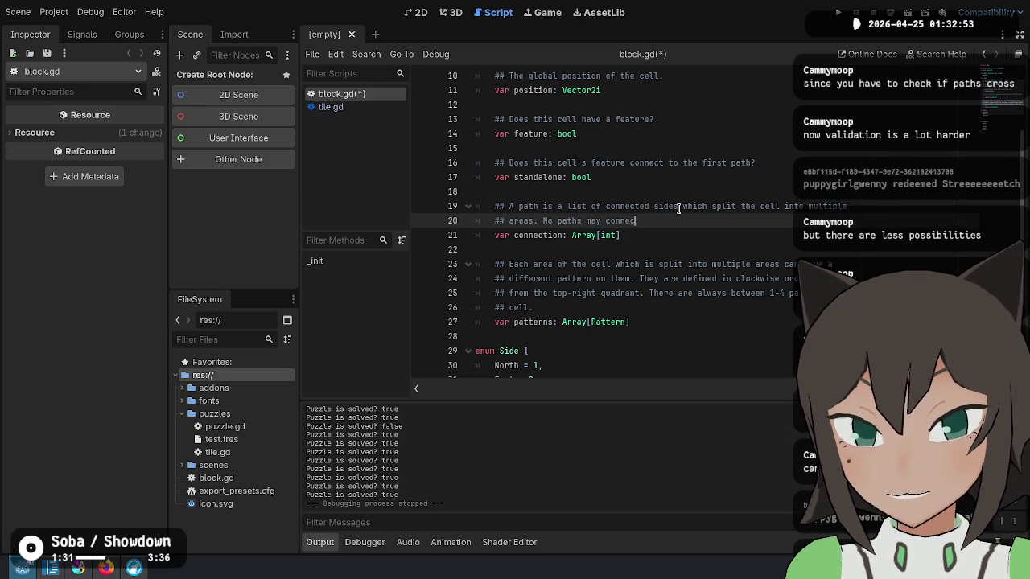
{"action": "type", "text": "t a side a"}
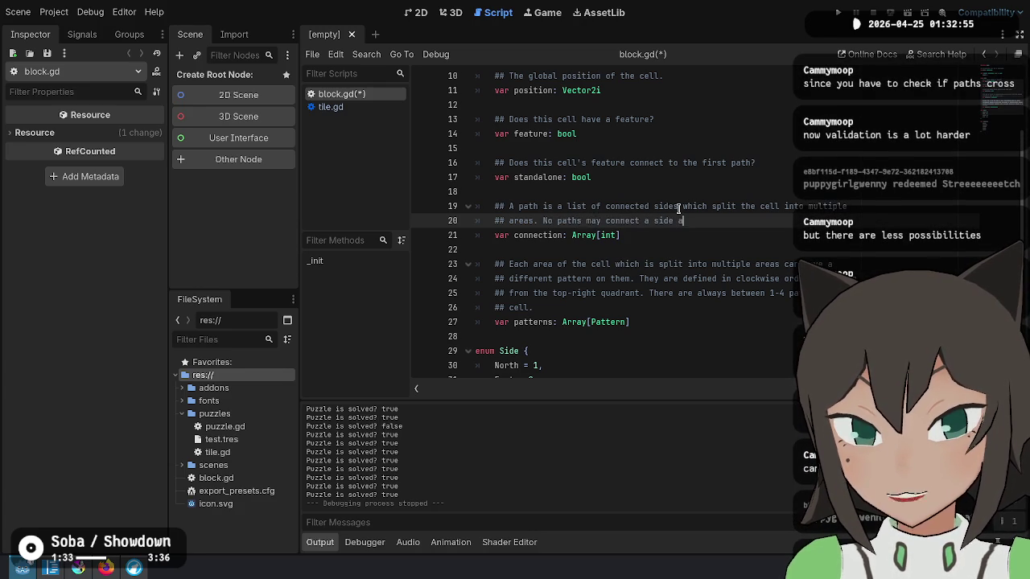
{"action": "key", "text": "BackSpace"}
{"action": "type", "text": "again."}
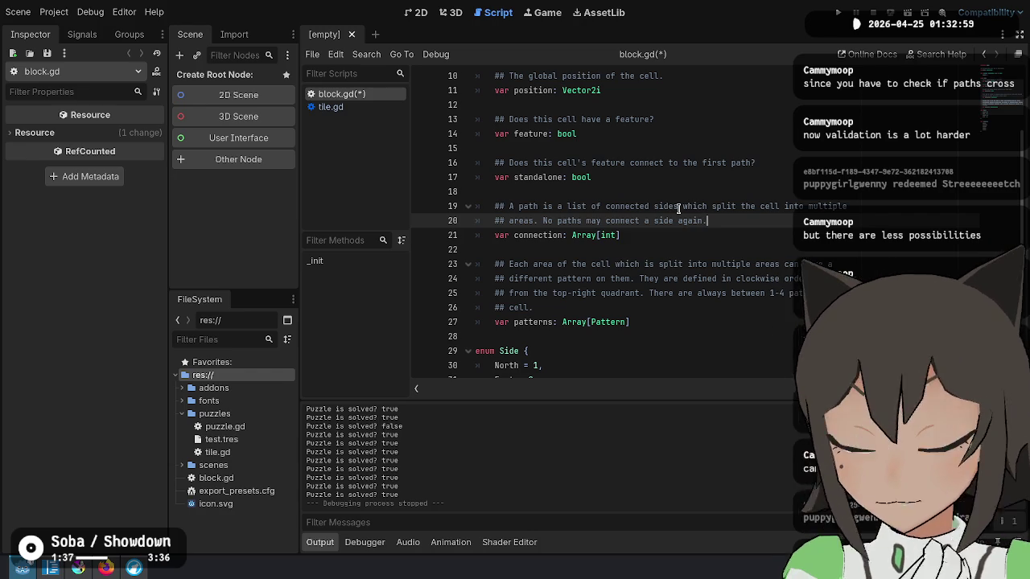
Reword it to 'No paths may connect the same side as another.' and select lines 19–21.
{"action": "key", "text": "ctrl+shift+Left"}
{"action": "key", "text": "ctrl+shift+Left"}
{"action": "key", "text": "ctrl+shift+Left"}
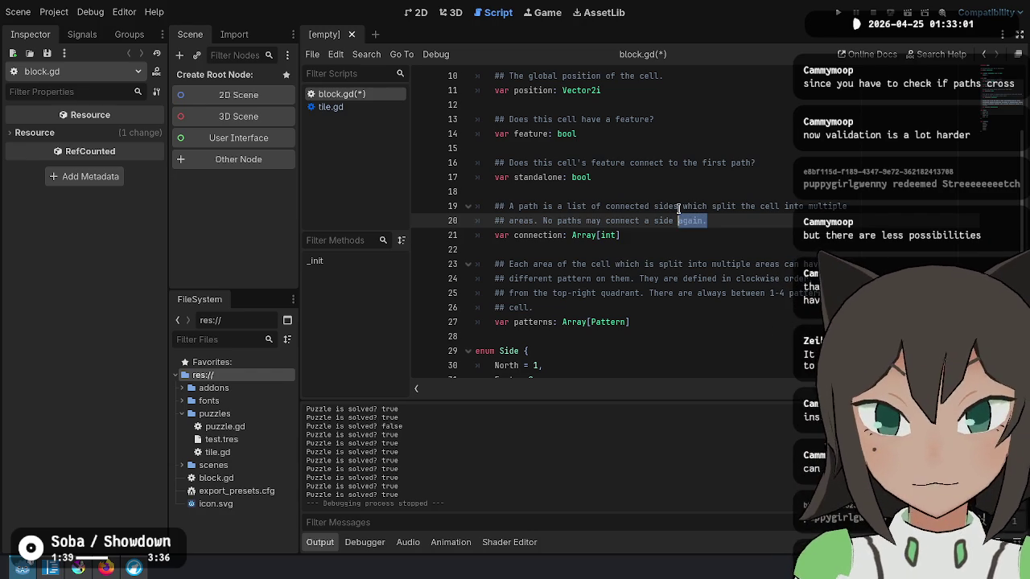
{"action": "key", "text": "Left"}
{"action": "key", "text": "Delete"}
{"action": "type", "text": "the same"}
{"action": "key", "text": "ctrl+shift+Right"}
{"action": "type", "text": "as another"}
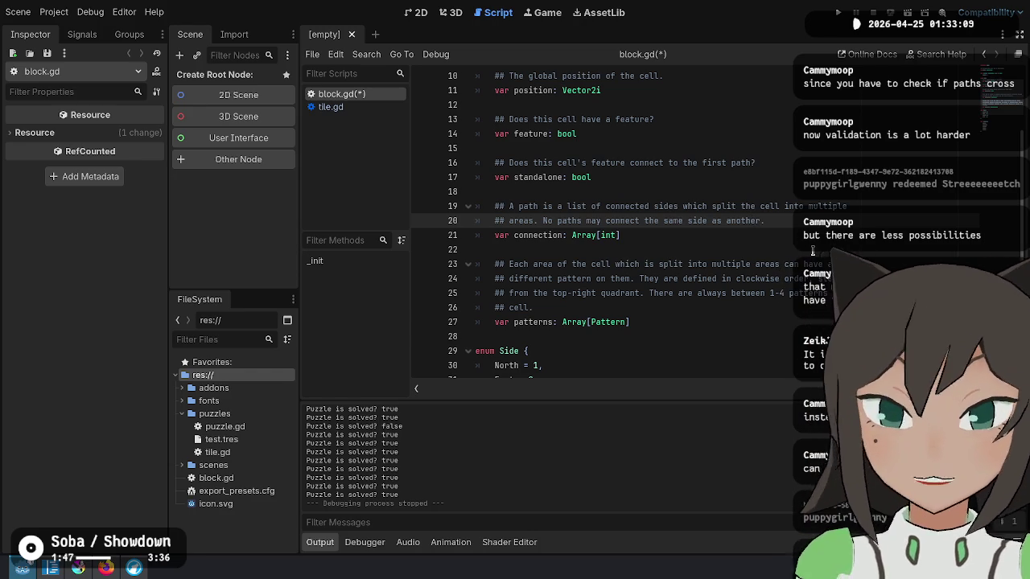
{"action": "key", "text": "Down"}
{"action": "key", "text": "shift+Up"}
{"action": "key", "text": "shift+Up"}
{"action": "key", "text": "shift+Home"}
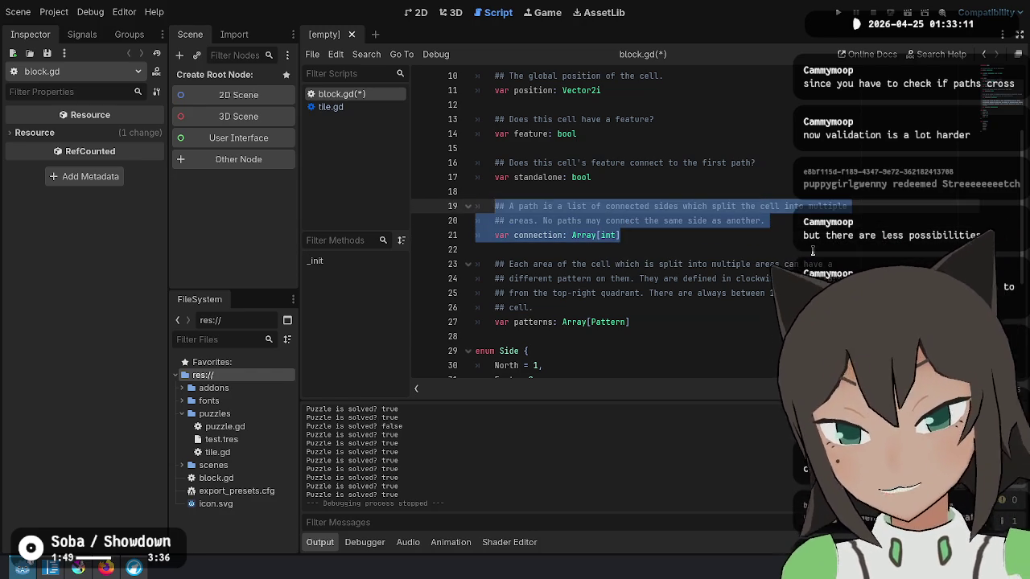
Replace the connection variable with north_index: int, commented 'Which path index is this side connected to?'.
{"action": "key", "text": "BackSpace"}
{"action": "type", "text": "var no"}
{"action": "key", "text": "BackSpace"}
{"action": "type", "text": "th_index:"}
{"action": "key", "text": "ctrl+shift+Return"}
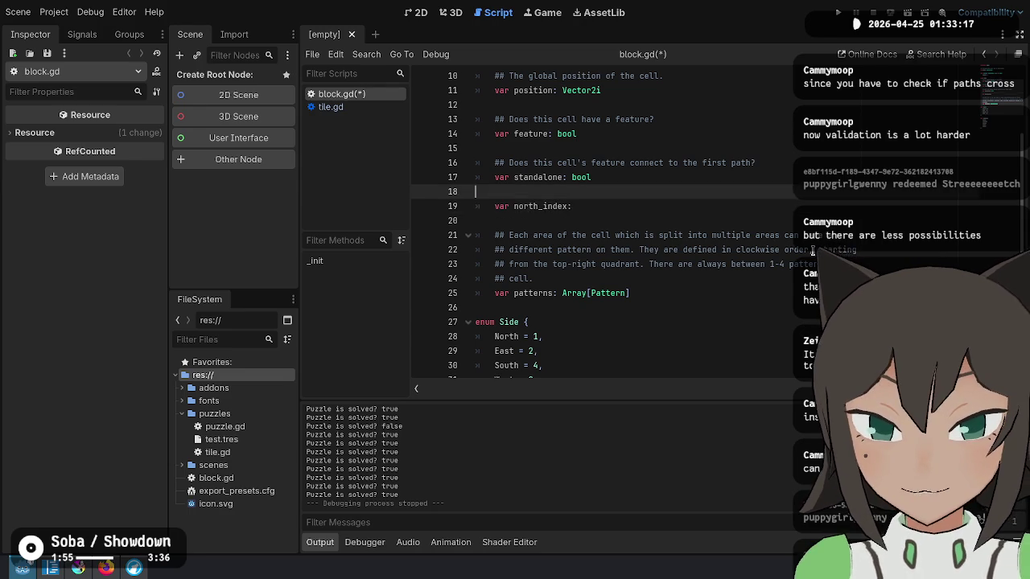
{"action": "type", "text": "##Which path index is "}
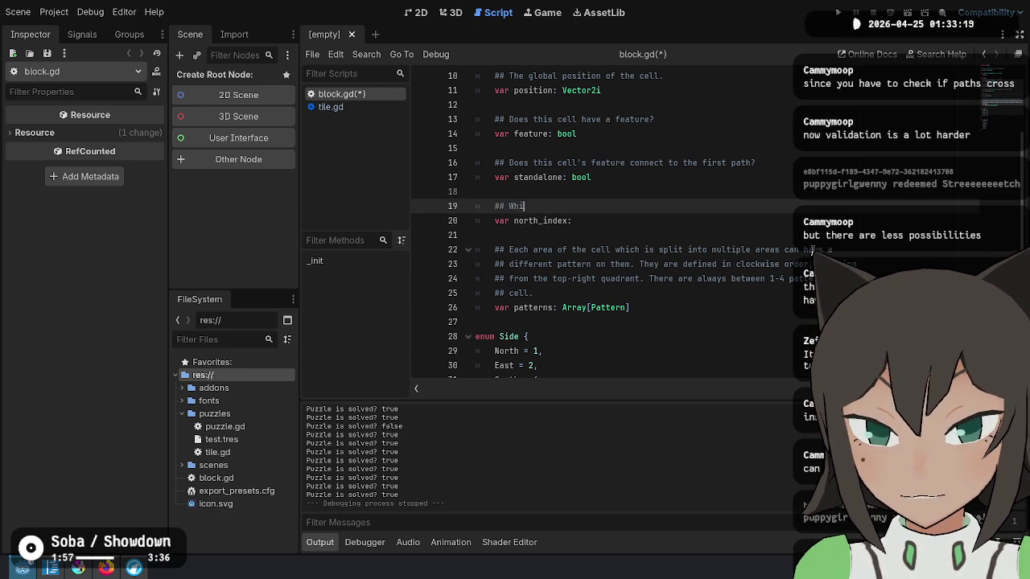
{"action": "type", "text": "this side conn"}
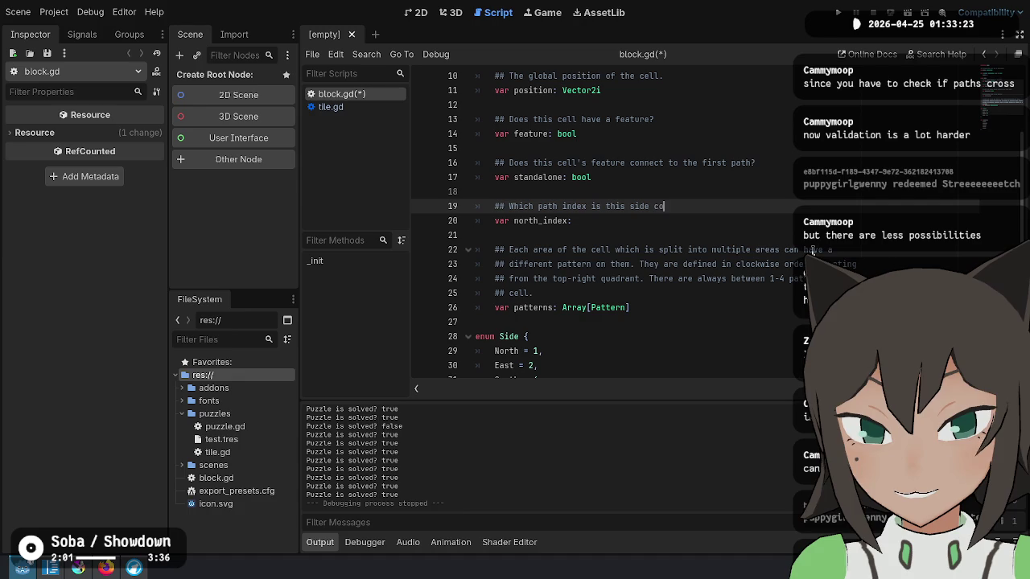
{"action": "type", "text": "ected to?"}
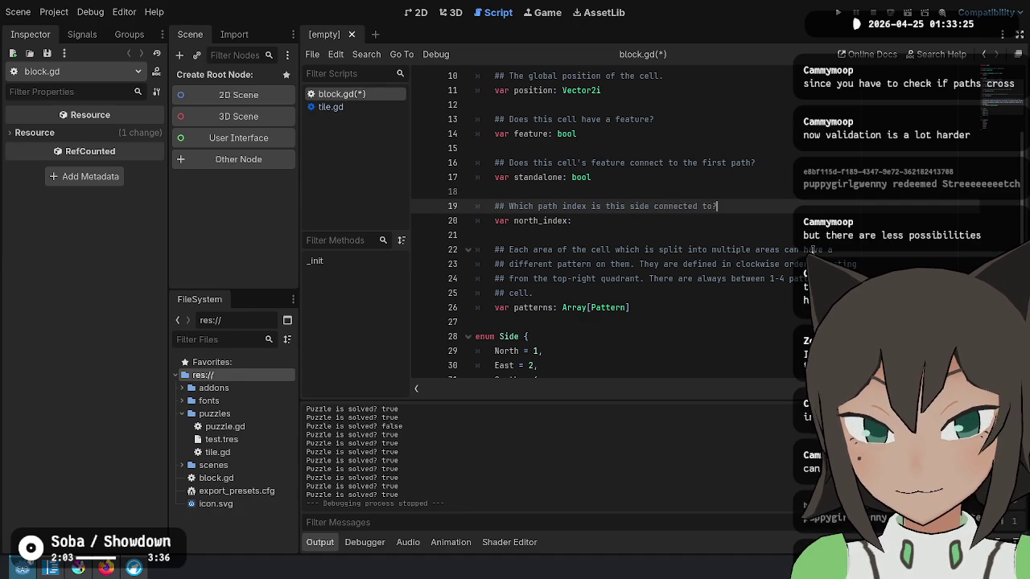
{"action": "key", "text": "Down"}
{"action": "type", "text": "int"}
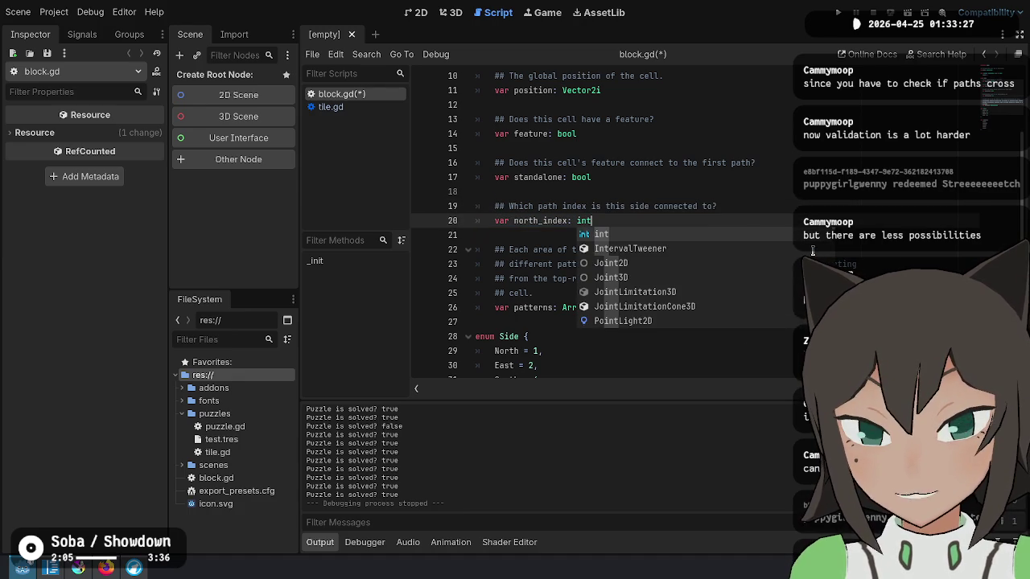
{"action": "key", "text": "Escape"}
Duplicate the commented north_index block three times, separating the copies with blank lines.
{"action": "key", "text": "shift+Up"}
{"action": "key", "text": "shift+Up"}
{"action": "key", "text": "ctrl+shift+d"}
{"action": "key", "text": "ctrl+shift+d"}
{"action": "key", "text": "ctrl+shift+d"}
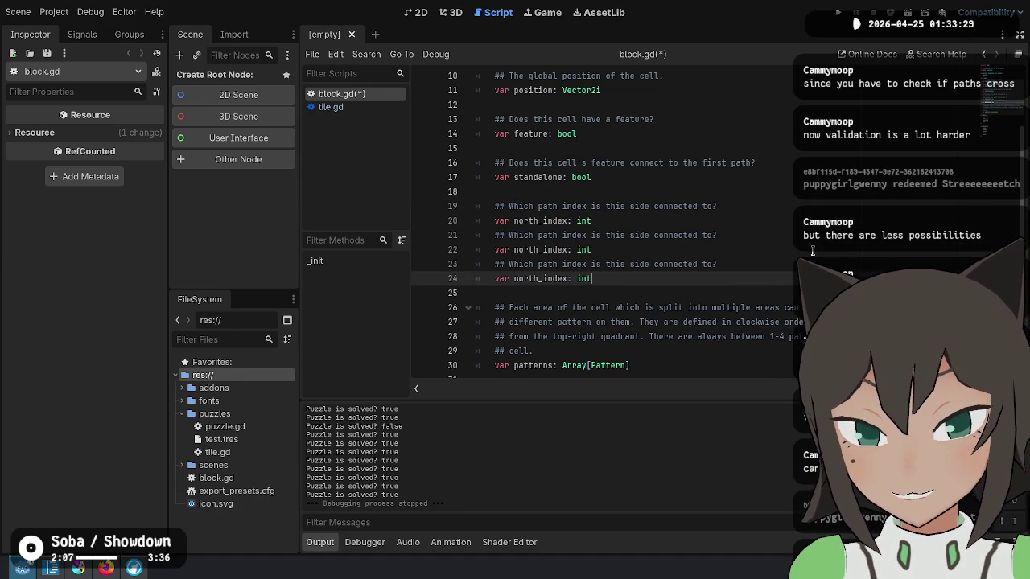
{"action": "key", "text": "Up"}
{"action": "key", "text": "Up"}
{"action": "key", "text": "Up"}
{"action": "key", "text": "Return"}
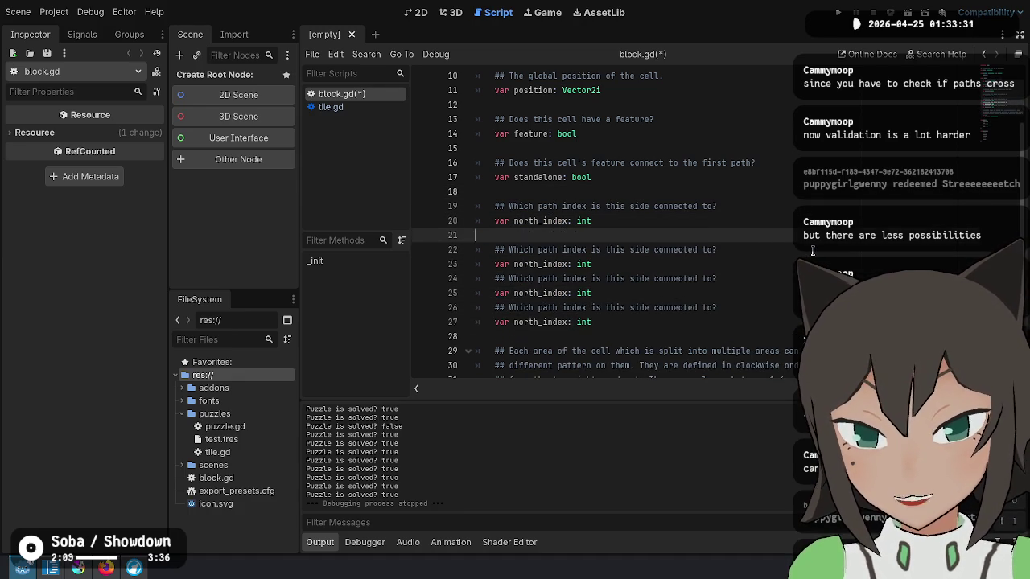
{"action": "key", "text": "Down"}
{"action": "key", "text": "Down"}
{"action": "key", "text": "End"}
{"action": "key", "text": "Return"}
{"action": "key", "text": "Up"}
{"action": "key", "text": "BackSpace"}
{"action": "key", "text": "Tab"}
{"action": "key", "text": "Down"}
{"action": "key", "text": "Down"}
{"action": "key", "text": "Down"}
{"action": "key", "text": "Up"}
{"action": "key", "text": "End"}
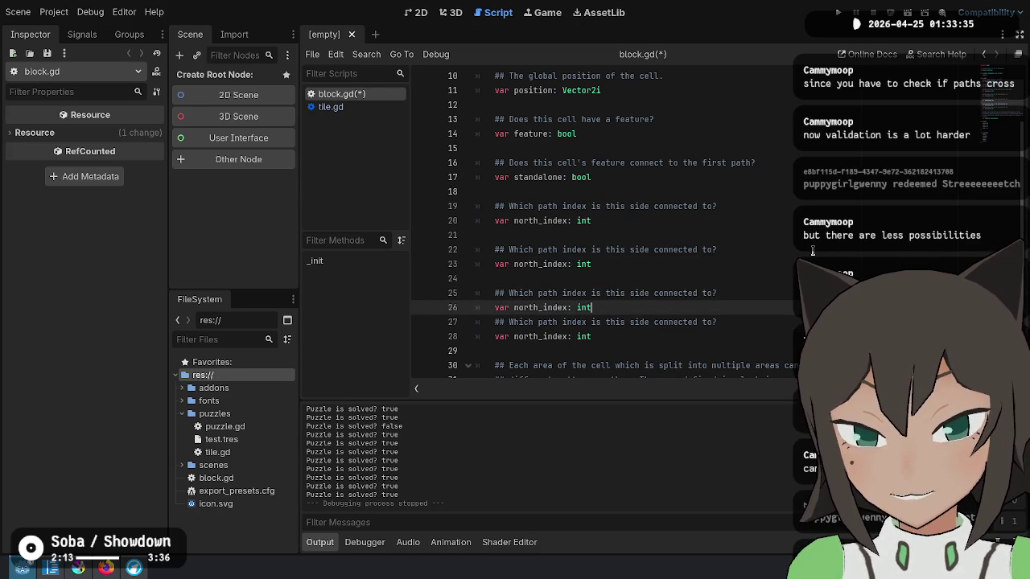
{"action": "key", "text": "Return"}
{"action": "key", "text": "Down"}
{"action": "key", "text": "Down"}
{"action": "key", "text": "Down"}
Rename the three copies to south_index, east_index and west_index.
{"action": "key", "text": "Up"}
{"action": "key", "text": "Up"}
{"action": "key", "text": "Up"}
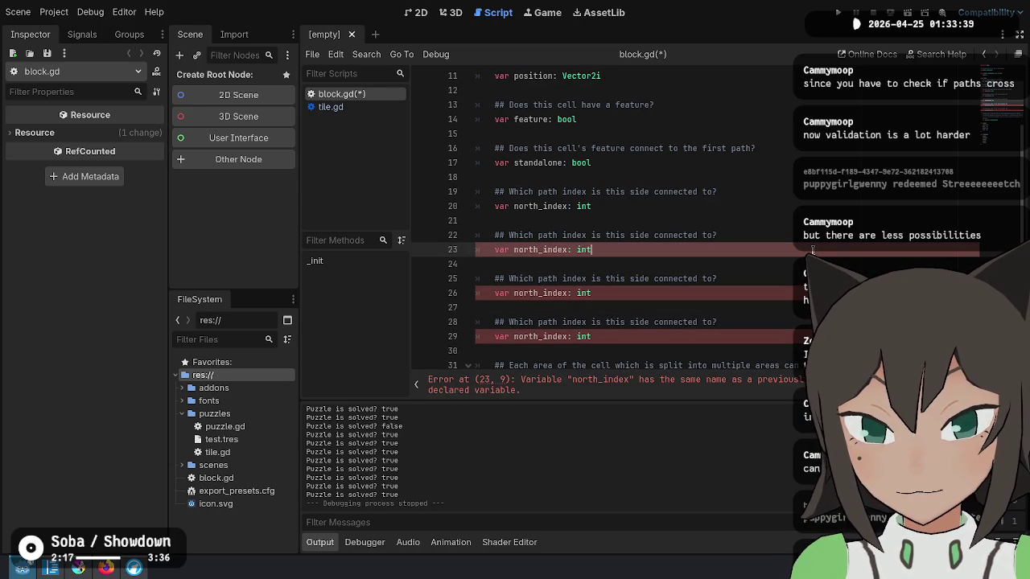
{"action": "key", "text": "Delete"}
{"action": "key", "text": "Delete"}
{"action": "key", "text": "Delete"}
{"action": "type", "text": "south"}
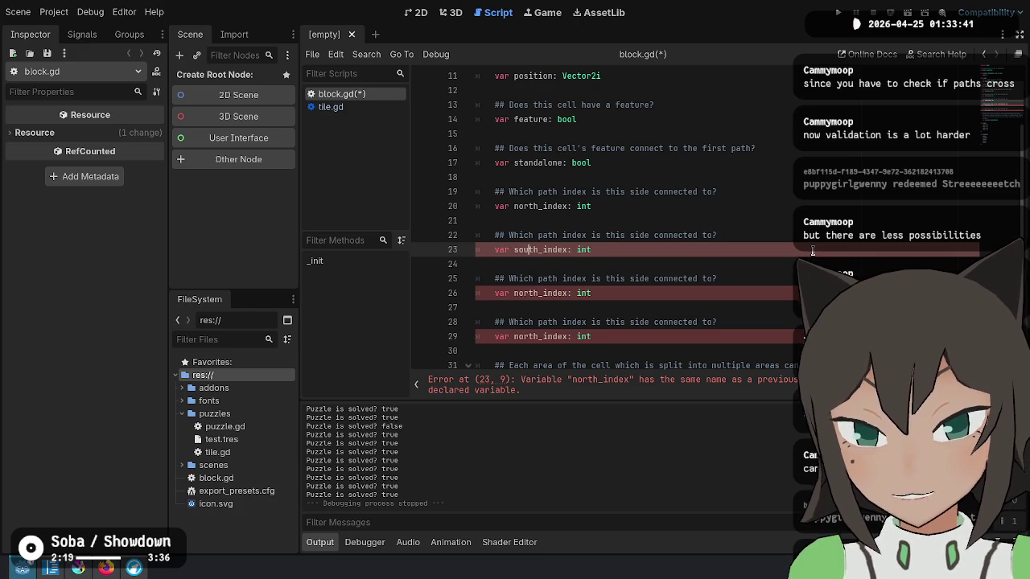
{"action": "key", "text": "Down"}
{"action": "key", "text": "Down"}
{"action": "key", "text": "Down"}
{"action": "key", "text": "Delete"}
{"action": "key", "text": "BackSpace"}
{"action": "key", "text": "BackSpace"}
{"action": "key", "text": "BackSpace"}
{"action": "type", "text": "east"}
{"action": "key", "text": "Down"}
{"action": "key", "text": "Down"}
Move the east_index block above south_index and save block.gd.
{"action": "key", "text": "Down"}
{"action": "key", "text": "Delete"}
{"action": "key", "text": "BackSpace"}
{"action": "key", "text": "BackSpace"}
{"action": "key", "text": "BackSpace"}
{"action": "type", "text": "west"}
{"action": "key", "text": "Up"}
{"action": "key", "text": "Up"}
{"action": "key", "text": "shift+Up"}
{"action": "key", "text": "shift+Up"}
{"action": "key", "text": "alt+Up"}
{"action": "key", "text": "alt+Up"}
{"action": "key", "text": "alt+Up"}
{"action": "key", "text": "Down"}
{"action": "key", "text": "Down"}
{"action": "key", "text": "Down"}
{"action": "key", "text": "alt+Up"}
{"action": "key", "text": "alt+Up"}
{"action": "key", "text": "ctrl+s"}
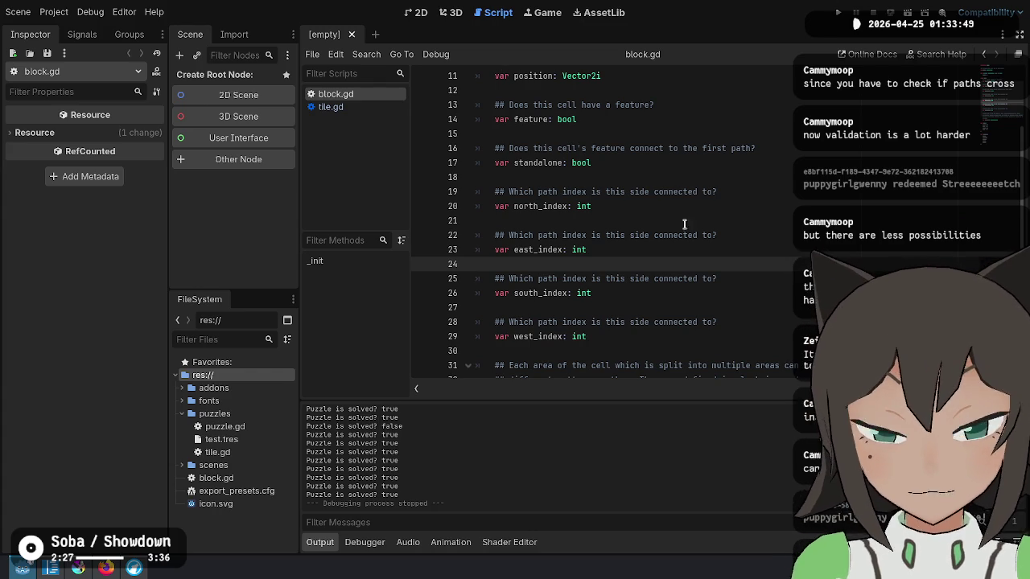
Reword the north and east comments to say 'the north side' and 'the east side'.
{"action": "left_click", "coordinate": [629, 235]}
{"action": "key", "text": "Up"}
{"action": "key", "text": "Up"}
{"action": "key", "text": "Up"}
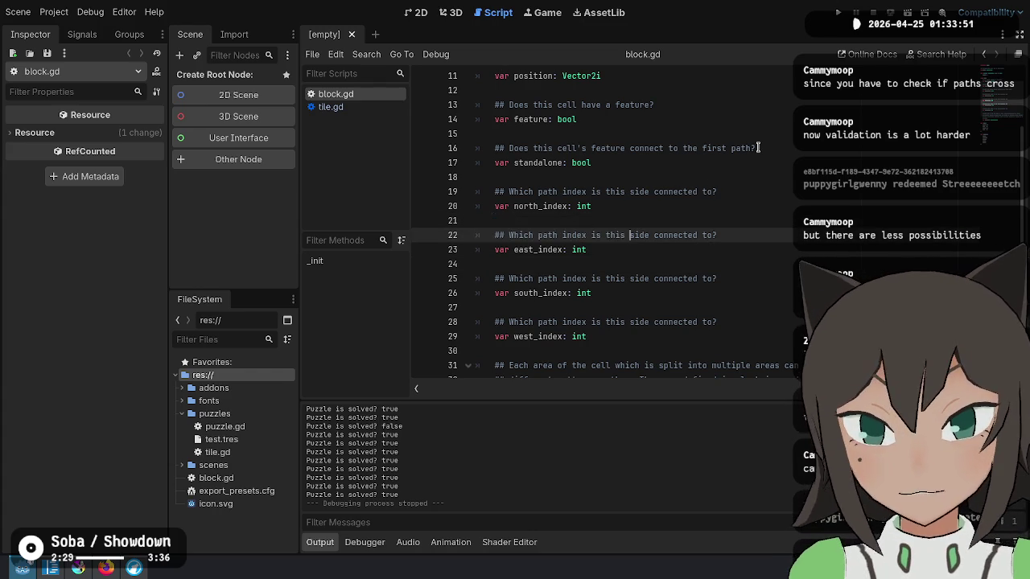
{"action": "key", "text": "BackSpace"}
{"action": "key", "text": "BackSpace"}
{"action": "type", "text": "e north"}
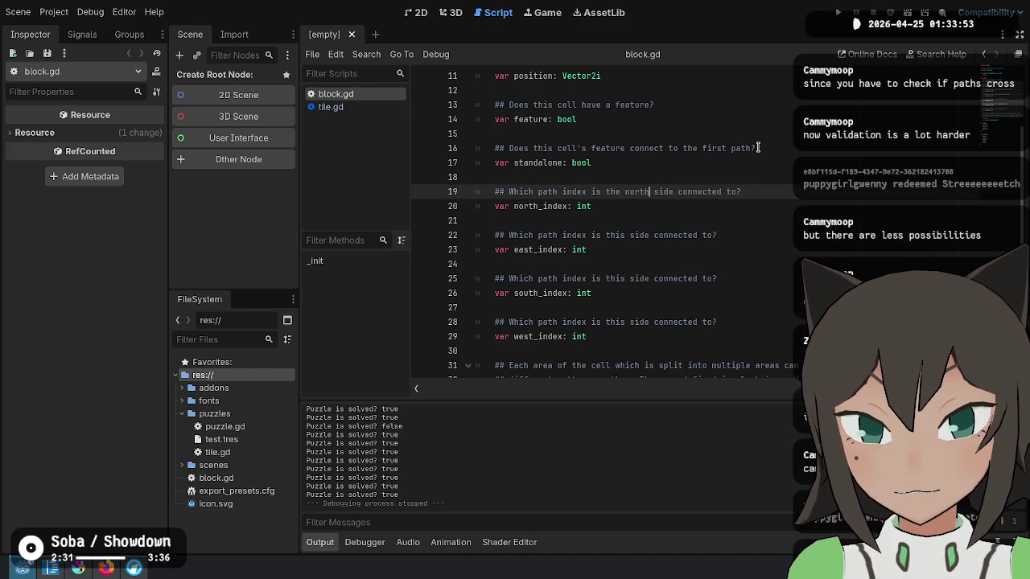
{"action": "key", "text": "Down"}
{"action": "key", "text": "Down"}
{"action": "key", "text": "Down"}
{"action": "key", "text": "BackSpace"}
{"action": "key", "text": "BackSpace"}
{"action": "key", "text": "BackSpace"}
{"action": "type", "text": "e east"}
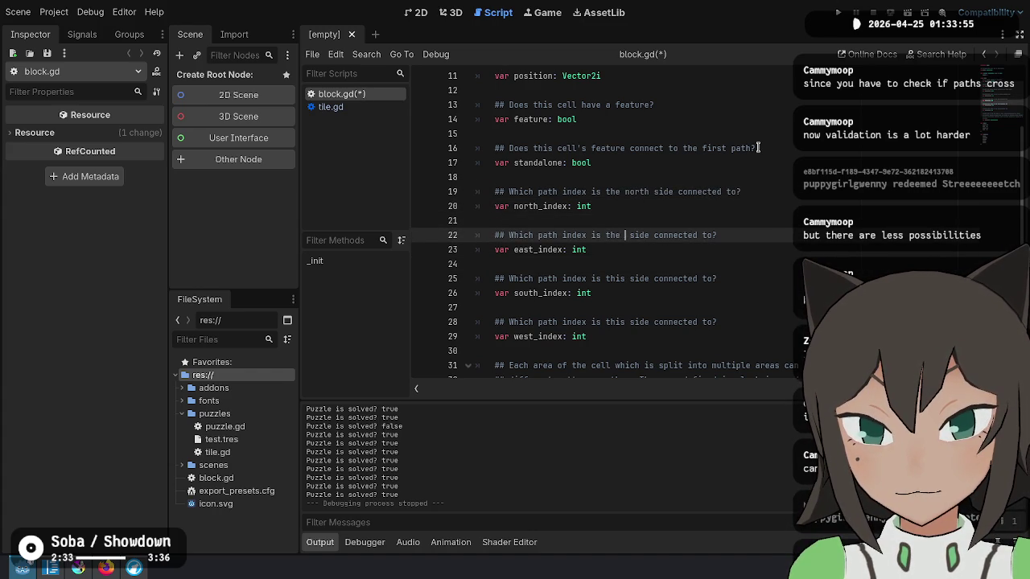
Reword the south and west comments to name their sides, then save block.gd.
{"action": "key", "text": "Down"}
{"action": "key", "text": "Down"}
{"action": "key", "text": "Down"}
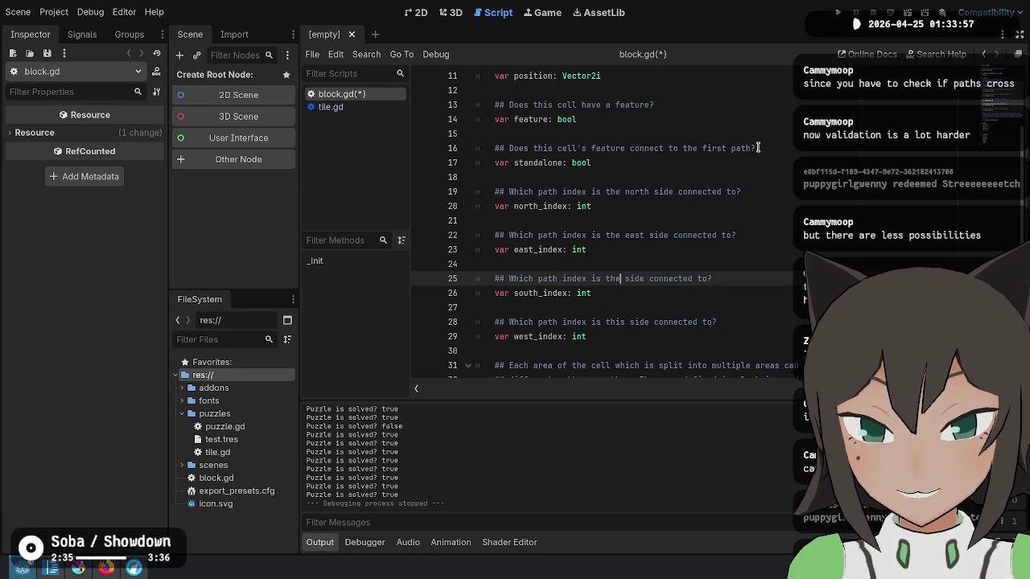
{"action": "key", "text": "BackSpace"}
{"action": "key", "text": "BackSpace"}
{"action": "key", "text": "BackSpace"}
{"action": "type", "text": "e south"}
{"action": "key", "text": "Down"}
{"action": "key", "text": "Down"}
{"action": "key", "text": "Down"}
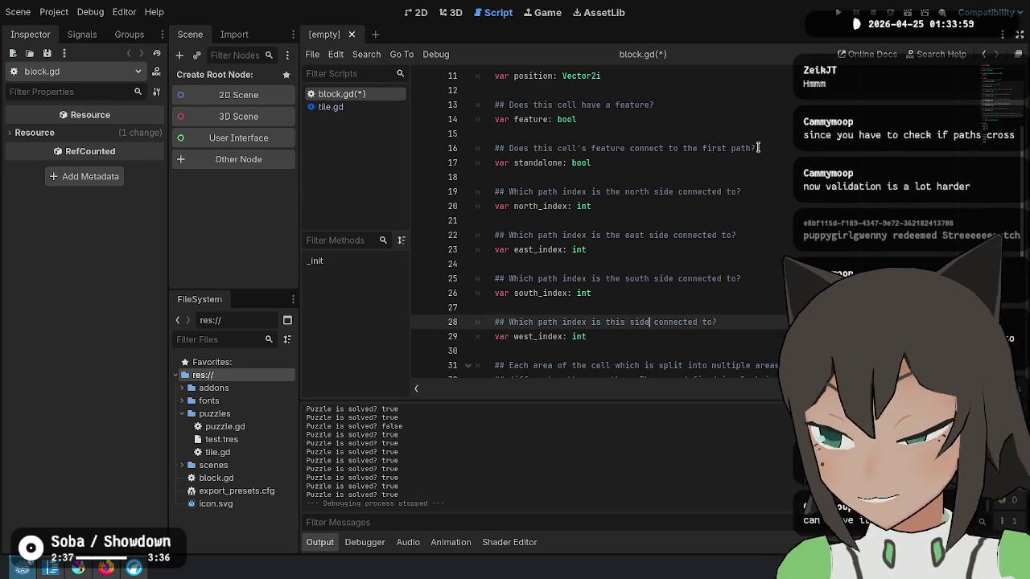
{"action": "key", "text": "BackSpace"}
{"action": "key", "text": "BackSpace"}
{"action": "key", "text": "BackSpace"}
{"action": "type", "text": "e west"}
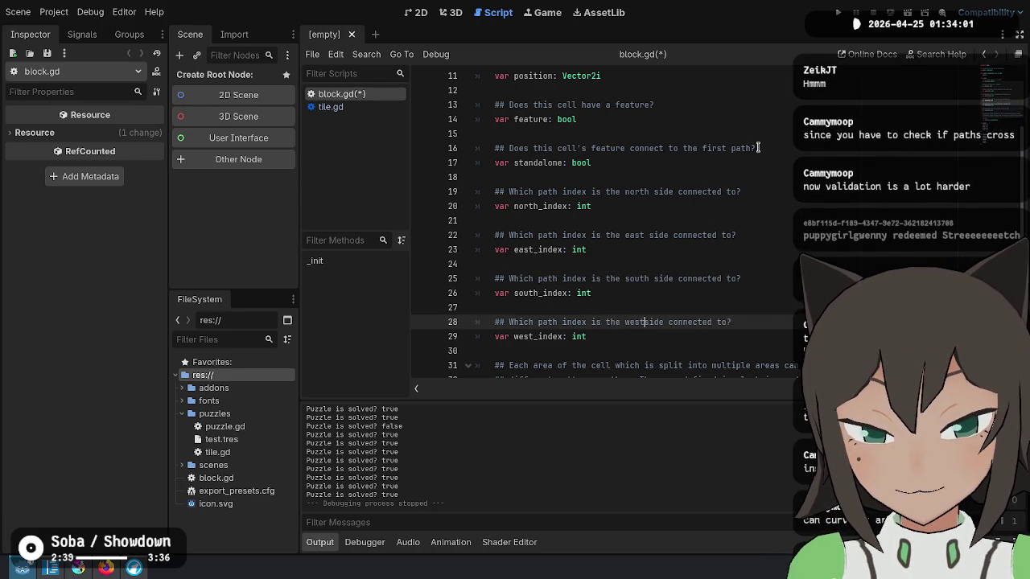
{"action": "key", "text": "ctrl+s"}
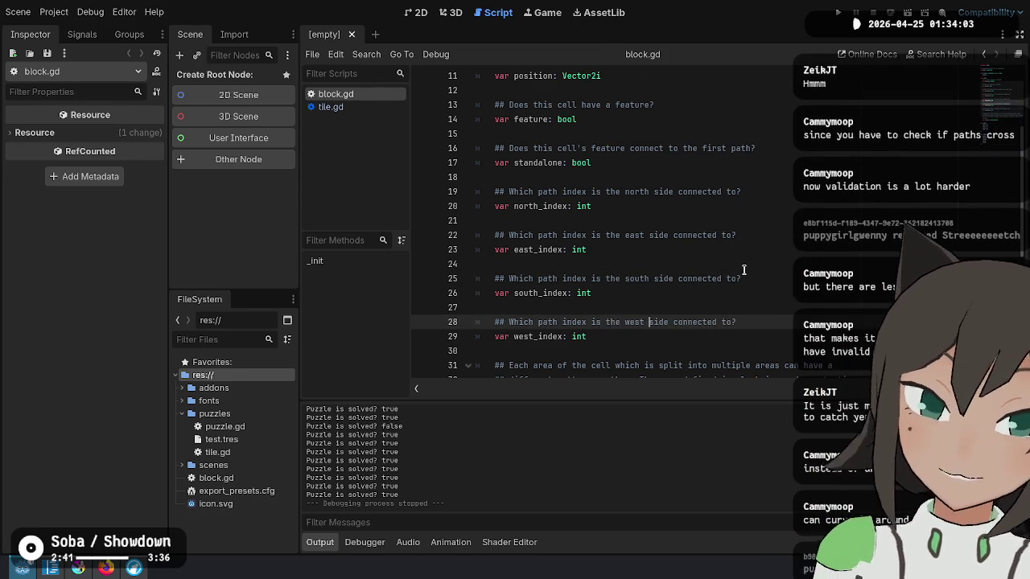
Add a new enum Path above enum Pattern with a first entry Path1.
{"action": "double_click", "coordinate": [581, 336]}
{"action": "scroll", "coordinate": [620, 252], "scroll_direction": "down", "scroll_amount": 6}
{"action": "scroll", "coordinate": [621, 252], "scroll_direction": "down", "scroll_amount": 1}
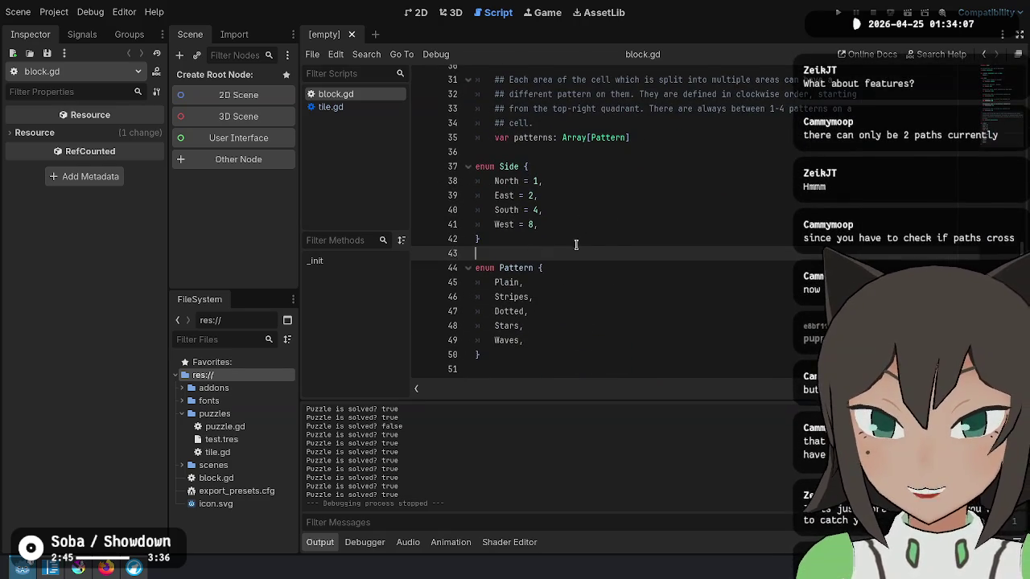
{"action": "left_click", "coordinate": [623, 253]}
{"action": "key", "text": "Return"}
{"action": "key", "text": "Return"}
{"action": "type", "text": "m Path {"}
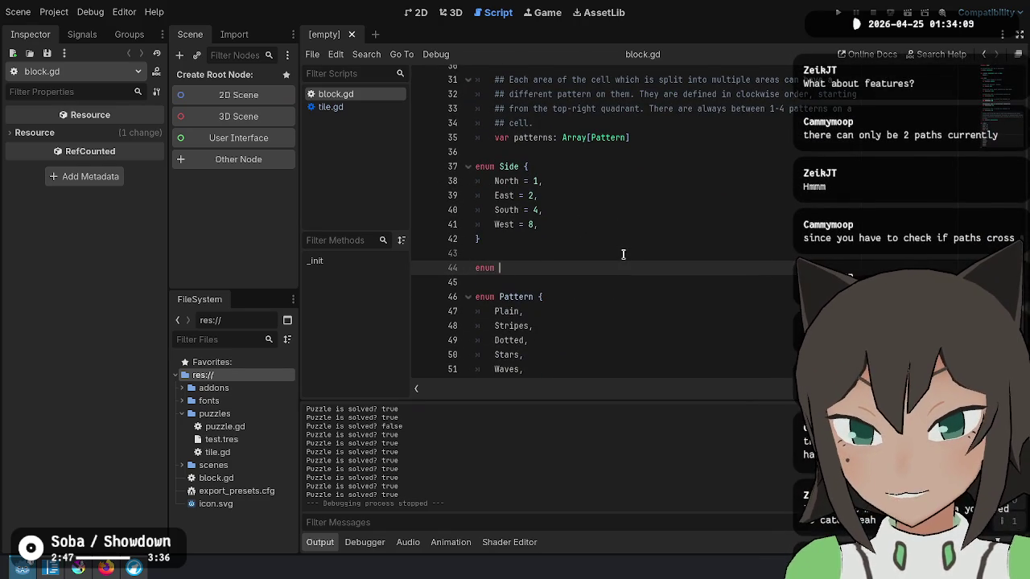
{"action": "key", "text": "Return"}
{"action": "type", "text": "ath1"}
Duplicate the entry into Path2 = 2 and Path3 = 3.
{"action": "key", "text": "ctrl+shift+d"}
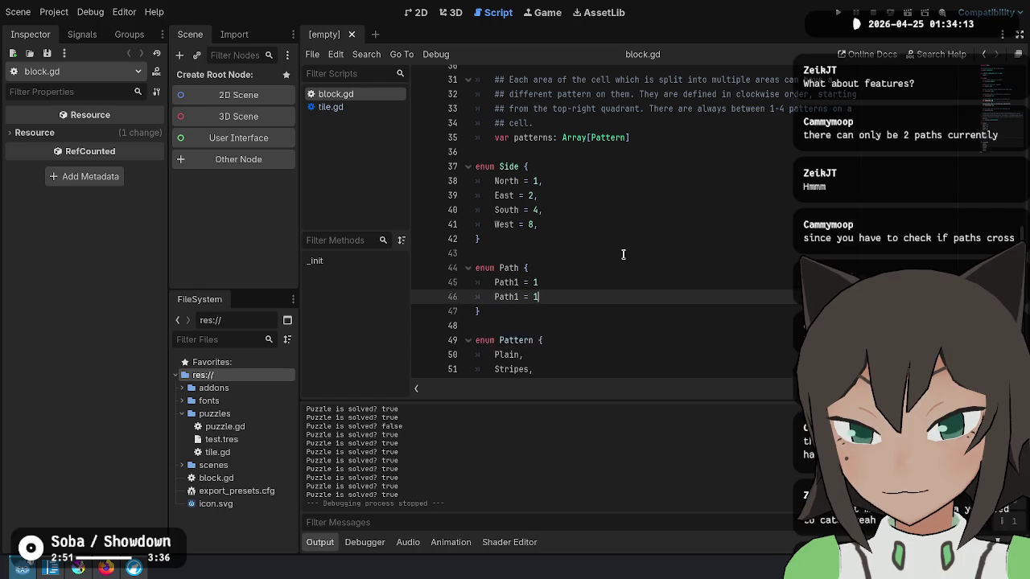
{"action": "key", "text": "ctrl+shift+d"}
{"action": "key", "text": "BackSpace"}
{"action": "type", "text": "2"}
{"action": "key", "text": "Down"}
{"action": "key", "text": "BackSpace"}
{"action": "type", "text": "3"}
{"action": "key", "text": "Up"}
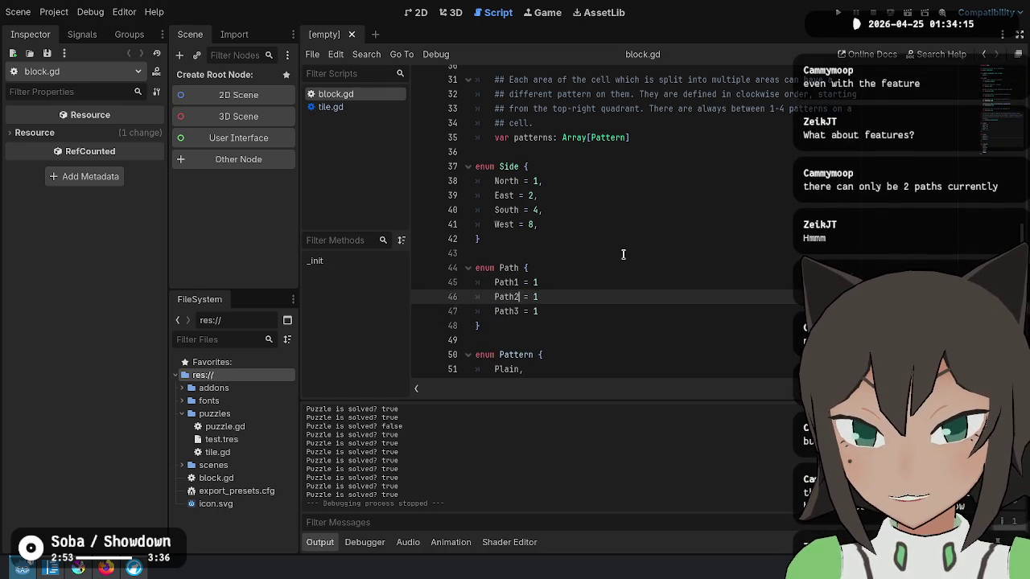
{"action": "key", "text": "Down"}
{"action": "key", "text": "BackSpace"}
{"action": "type", "text": "3"}
Add trailing commas after the Path1, Path2 and Path3 entries.
{"action": "key", "text": "Up"}
{"action": "key", "text": "Up"}
{"action": "key", "text": "Up"}
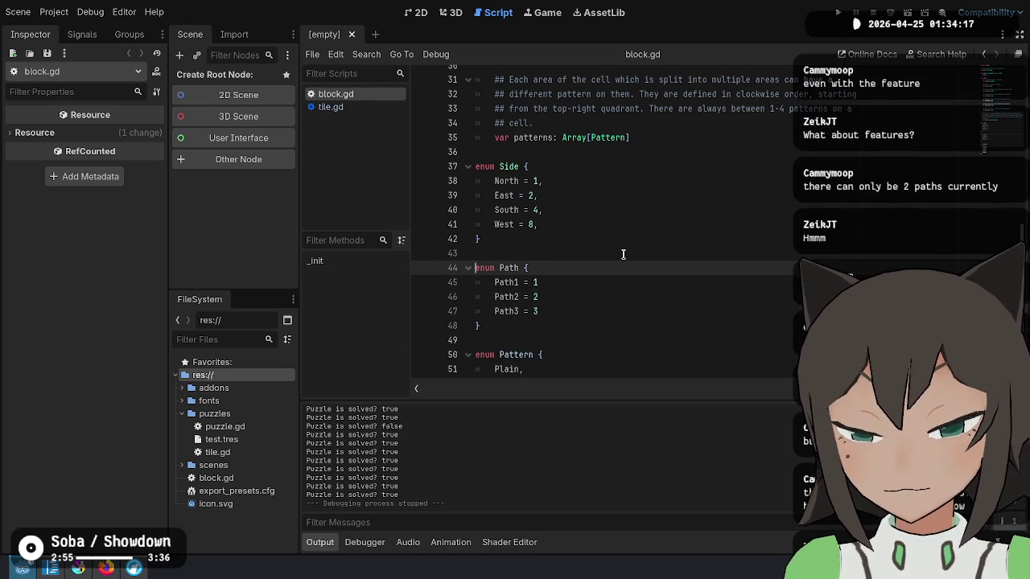
{"action": "key", "text": "Down"}
{"action": "key", "text": "End"}
{"action": "type", "text": ","}
{"action": "key", "text": "Down"}
{"action": "type", "text": ","}
{"action": "key", "text": "Down"}
{"action": "type", "text": ","}
Save block.gd, select the Path3 = 3 entry, and switch to the Krita sketch.
{"action": "key", "text": "Up"}
{"action": "key", "text": "Up"}
{"action": "key", "text": "Up"}
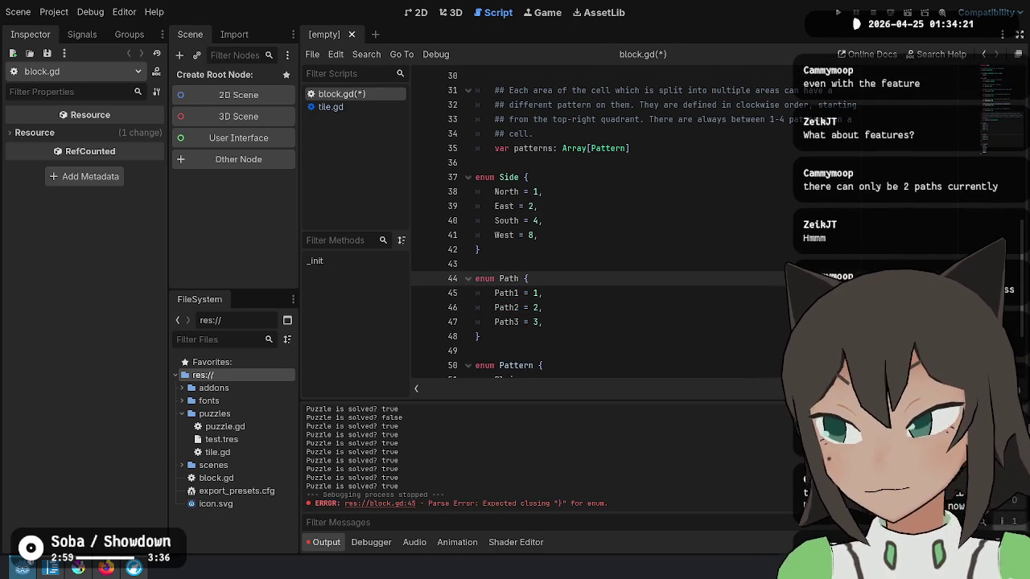
{"action": "key", "text": "ctrl+Left"}
{"action": "key", "text": "ctrl+Left"}
{"action": "key", "text": "ctrl+shift+Right"}
{"action": "key", "text": "ctrl+s"}
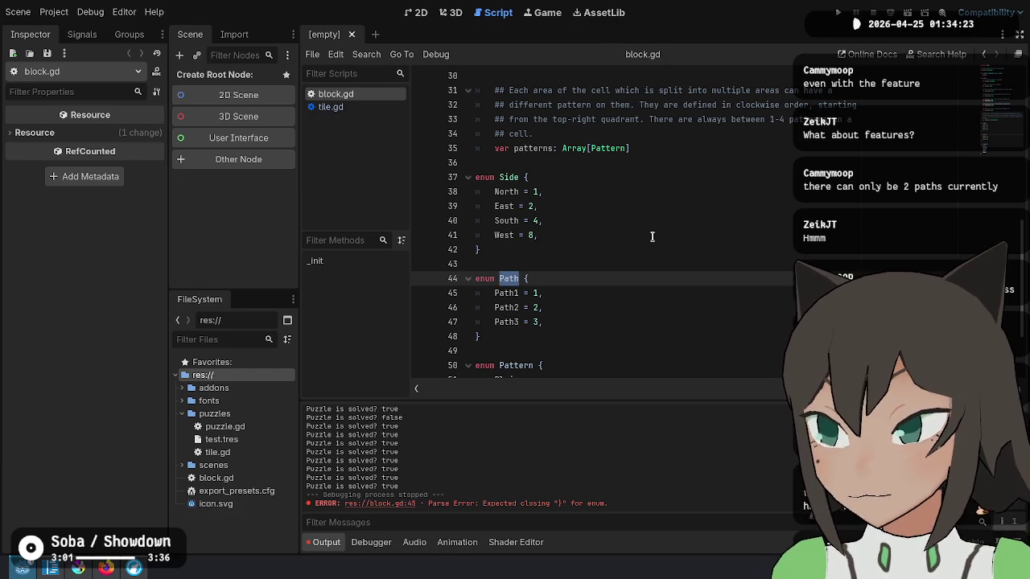
{"action": "left_click", "coordinate": [593, 282]}
{"action": "left_click", "coordinate": [606, 311]}
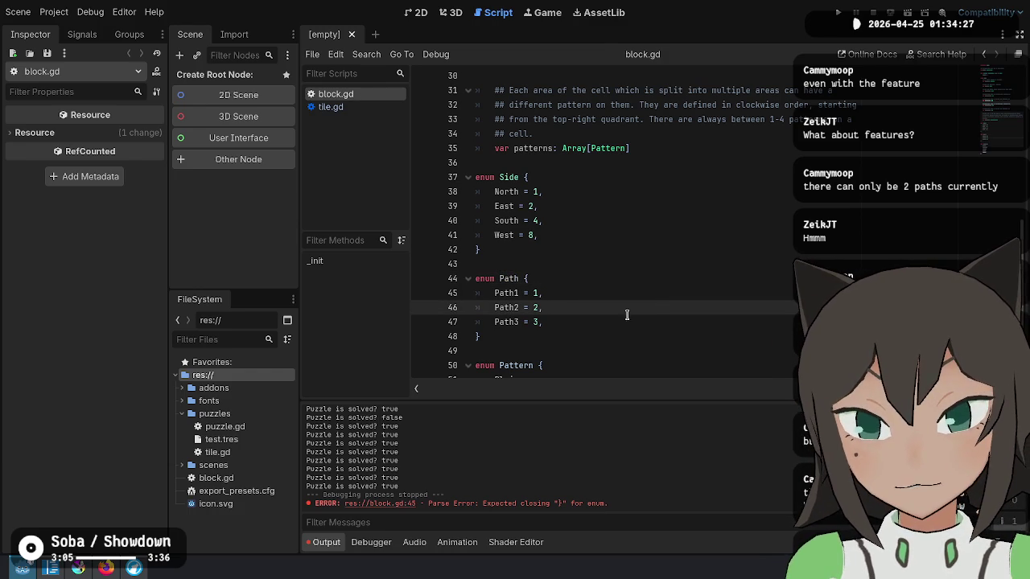
{"action": "left_click_drag", "start_coordinate": [546, 322], "coordinate": [567, 306]}
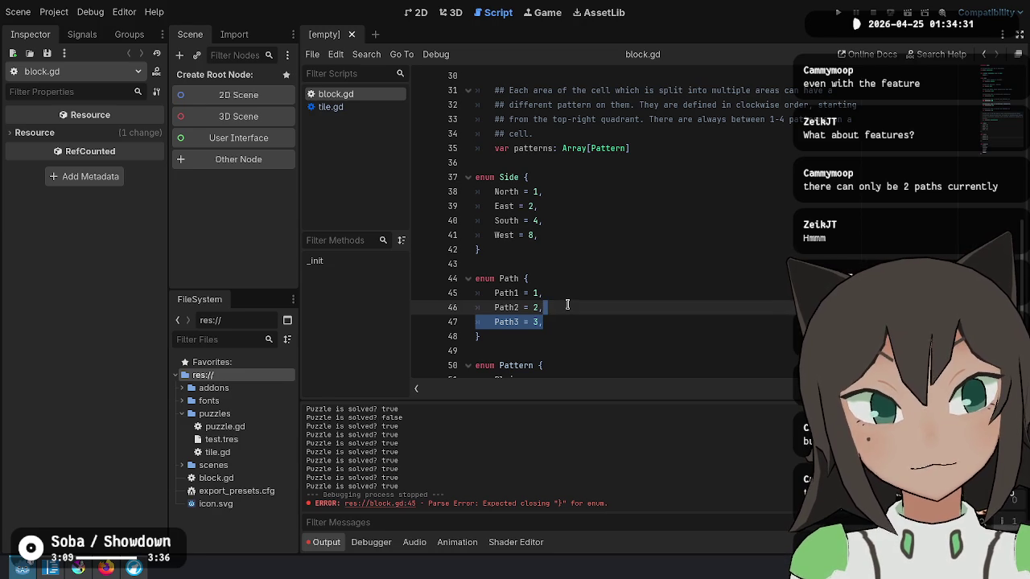
{"action": "key", "text": "alt+Tab"}
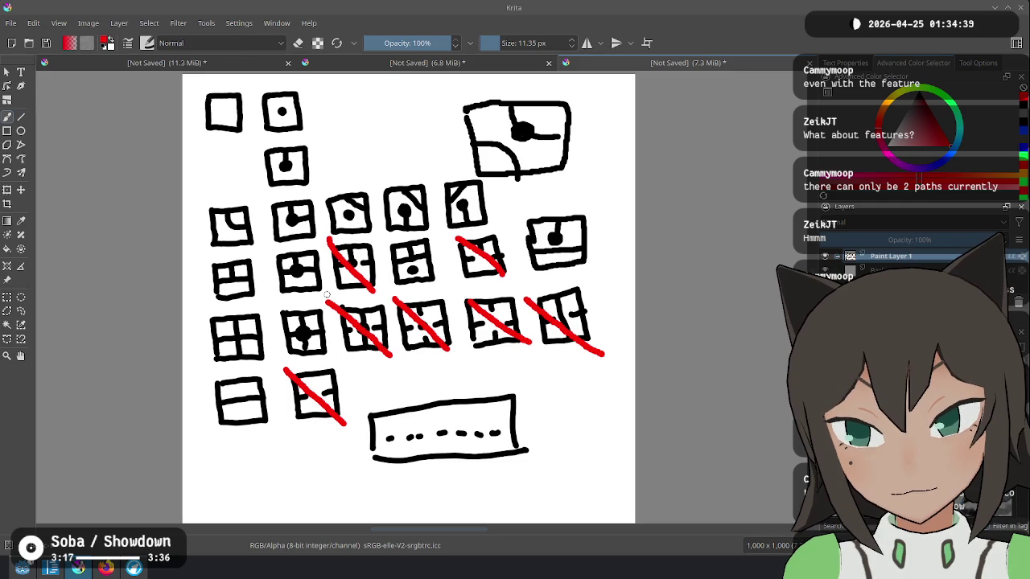
{"action": "key", "text": "alt+Tab"}
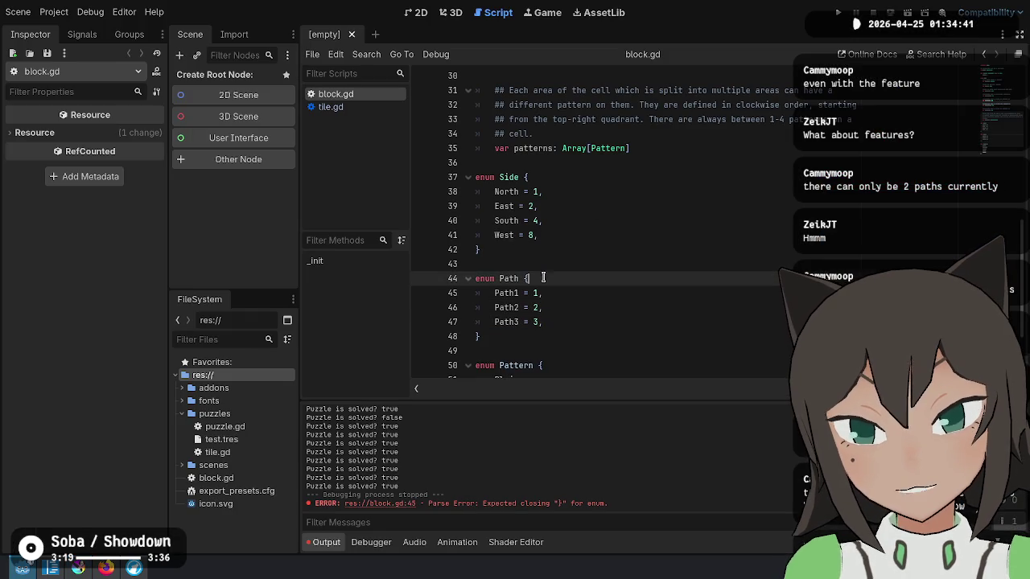
Delete the Path3 = 3 entry from the Path enum.
{"action": "key", "text": "BackSpace"}
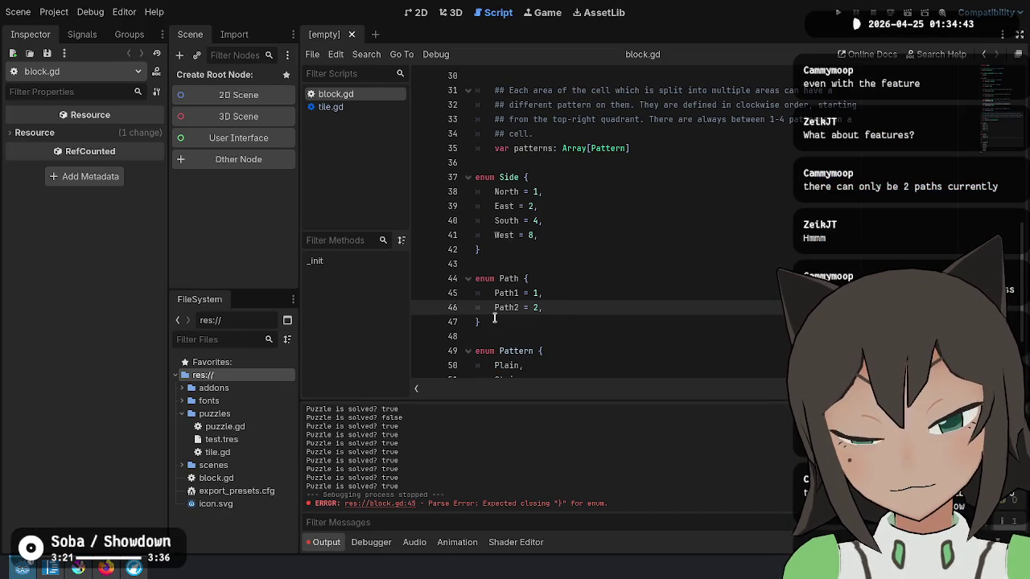
{"action": "scroll", "coordinate": [603, 222], "scroll_direction": "up", "scroll_amount": 6}
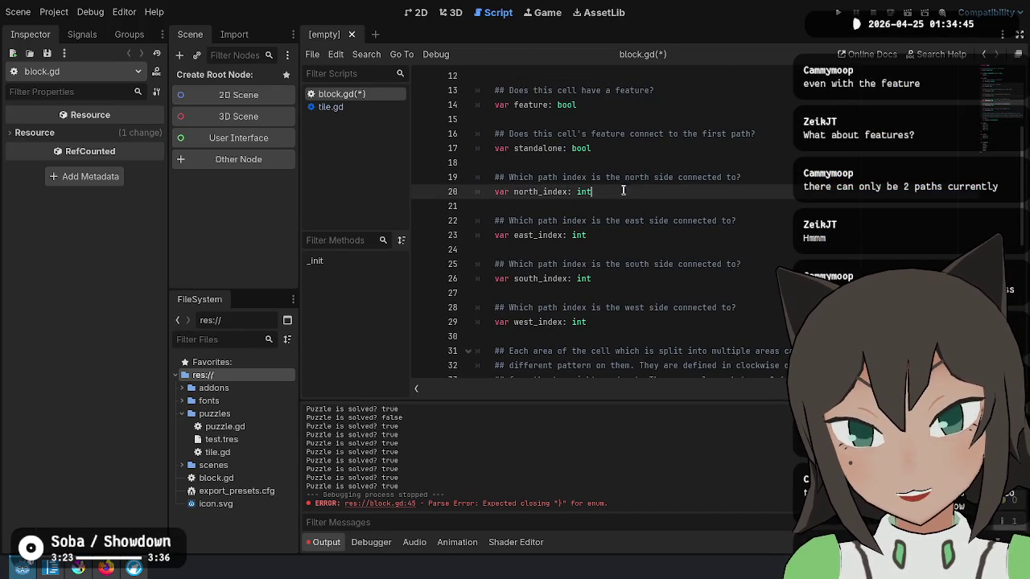
{"action": "scroll", "coordinate": [561, 261], "scroll_direction": "down", "scroll_amount": 6}
{"action": "left_click", "coordinate": [553, 278]}
{"action": "scroll", "coordinate": [627, 249], "scroll_direction": "up", "scroll_amount": 3}
{"action": "scroll", "coordinate": [684, 230], "scroll_direction": "down", "scroll_amount": 3}
Insert NoPath = 0, as the first entry of enum Path.
{"action": "key", "text": "Return"}
{"action": "type", "text": "Path = 0"}
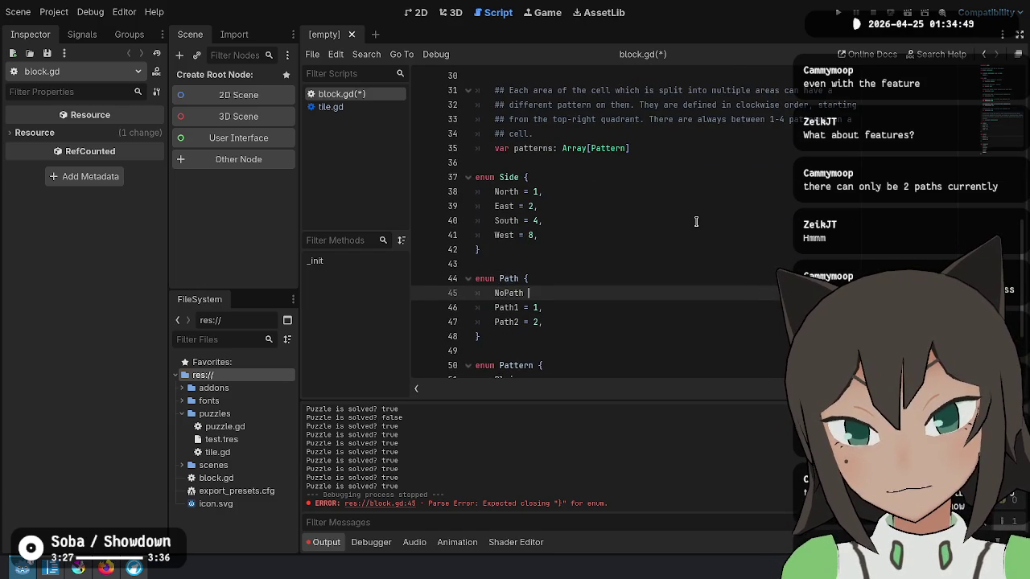
{"action": "key", "text": "Down"}
{"action": "key", "text": "Down"}
{"action": "key", "text": "Down"}
{"action": "key", "text": "Up"}
{"action": "key", "text": "Up"}
{"action": "key", "text": "Up"}
{"action": "key", "text": "End"}
{"action": "type", "text": ","}
{"action": "key", "text": "Down"}
{"action": "key", "text": "Down"}
{"action": "key", "text": "Down"}
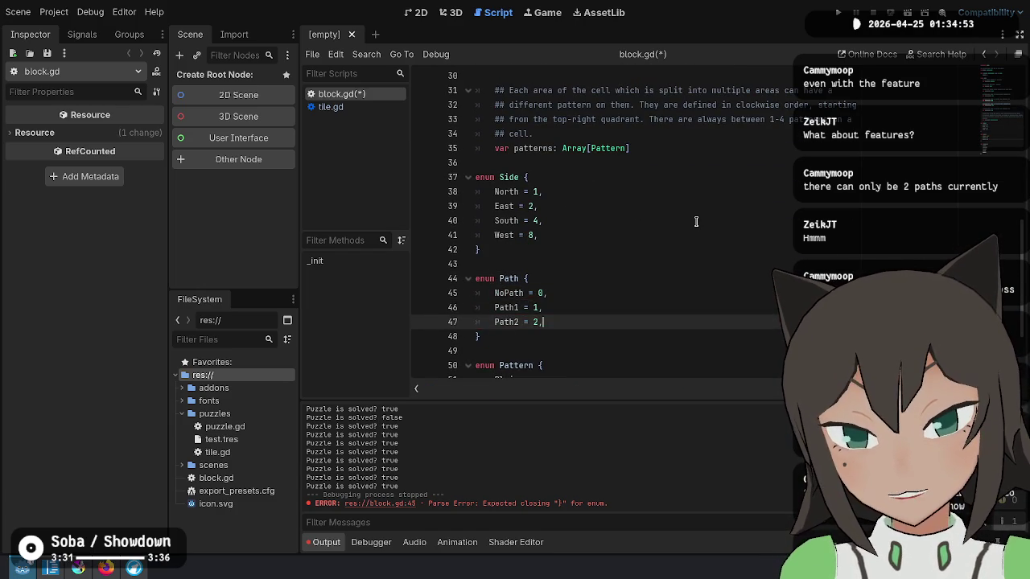
Copy the Path enum name and go to north_index's int type.
{"action": "key", "text": "Up"}
{"action": "key", "text": "Up"}
{"action": "key", "text": "Up"}
{"action": "key", "text": "ctrl+shift+Right"}
{"action": "key", "text": "ctrl+c"}
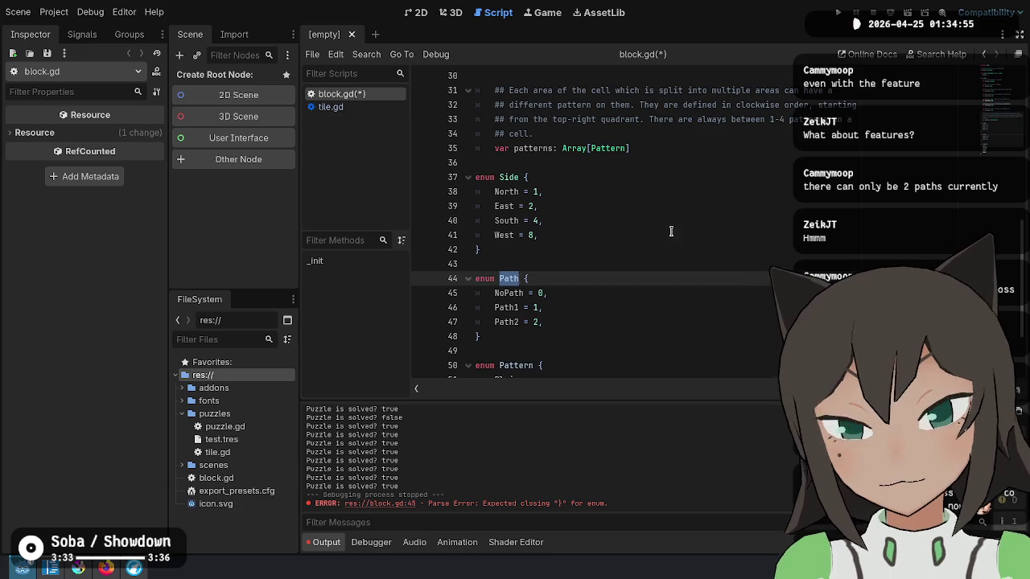
{"action": "scroll", "coordinate": [695, 223], "scroll_direction": "up", "scroll_amount": 5}
{"action": "left_click", "coordinate": [602, 234]}
Change the type of north_index, east_index, south_index and west_index from int to Path.
{"action": "key", "text": "BackSpace"}
{"action": "key", "text": "BackSpace"}
{"action": "key", "text": "BackSpace"}
{"action": "key", "text": "ctrl+v"}
{"action": "left_click", "coordinate": [602, 279]}
{"action": "key", "text": "BackSpace"}
{"action": "key", "text": "BackSpace"}
{"action": "key", "text": "BackSpace"}
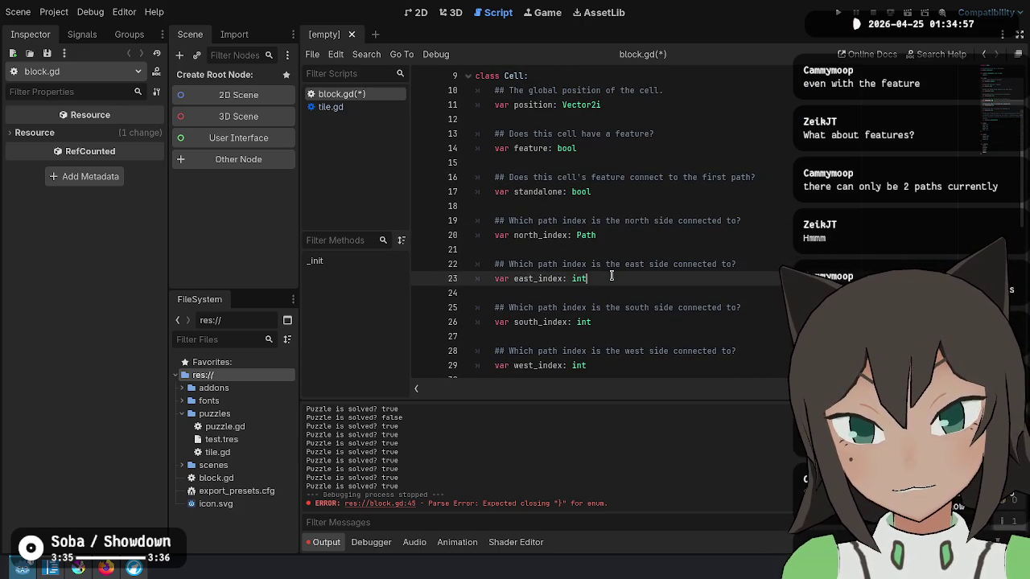
{"action": "key", "text": "ctrl+v"}
{"action": "left_click", "coordinate": [602, 322]}
{"action": "key", "text": "BackSpace"}
{"action": "key", "text": "BackSpace"}
{"action": "key", "text": "BackSpace"}
{"action": "key", "text": "ctrl+v"}
{"action": "scroll", "coordinate": [628, 306], "scroll_direction": "down", "scroll_amount": 2}
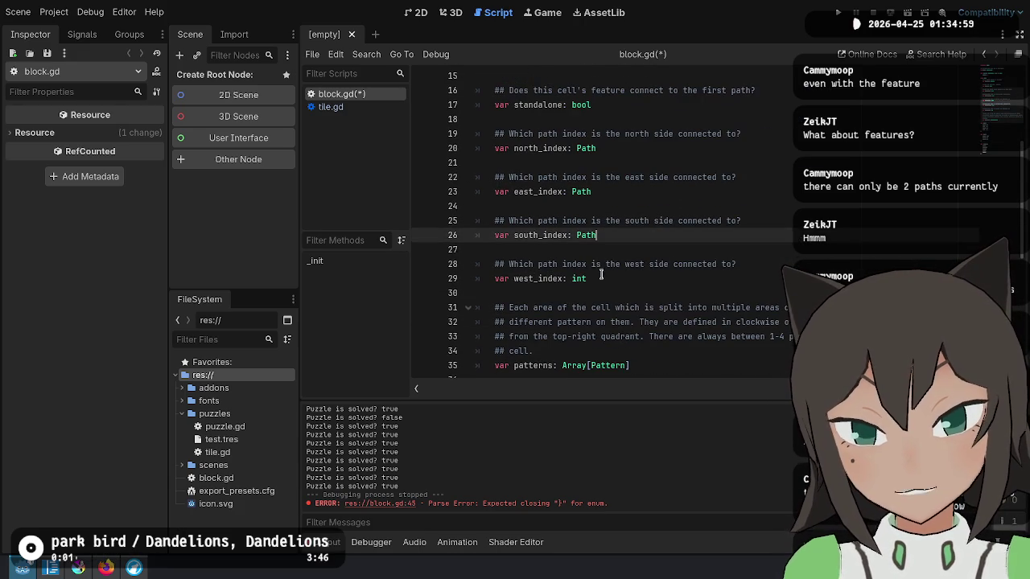
{"action": "left_click", "coordinate": [668, 280]}
{"action": "key", "text": "BackSpace"}
{"action": "key", "text": "BackSpace"}
{"action": "key", "text": "BackSpace"}
{"action": "key", "text": "ctrl+v"}
{"action": "scroll", "coordinate": [669, 280], "scroll_direction": "up", "scroll_amount": 2}
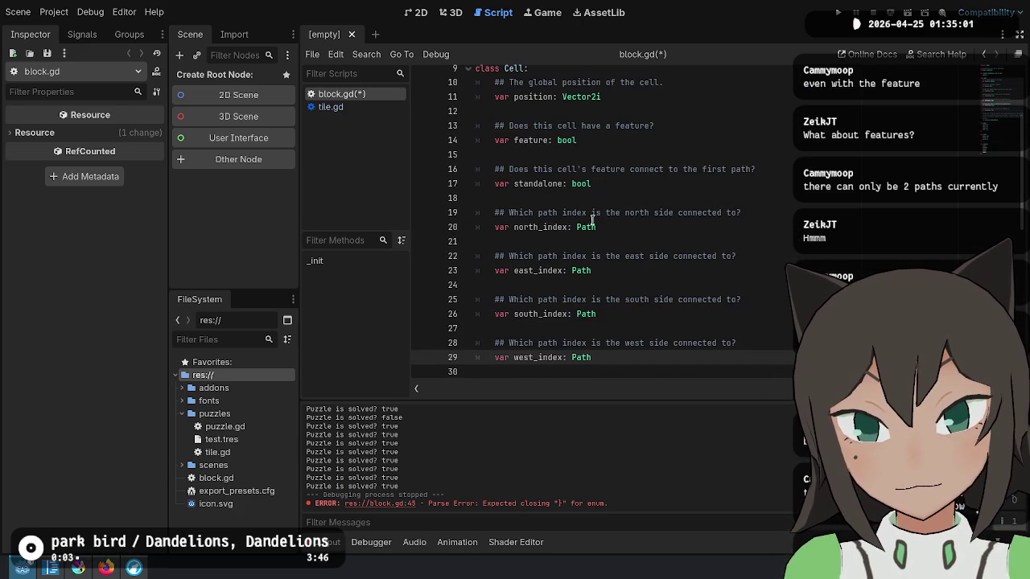
Type standalone as Path and reword its comment to 'Which path is the feature connected to?'.
{"action": "double_click", "coordinate": [581, 192]}
{"action": "key", "text": "ctrl+v"}
{"action": "left_click", "coordinate": [750, 186]}
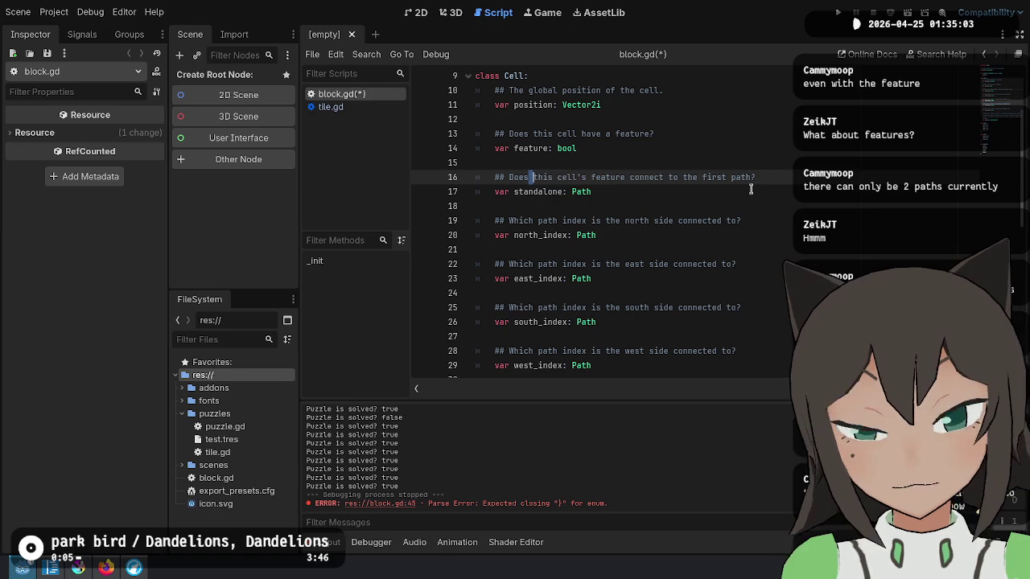
{"action": "key", "text": "shift+End"}
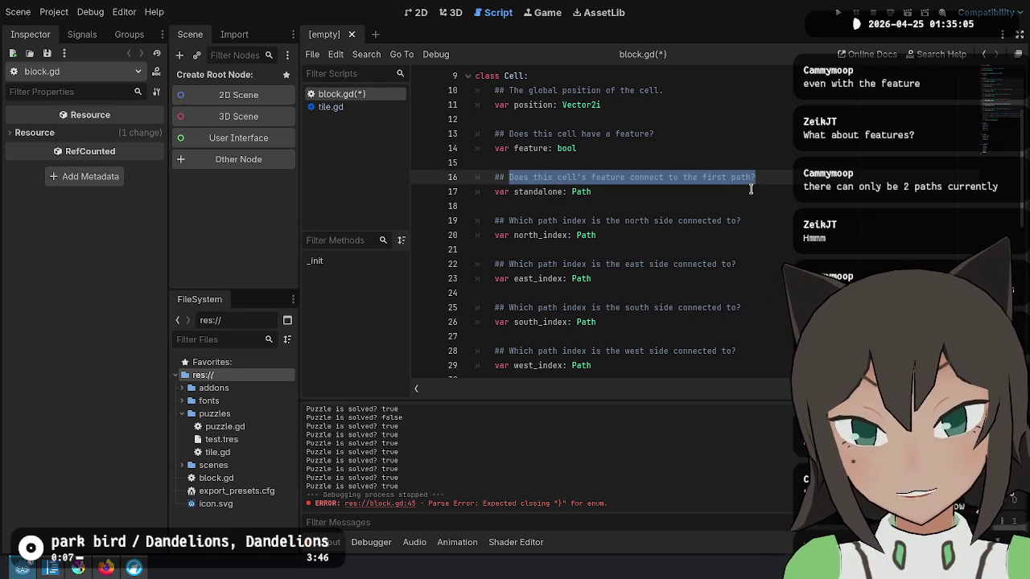
{"action": "type", "text": "Which path d"}
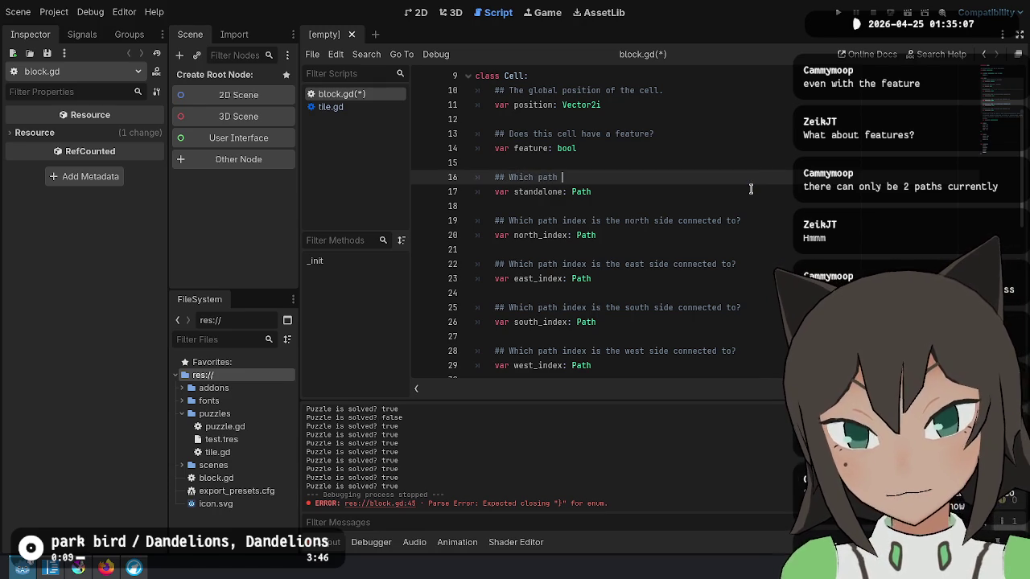
{"action": "type", "text": "feature connected to?"}
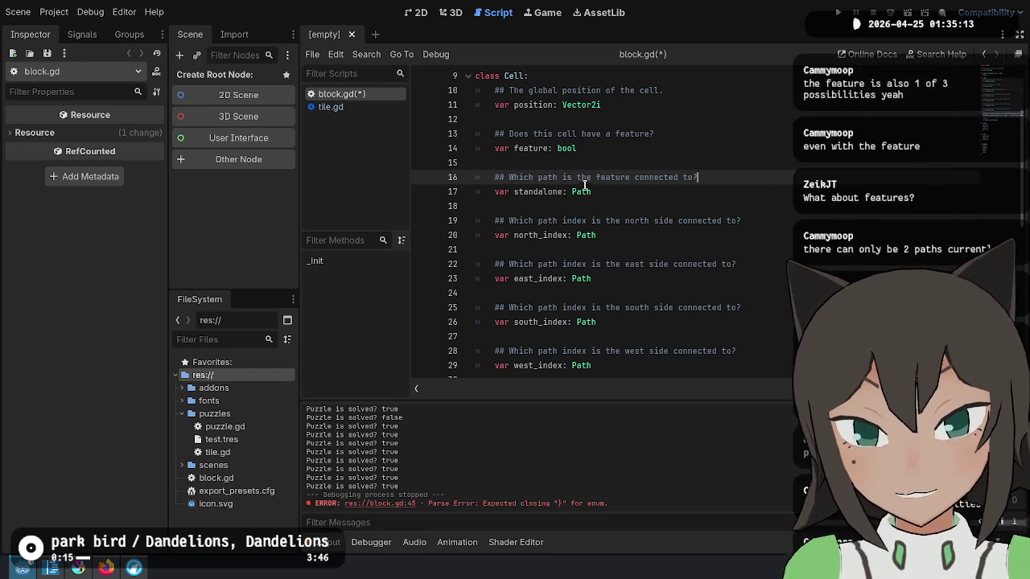
{"action": "double_click", "coordinate": [581, 192]}
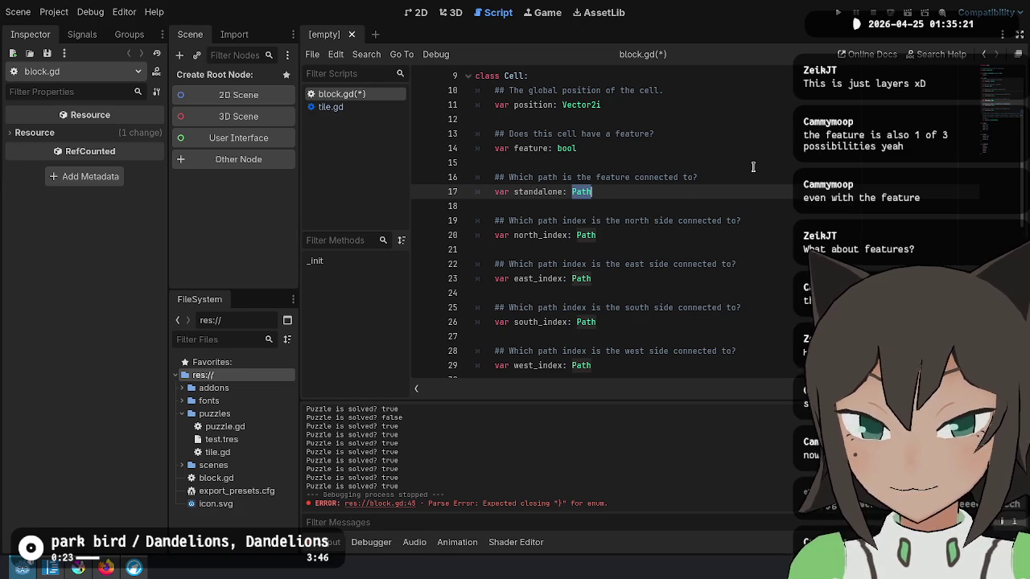
{"action": "key", "text": "Down"}
{"action": "key", "text": "Down"}
{"action": "key", "text": "Down"}
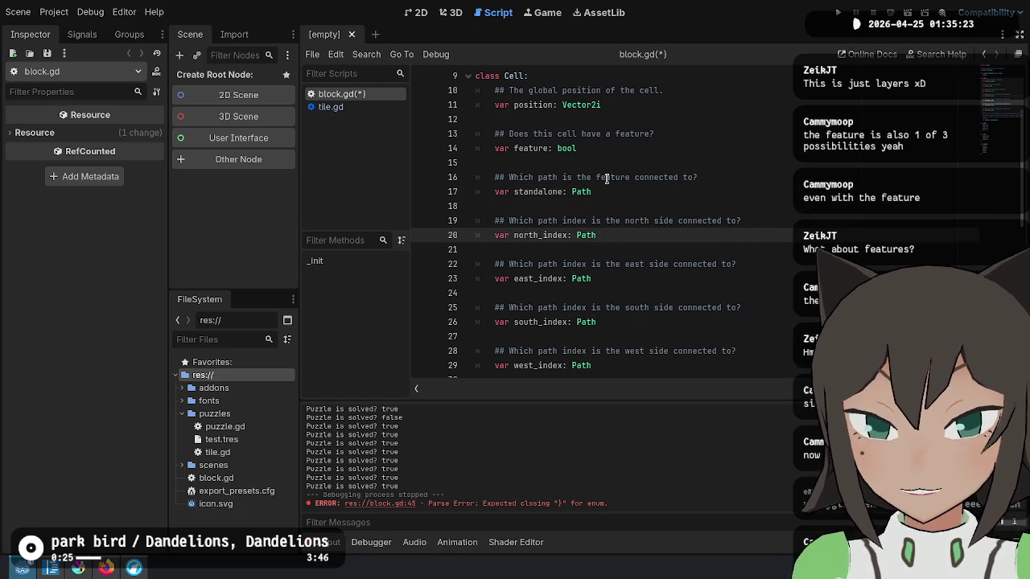
{"action": "left_click", "coordinate": [643, 195]}
{"action": "left_click", "coordinate": [649, 223]}
{"action": "left_click", "coordinate": [654, 235]}
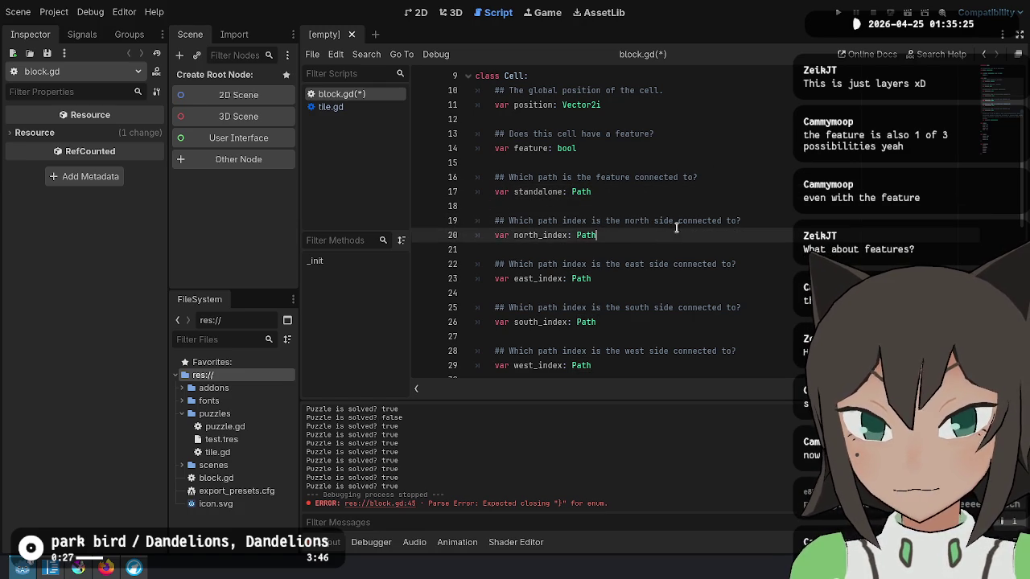
Delete the Side enum block from block.gd.
{"action": "scroll", "coordinate": [738, 245], "scroll_direction": "down", "scroll_amount": 2}
{"action": "scroll", "coordinate": [668, 280], "scroll_direction": "down", "scroll_amount": 2}
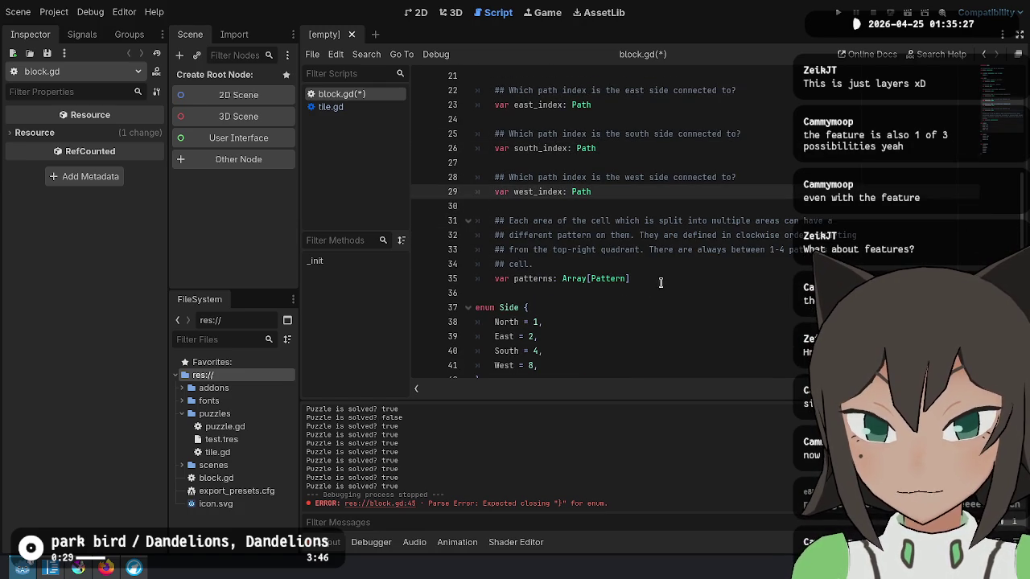
{"action": "scroll", "coordinate": [669, 273], "scroll_direction": "down", "scroll_amount": 2}
{"action": "scroll", "coordinate": [668, 261], "scroll_direction": "up", "scroll_amount": 5}
{"action": "scroll", "coordinate": [667, 262], "scroll_direction": "up", "scroll_amount": 4}
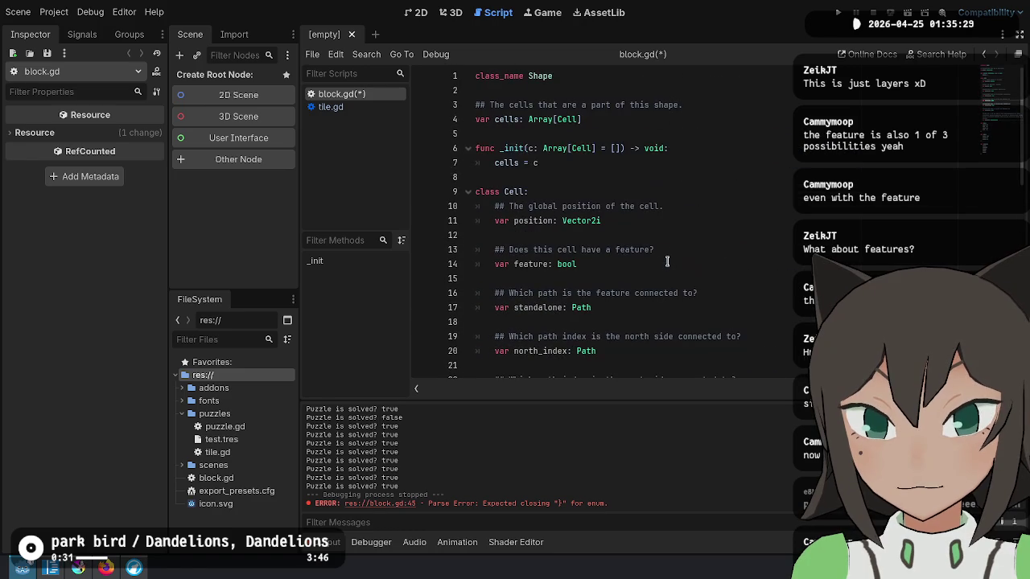
{"action": "scroll", "coordinate": [667, 260], "scroll_direction": "down", "scroll_amount": 10}
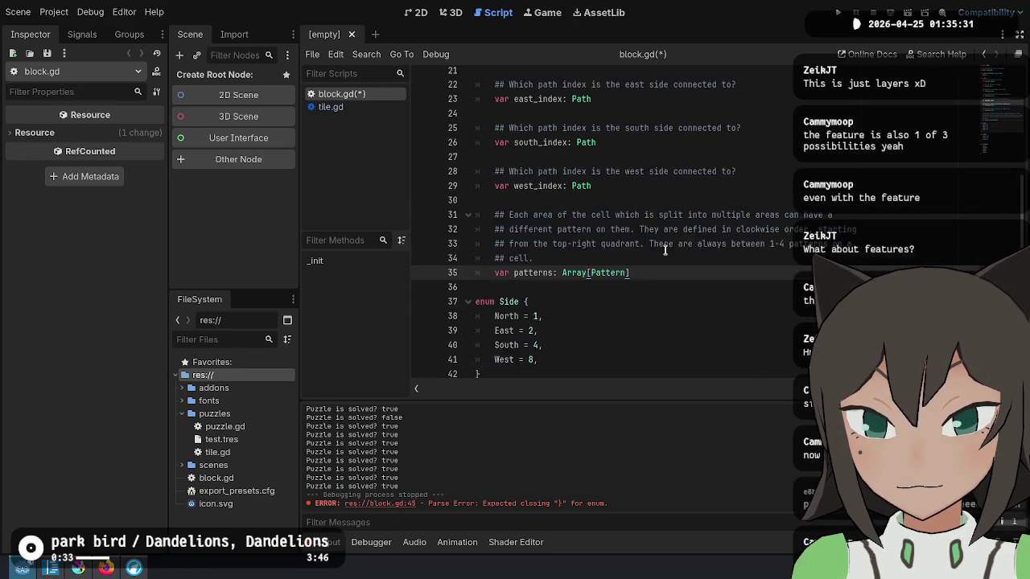
{"action": "left_click", "coordinate": [619, 235]}
{"action": "left_click", "coordinate": [504, 148], "text": "shift"}
{"action": "key", "text": "BackSpace"}
{"action": "key", "text": "BackSpace"}
{"action": "scroll", "coordinate": [681, 174], "scroll_direction": "up", "scroll_amount": 2}
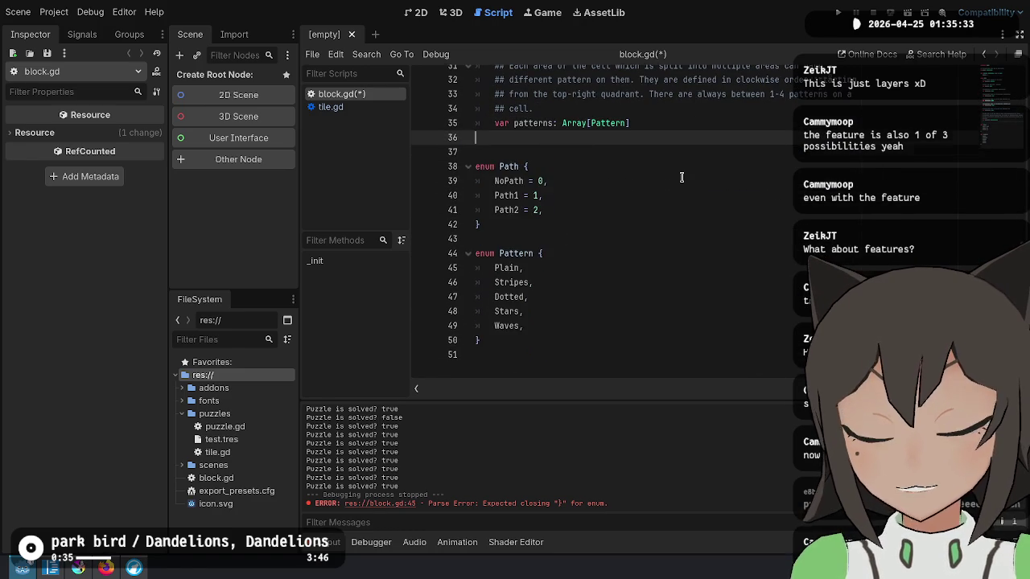
{"action": "scroll", "coordinate": [681, 177], "scroll_direction": "up", "scroll_amount": 5}
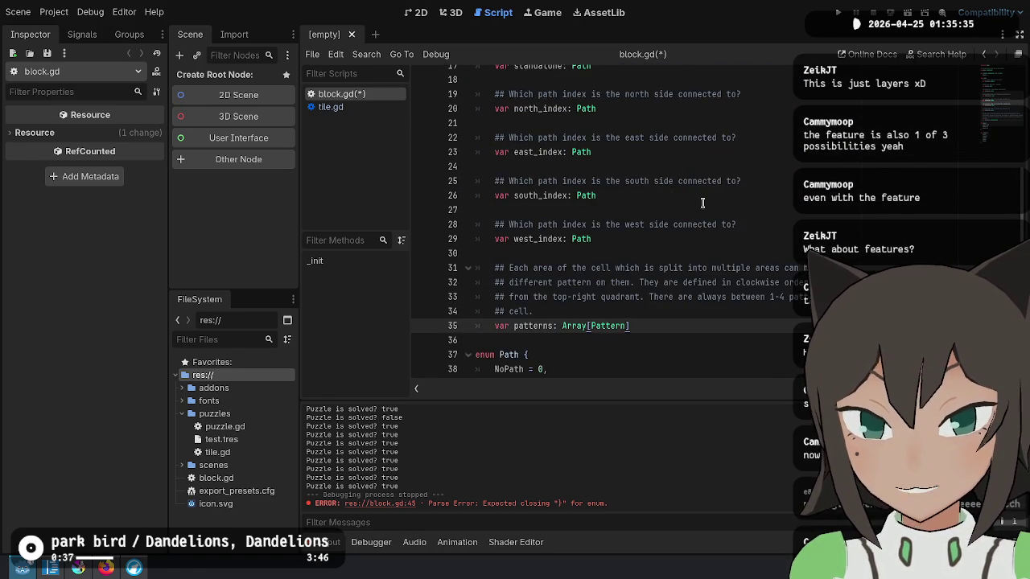
Rename north/east/south/west_index to north/east/south/west_path using multi-caret editing.
{"action": "left_click_drag", "start_coordinate": [513, 180], "coordinate": [556, 326]}
{"action": "left_click", "coordinate": [621, 327]}
{"action": "double_click", "coordinate": [546, 196]}
{"action": "left_click", "coordinate": [895, 187]}
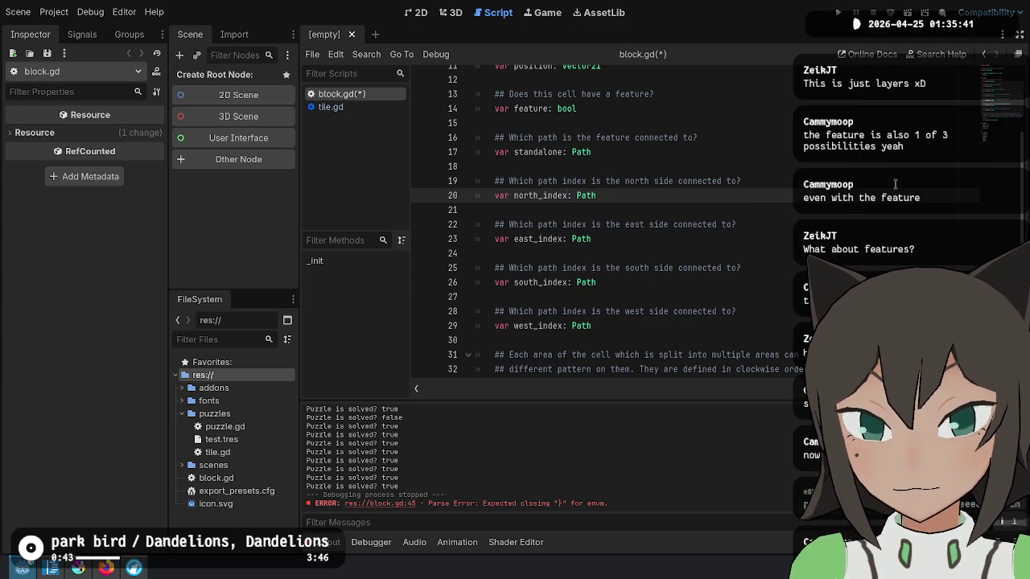
{"action": "key", "text": "ctrl+shift+Left"}
{"action": "key", "text": "shift+Right"}
{"action": "key", "text": "shift+Right"}
{"action": "key", "text": "shift+Right"}
{"action": "key", "text": "ctrl+d"}
{"action": "key", "text": "ctrl+d"}
{"action": "key", "text": "ctrl+d"}
{"action": "type", "text": "_path"}
{"action": "key", "text": "Escape"}
Rename the standalone variable to feature_path.
{"action": "key", "text": "Up"}
{"action": "key", "text": "Up"}
{"action": "key", "text": "Up"}
{"action": "key", "text": "ctrl+Right"}
{"action": "key", "text": "ctrl+Right"}
{"action": "key", "text": "ctrl+shift+Left"}
{"action": "type", "text": "feature_path"}
Replace 'path index' with 'path' in the side comments and save block.gd.
{"action": "key", "text": "Down"}
{"action": "key", "text": "Down"}
{"action": "key", "text": "ctrl+Left"}
{"action": "key", "text": "ctrl+Left"}
{"action": "key", "text": "ctrl+shift+Right"}
{"action": "key", "text": "ctrl+shift+Right"}
{"action": "key", "text": "ctrl+d"}
{"action": "key", "text": "ctrl+d"}
{"action": "key", "text": "ctrl+d"}
{"action": "type", "text": "path"}
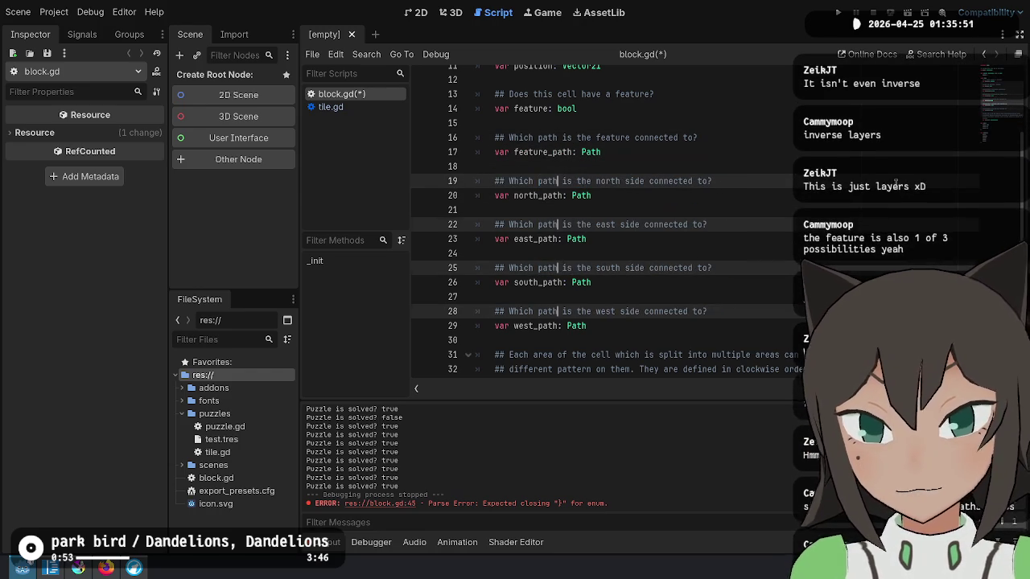
{"action": "key", "text": "Escape"}
{"action": "key", "text": "ctrl+s"}
{"action": "left_click", "coordinate": [790, 320]}
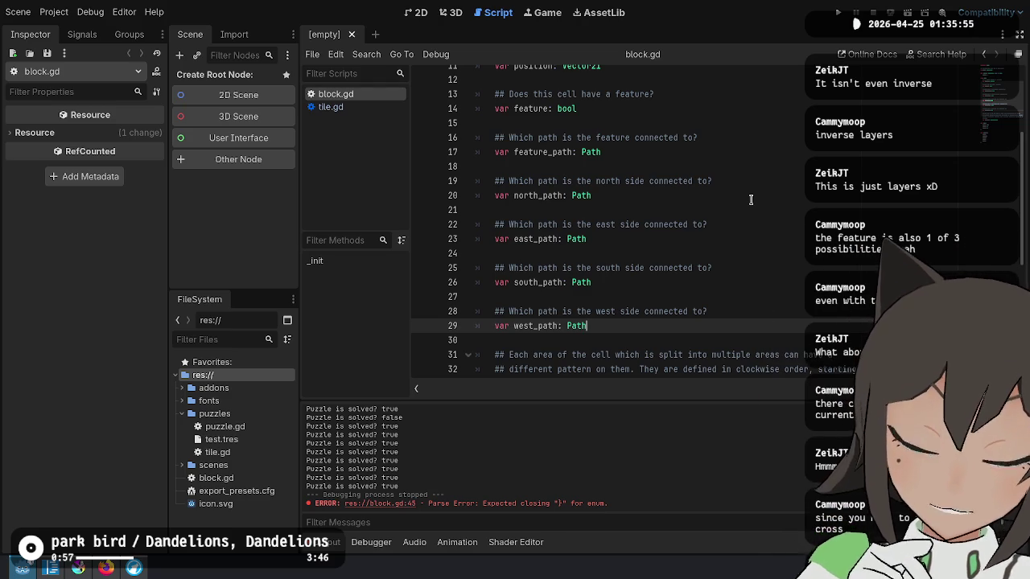
{"action": "left_click", "coordinate": [736, 166]}
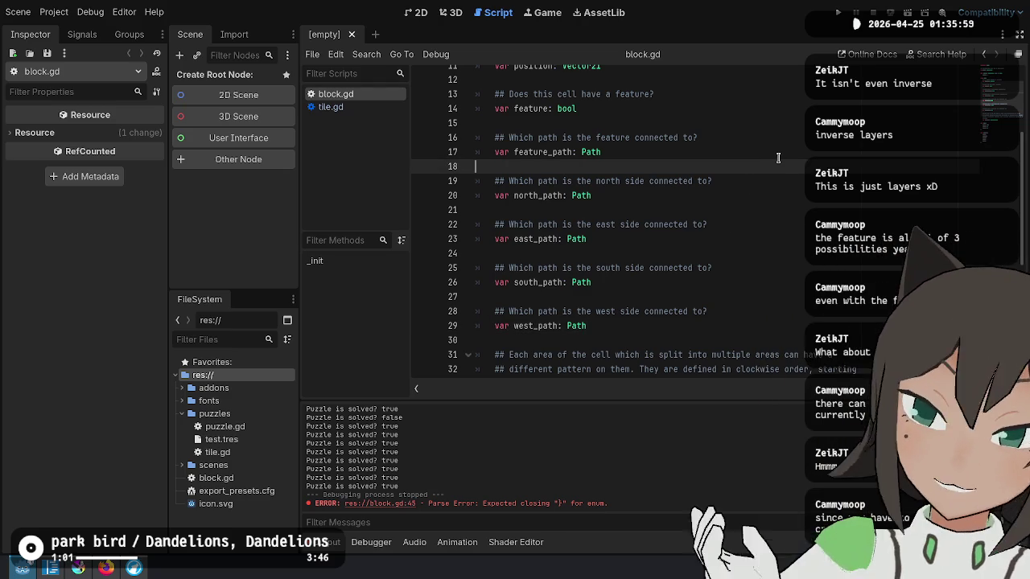
{"action": "scroll", "coordinate": [603, 228], "scroll_direction": "down", "scroll_amount": 1}
Collapse the bottom Output panel so the script fills the editor.
{"action": "scroll", "coordinate": [563, 242], "scroll_direction": "down", "scroll_amount": 5}
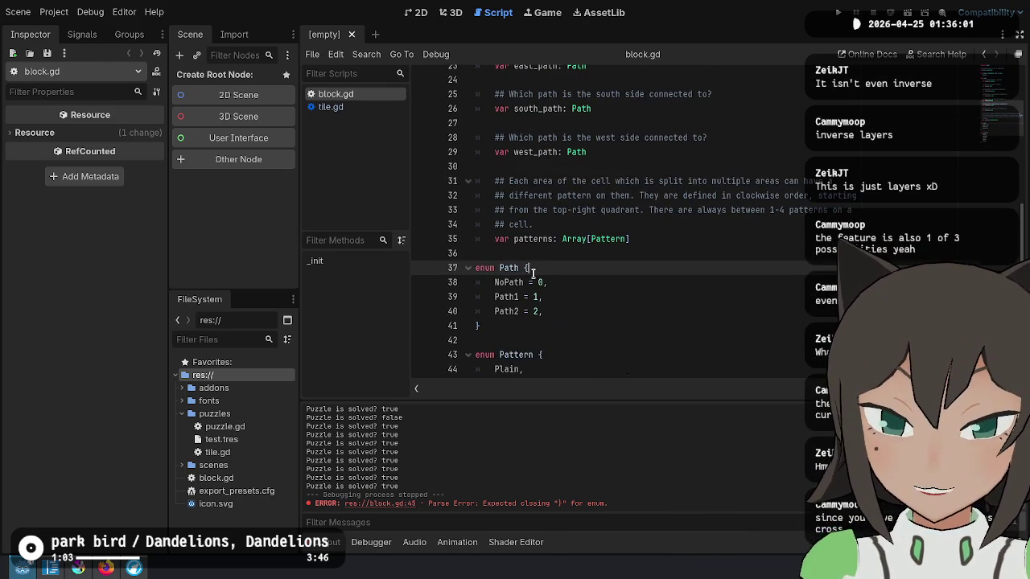
{"action": "left_click", "coordinate": [505, 255]}
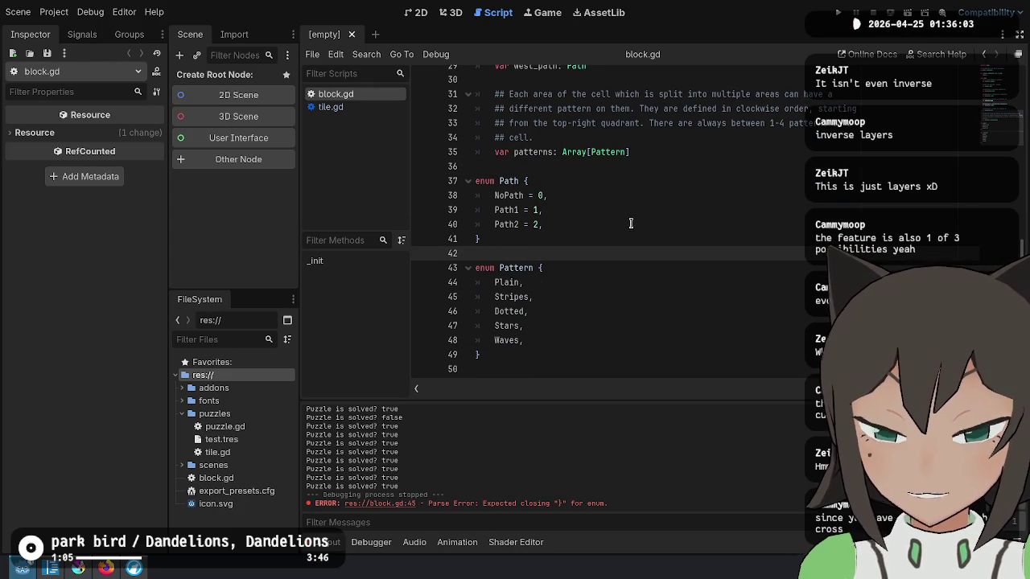
{"action": "left_click", "coordinate": [725, 341]}
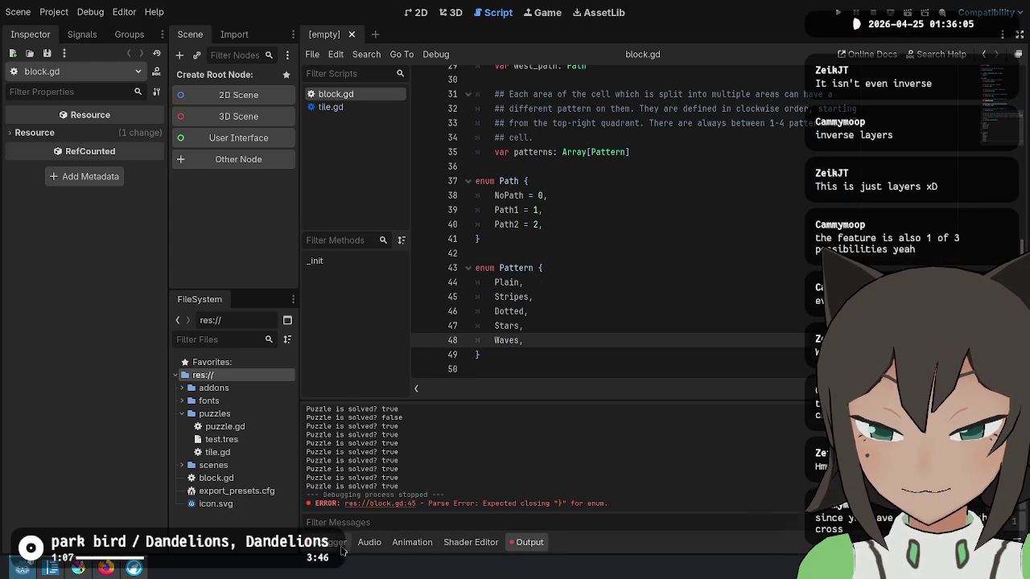
{"action": "left_click", "coordinate": [338, 544]}
{"action": "left_click", "coordinate": [334, 544]}
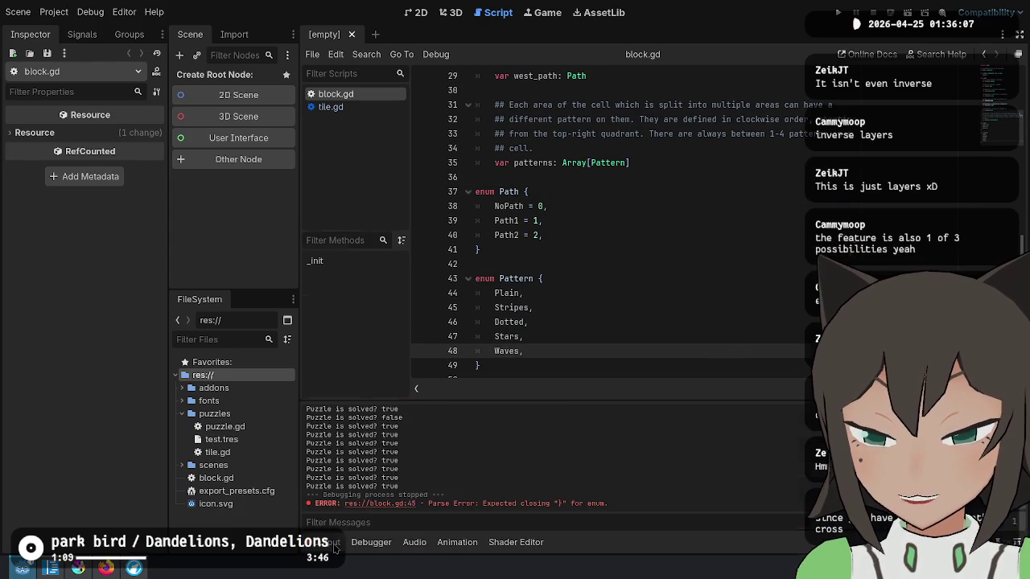
{"action": "left_click", "coordinate": [334, 544]}
{"action": "scroll", "coordinate": [690, 363], "scroll_direction": "up", "scroll_amount": 6}
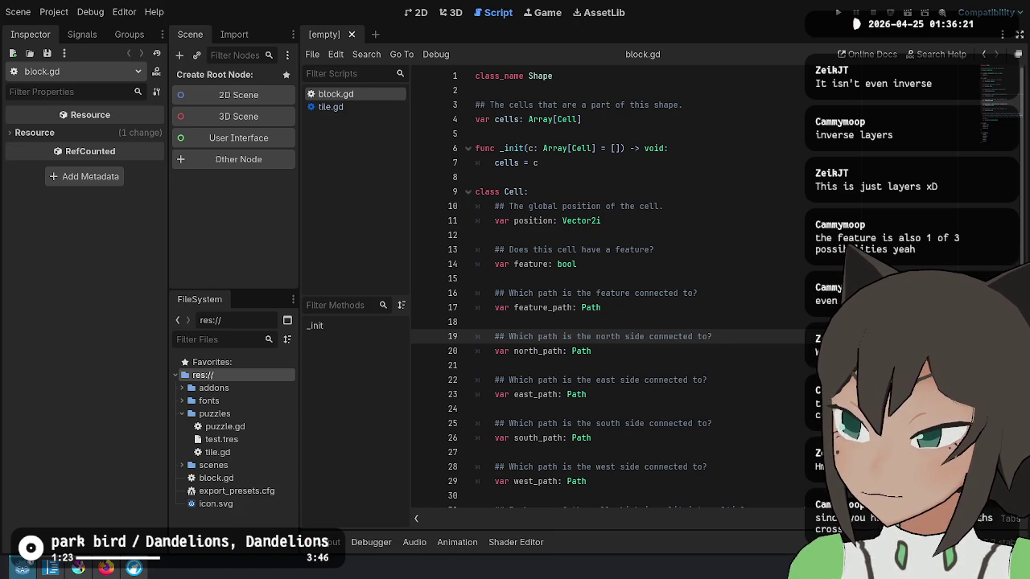
Review the feature_path declaration in the Cell class.
{"action": "left_click", "coordinate": [683, 211]}
{"action": "left_click", "coordinate": [668, 265]}
{"action": "left_click", "coordinate": [725, 308]}
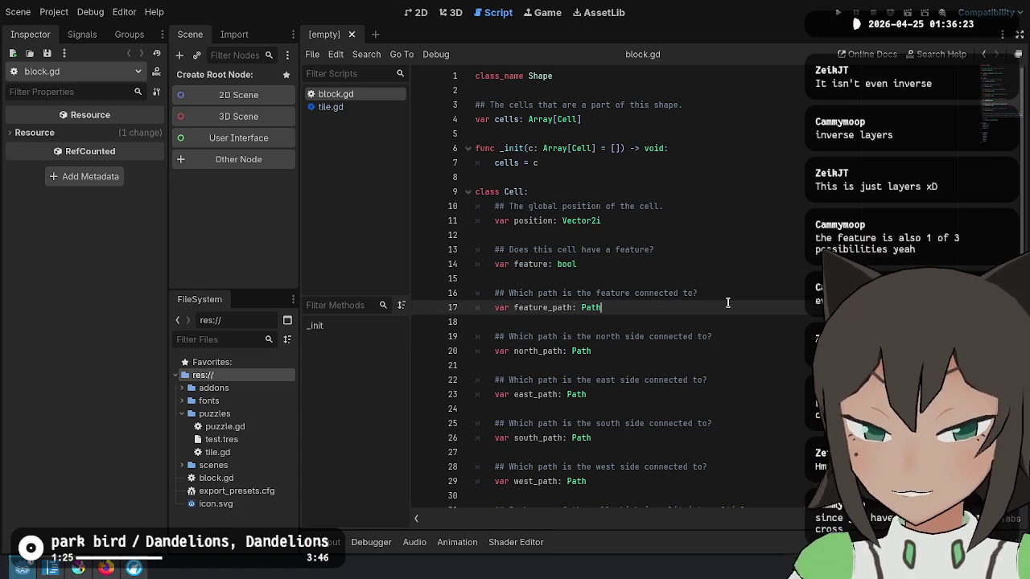
{"action": "scroll", "coordinate": [728, 302], "scroll_direction": "down", "scroll_amount": 6}
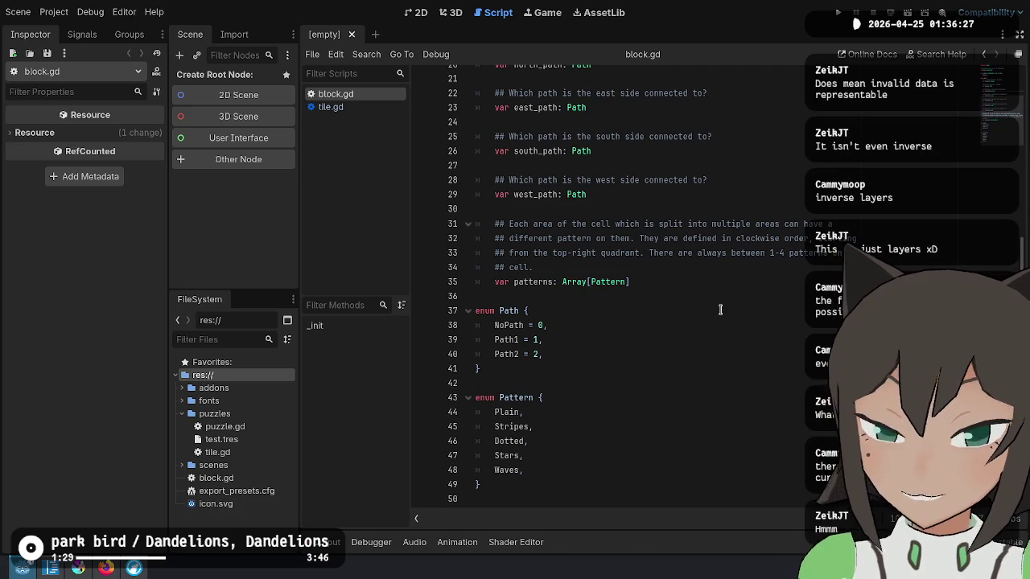
{"action": "scroll", "coordinate": [718, 306], "scroll_direction": "up", "scroll_amount": 5}
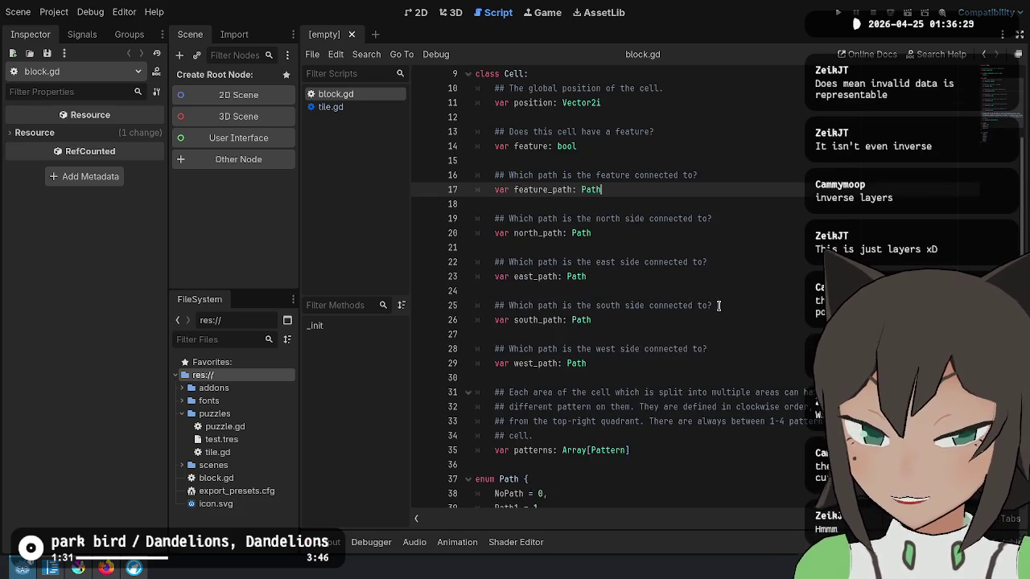
{"action": "scroll", "coordinate": [718, 305], "scroll_direction": "down", "scroll_amount": 4}
{"action": "scroll", "coordinate": [719, 306], "scroll_direction": "up", "scroll_amount": 1}
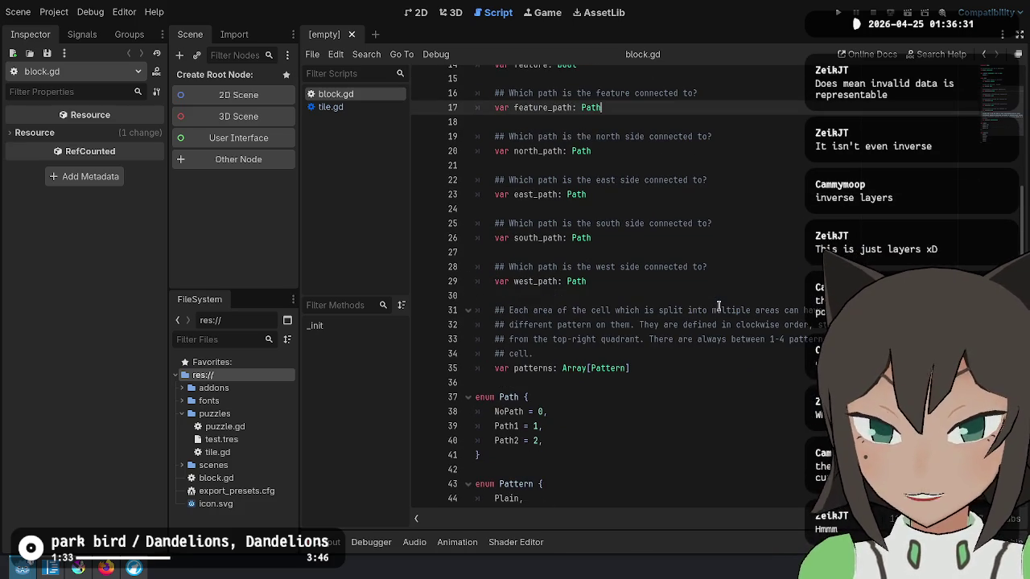
Inspect the north, south, east and west_path declarations, then switch to the Krita sketch.
{"action": "left_click", "coordinate": [724, 153]}
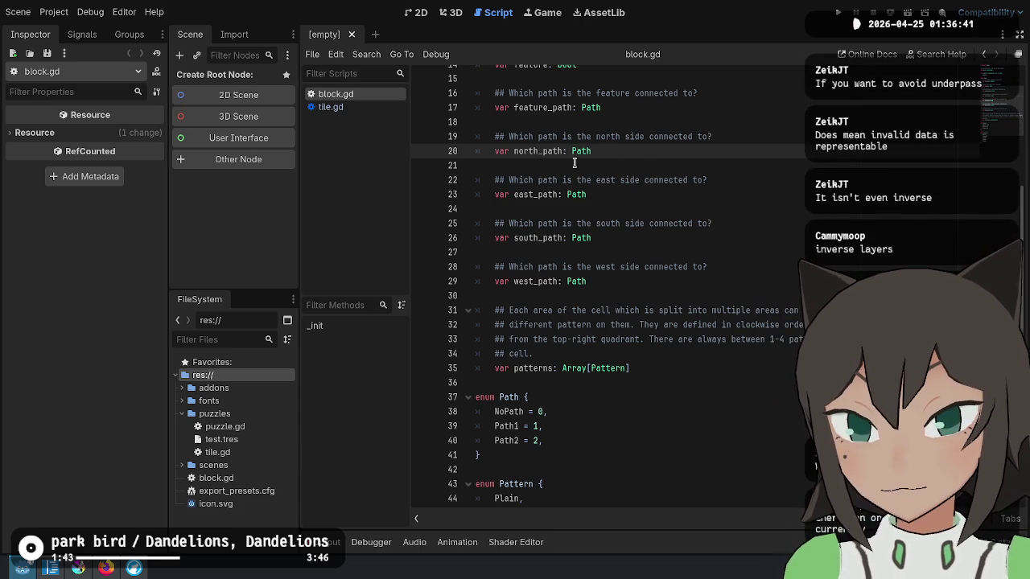
{"action": "double_click", "coordinate": [528, 151]}
{"action": "double_click", "coordinate": [533, 242]}
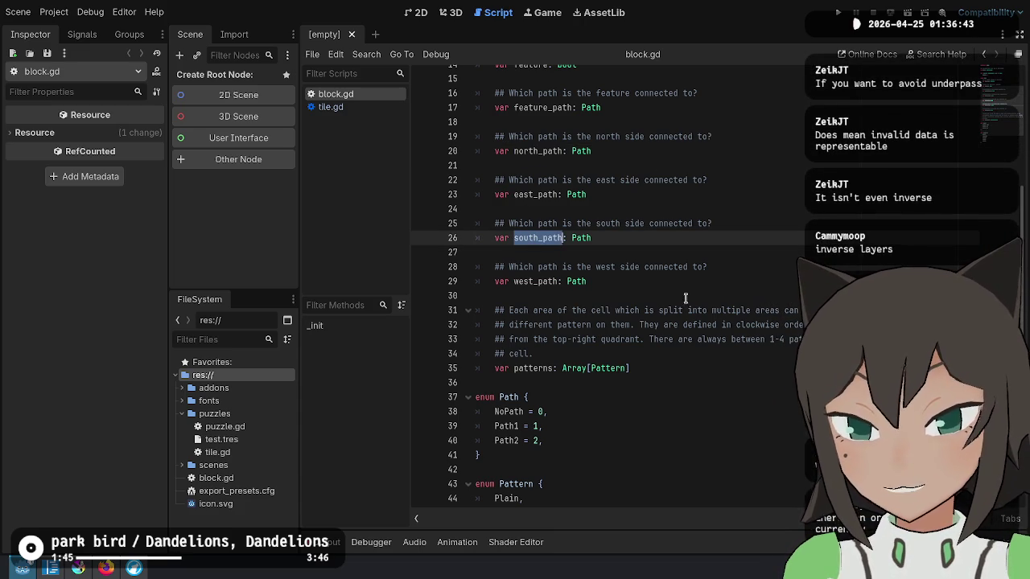
{"action": "double_click", "coordinate": [541, 197]}
{"action": "double_click", "coordinate": [530, 282]}
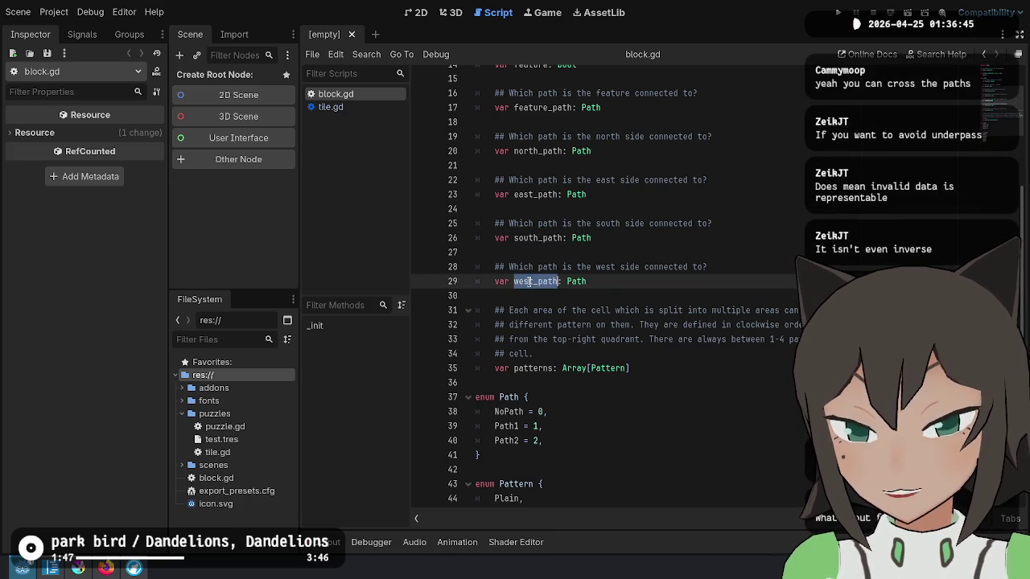
{"action": "left_click", "coordinate": [724, 239]}
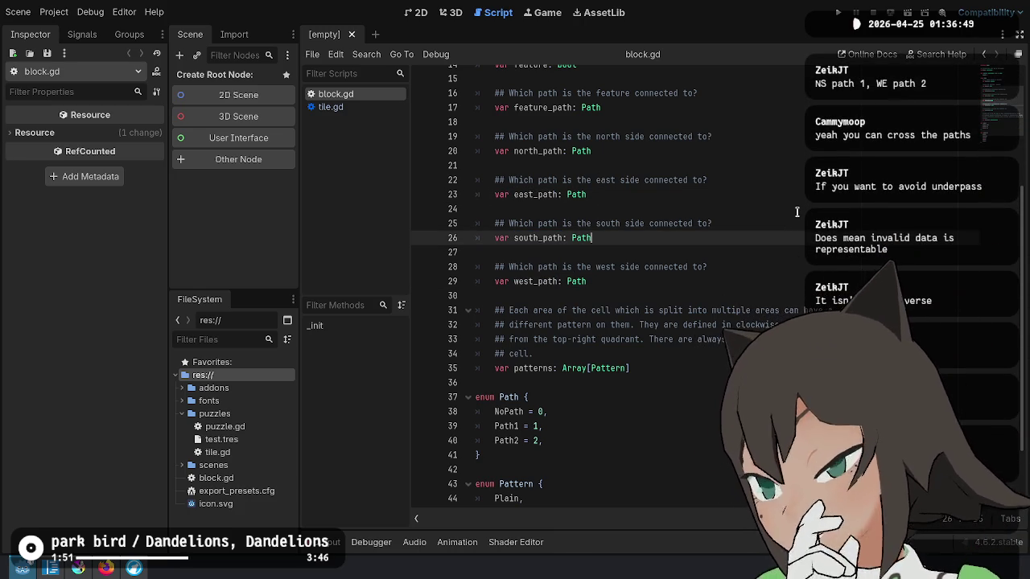
{"action": "left_click", "coordinate": [797, 211]}
{"action": "left_click", "coordinate": [777, 194]}
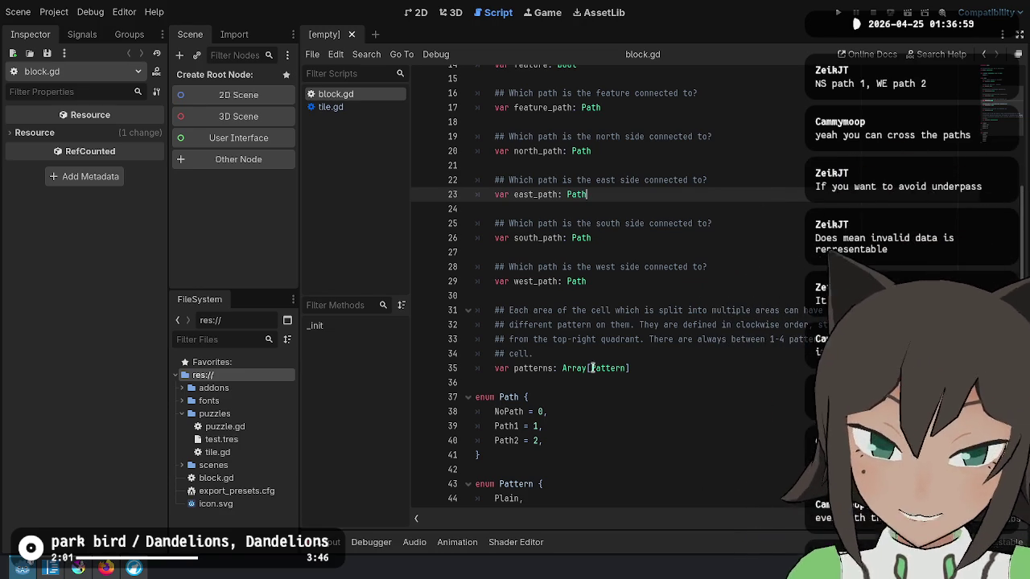
{"action": "key", "text": "alt+Tab"}
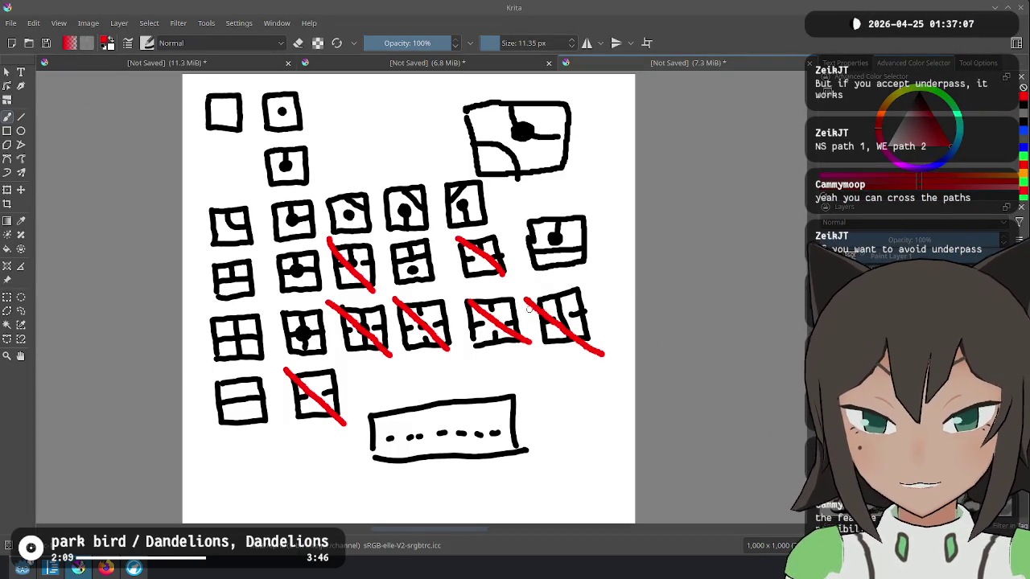
Redraw red cross-outs on four tiles, mark the rightmost third-row tile 4, and return to Godot.
{"action": "key", "text": "ctrl+z"}
{"action": "key", "text": "ctrl+z"}
{"action": "key", "text": "ctrl+z"}
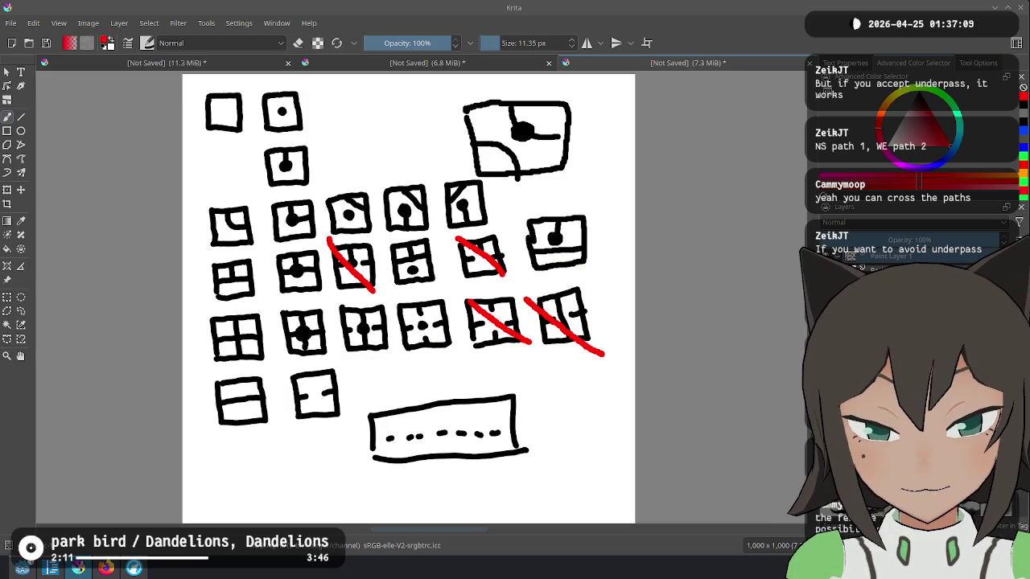
{"action": "left_click_drag", "start_coordinate": [456, 305], "coordinate": [538, 355]}
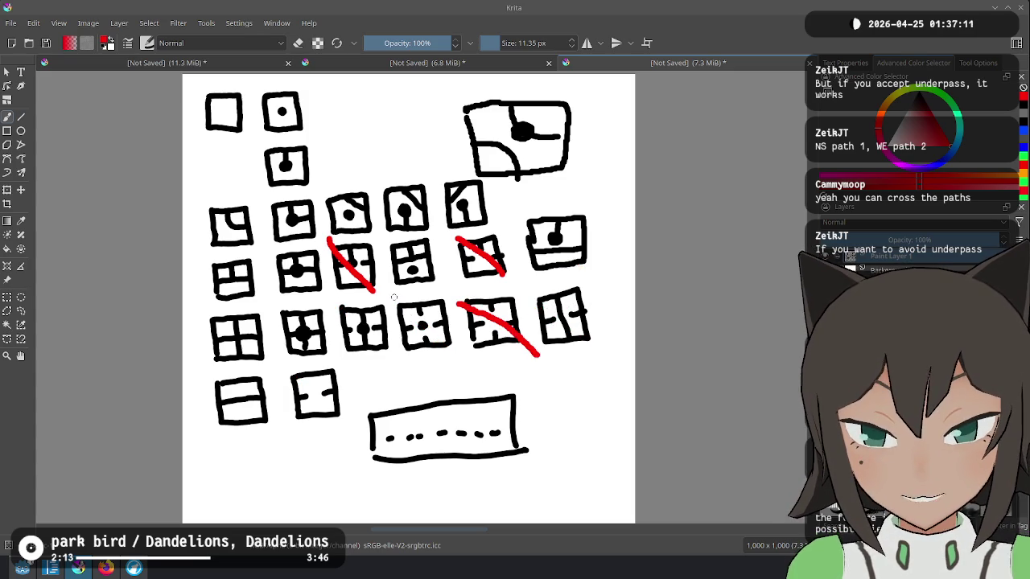
{"action": "left_click_drag", "start_coordinate": [395, 302], "coordinate": [449, 352]}
{"action": "left_click_drag", "start_coordinate": [341, 307], "coordinate": [375, 349]}
{"action": "left_click_drag", "start_coordinate": [285, 367], "coordinate": [348, 436]}
{"action": "mouse_move", "coordinate": [577, 360]}
{"action": "left_mouse_down"}
{"action": "mouse_move", "coordinate": [580, 370]}
{"action": "mouse_move", "coordinate": [573, 344]}
{"action": "mouse_move", "coordinate": [568, 358]}
{"action": "left_mouse_up"}
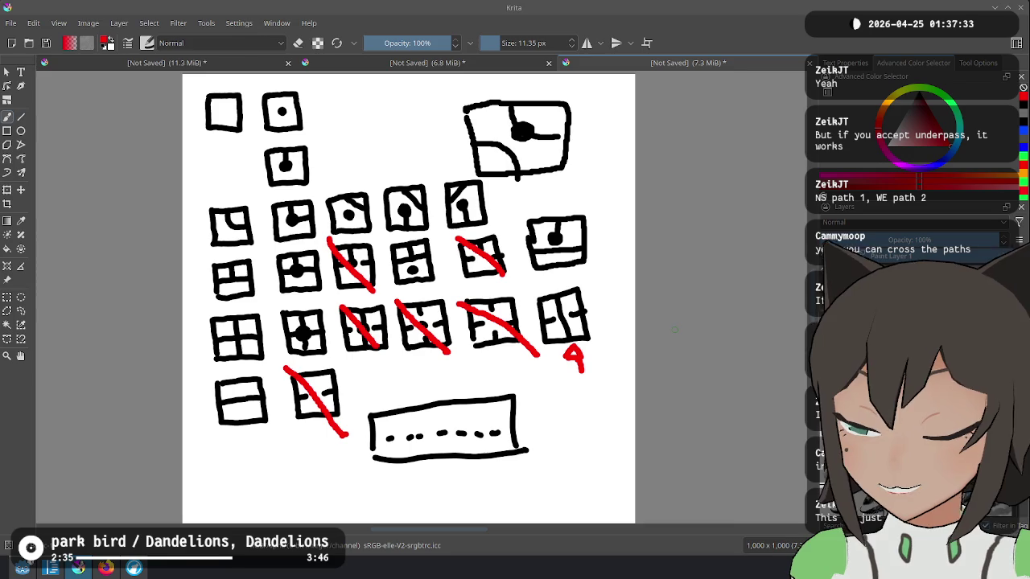
{"action": "key", "text": "alt+Tab"}
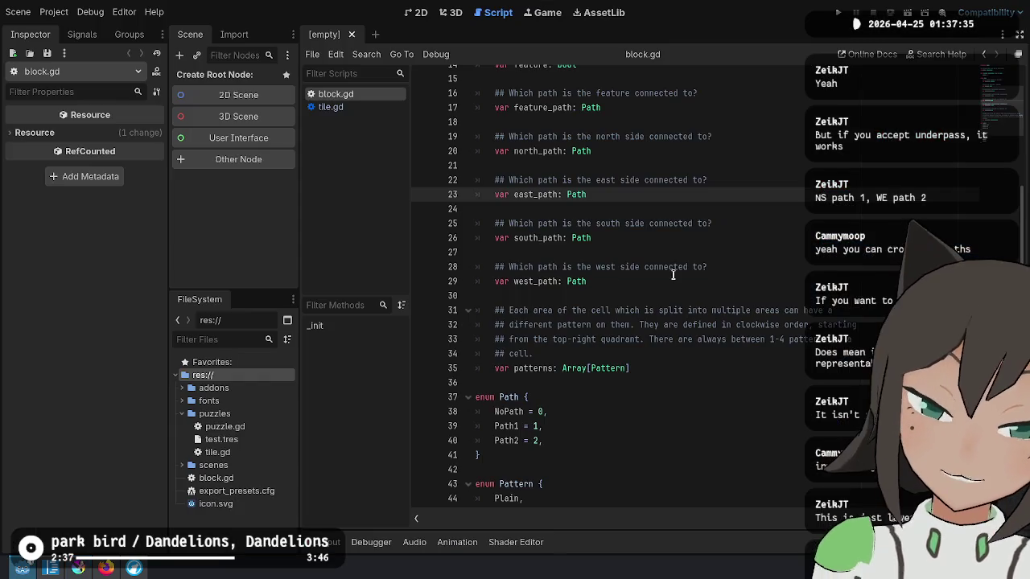
{"action": "left_click", "coordinate": [628, 196]}
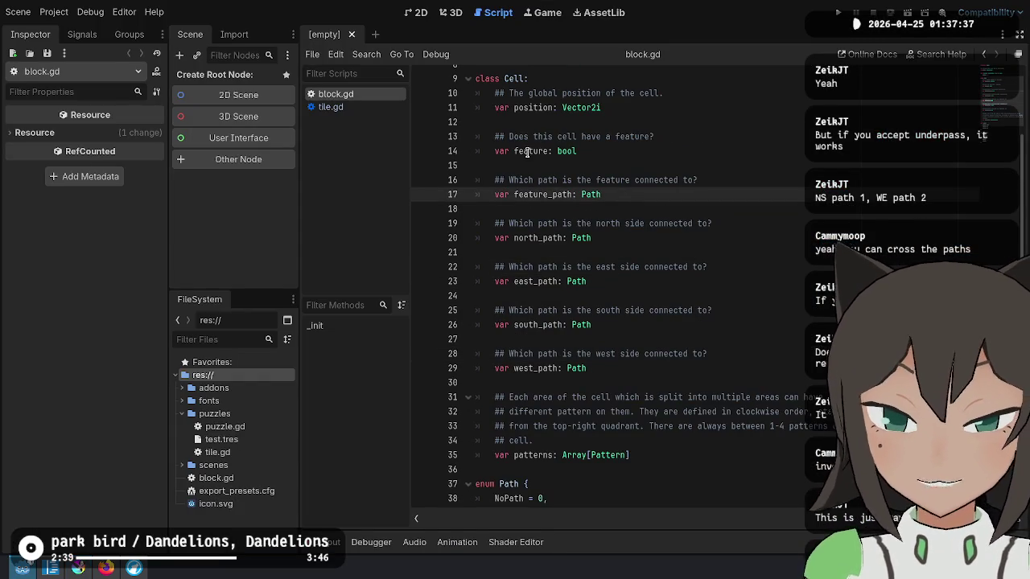
{"action": "left_click", "coordinate": [612, 153]}
{"action": "left_click", "coordinate": [631, 222]}
{"action": "key", "text": "Up"}
{"action": "key", "text": "Up"}
{"action": "left_click", "coordinate": [814, 181]}
{"action": "left_click", "coordinate": [792, 224]}
{"action": "left_click", "coordinate": [764, 296]}
{"action": "left_click", "coordinate": [729, 396]}
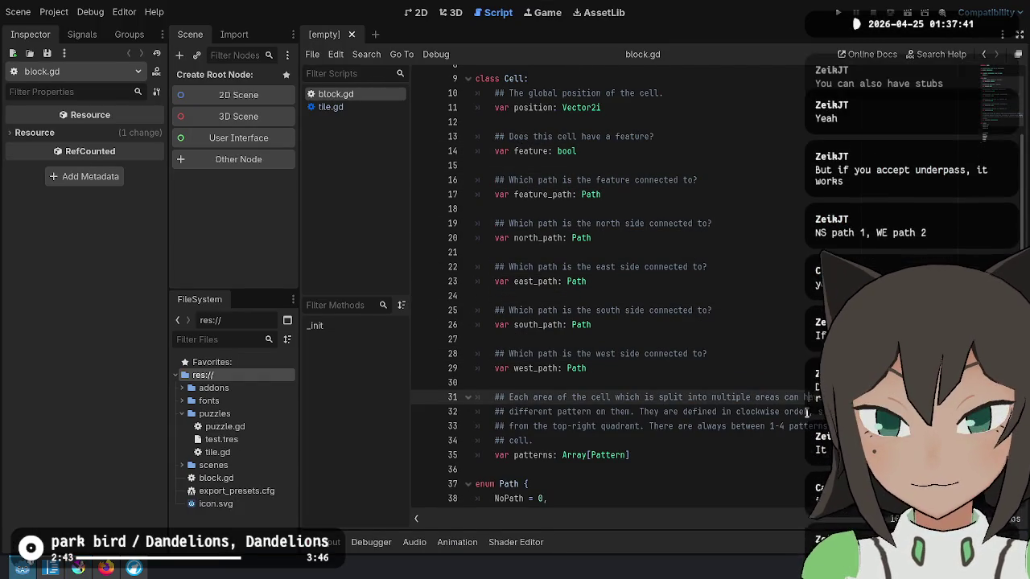
{"action": "left_click", "coordinate": [721, 370]}
{"action": "left_click", "coordinate": [697, 442]}
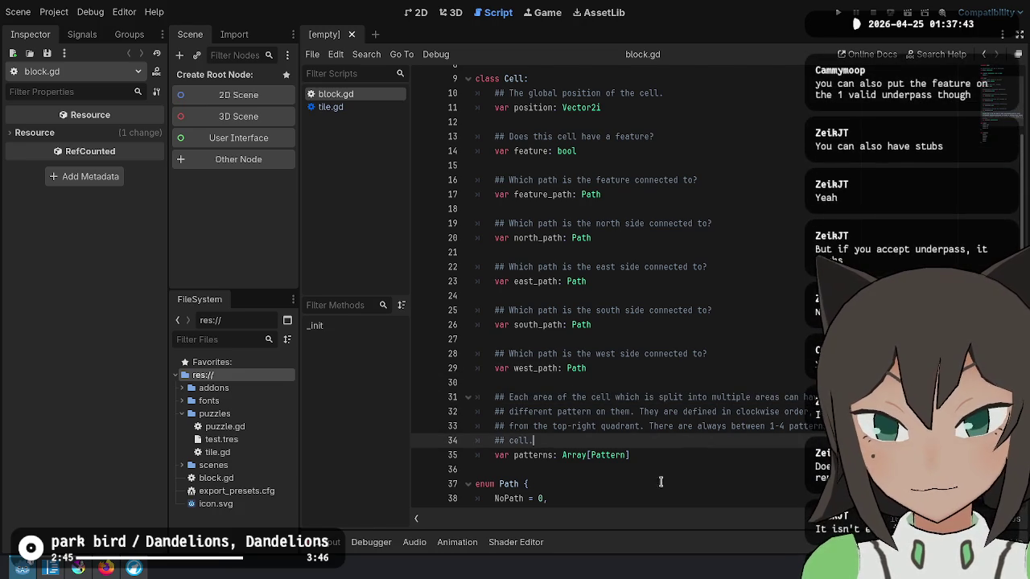
{"action": "left_click_drag", "start_coordinate": [623, 369], "coordinate": [621, 80]}
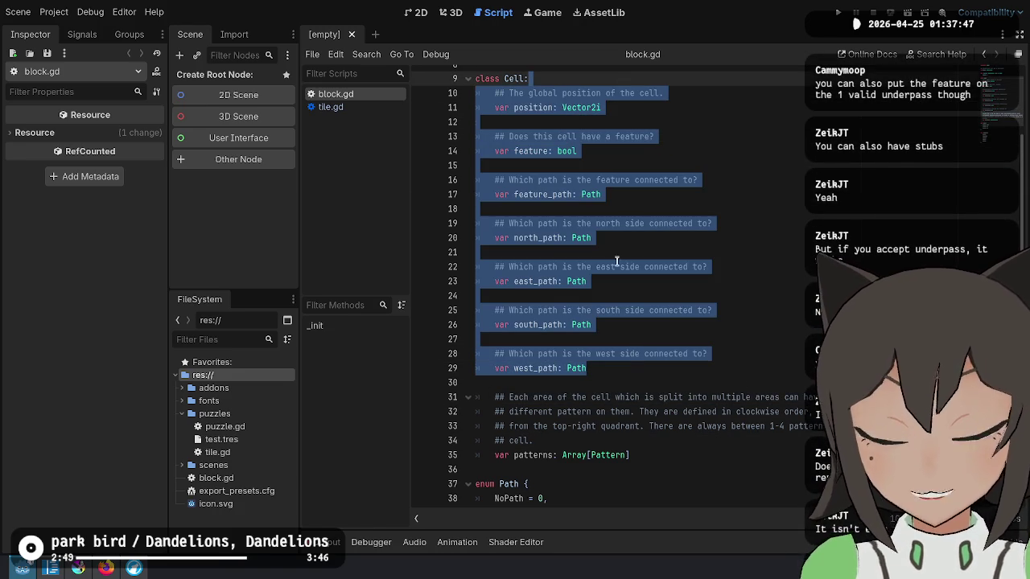
{"action": "mouse_move", "coordinate": [729, 370]}
{"action": "left_mouse_down"}
{"action": "mouse_move", "coordinate": [722, 177]}
{"action": "mouse_move", "coordinate": [751, 121]}
{"action": "mouse_move", "coordinate": [772, 360]}
{"action": "left_mouse_up"}
{"action": "left_click", "coordinate": [773, 360]}
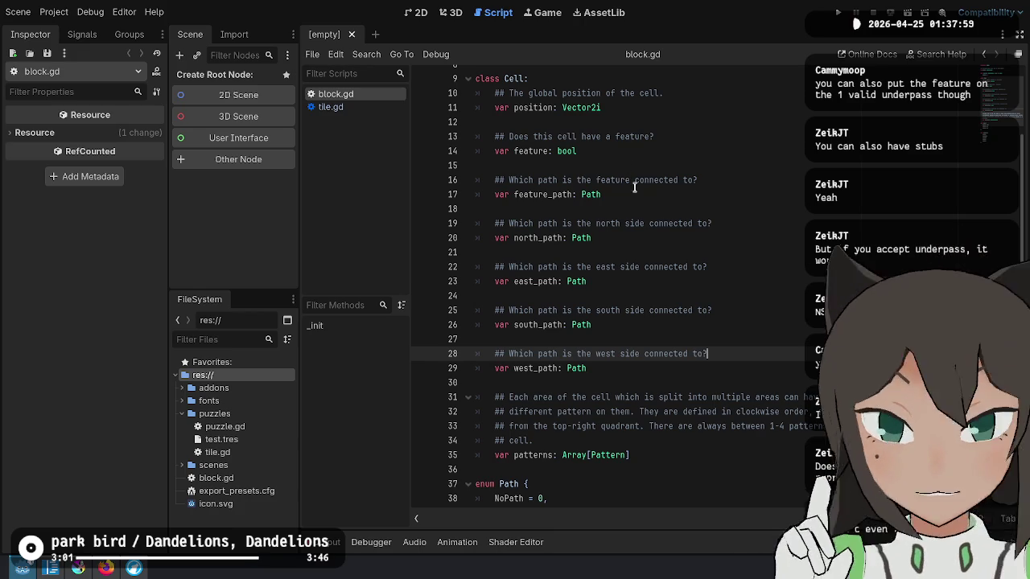
{"action": "scroll", "coordinate": [583, 303], "scroll_direction": "down", "scroll_amount": 4}
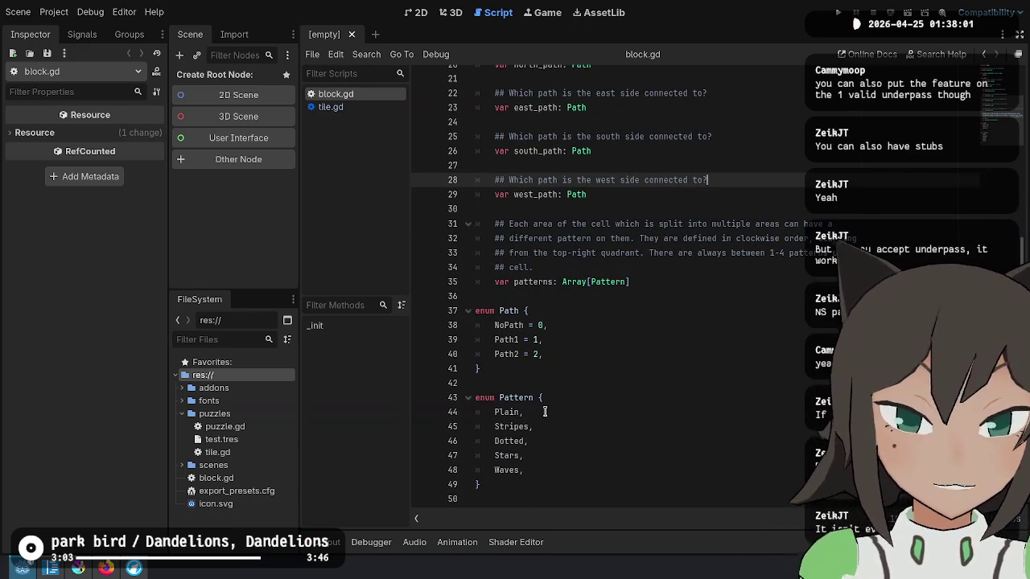
{"action": "scroll", "coordinate": [604, 362], "scroll_direction": "up", "scroll_amount": 3}
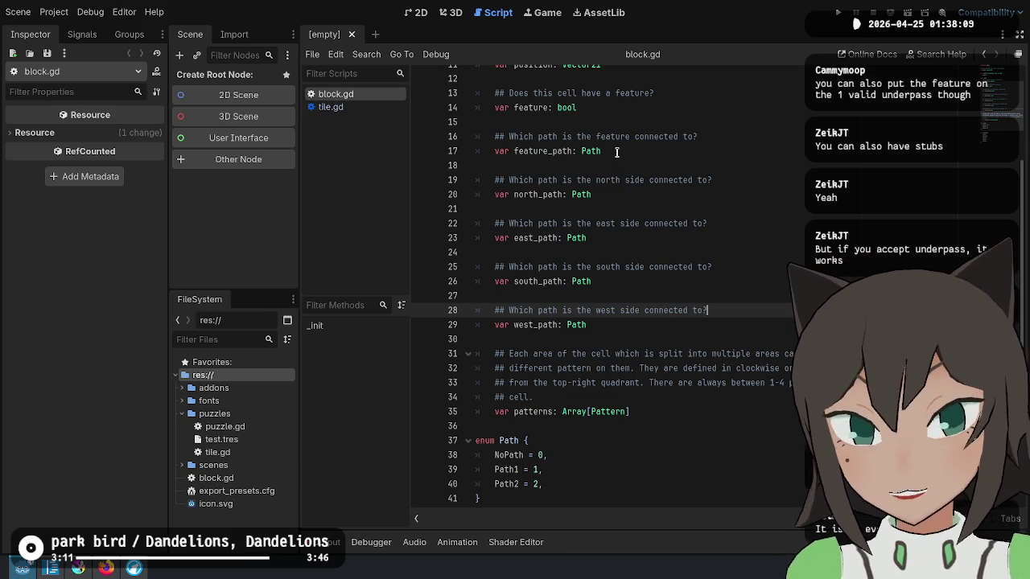
{"action": "left_click", "coordinate": [705, 210]}
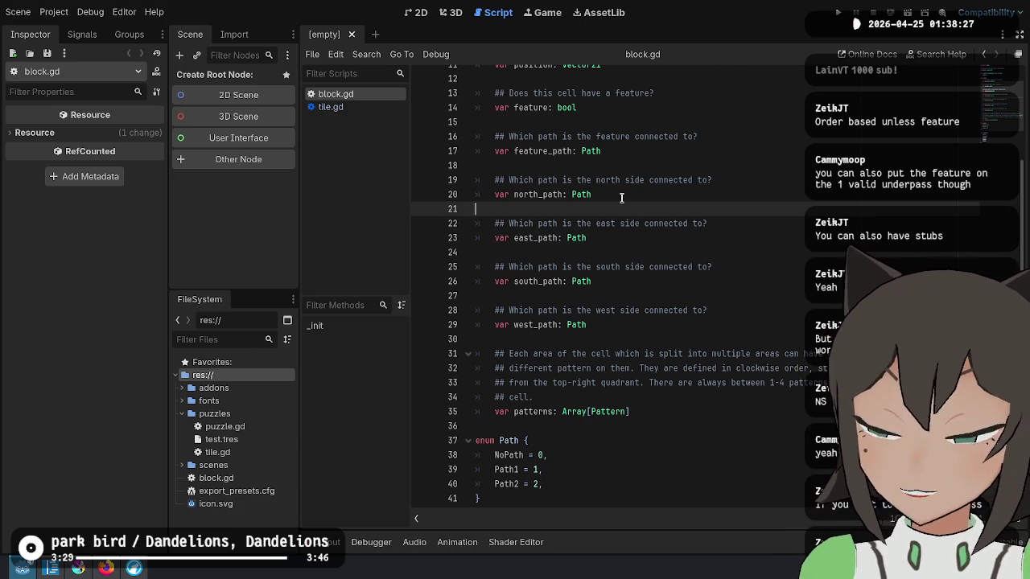
{"action": "left_click", "coordinate": [824, 322]}
{"action": "left_click", "coordinate": [744, 354]}
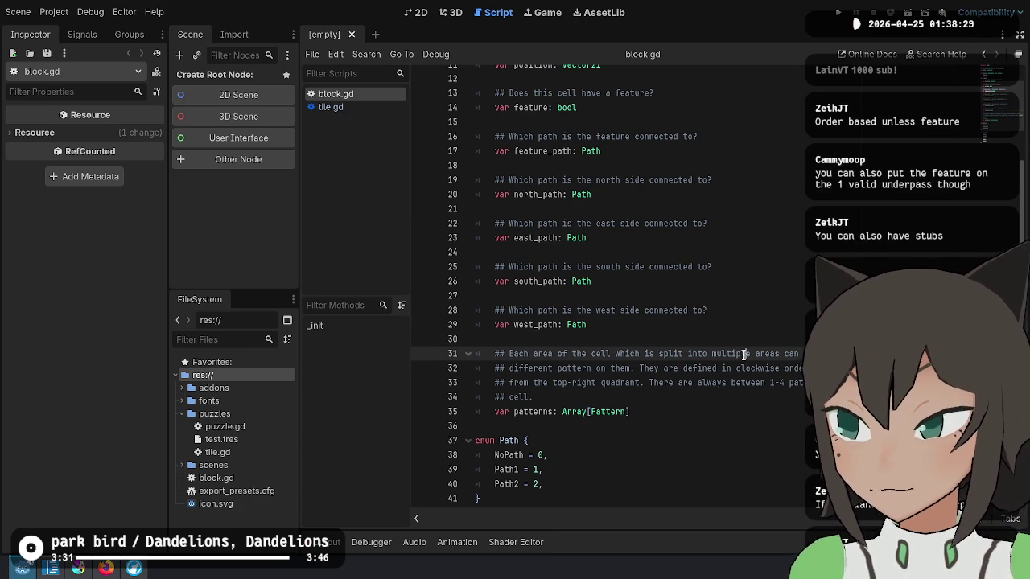
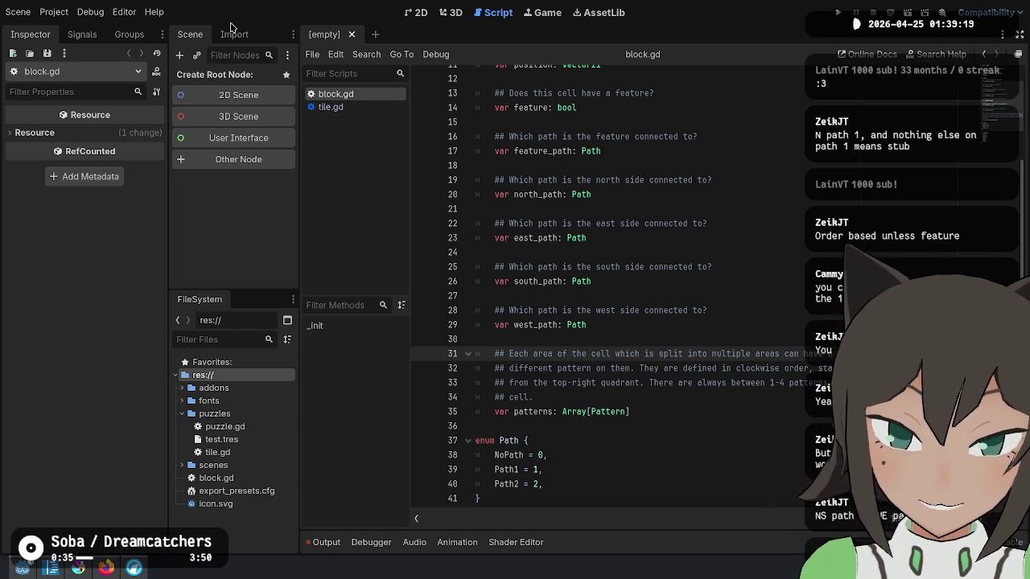
Review the Cell fields from position through west_path in block.gd.
{"action": "left_click", "coordinate": [713, 165]}
{"action": "left_click", "coordinate": [725, 132]}
{"action": "mouse_move", "coordinate": [728, 138]}
{"action": "left_mouse_down"}
{"action": "mouse_move", "coordinate": [716, 324]}
{"action": "mouse_move", "coordinate": [716, 107]}
{"action": "mouse_move", "coordinate": [708, 249]}
{"action": "mouse_move", "coordinate": [747, 330]}
{"action": "left_mouse_up"}
{"action": "left_click", "coordinate": [733, 326]}
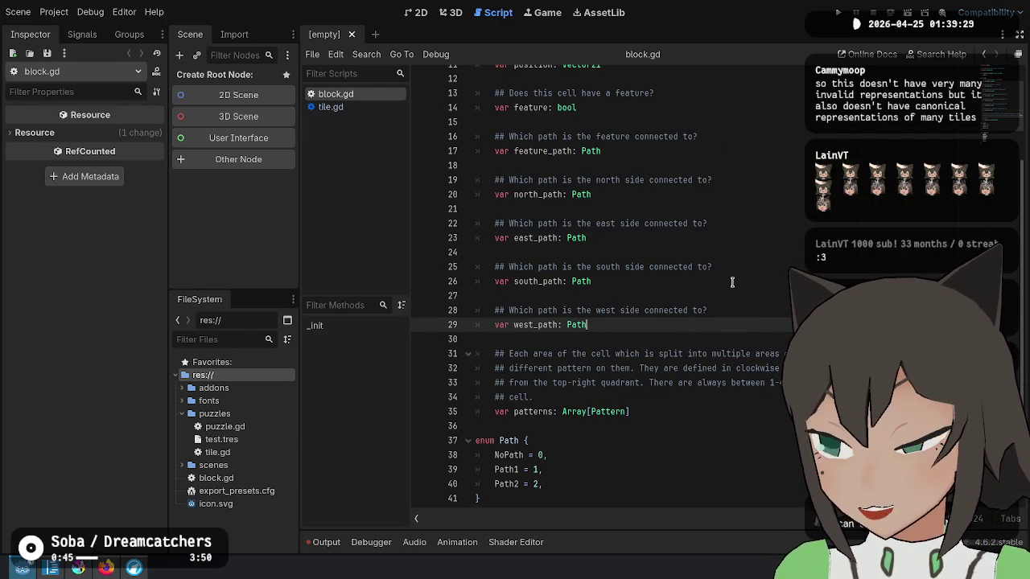
{"action": "left_click", "coordinate": [738, 209]}
{"action": "left_click", "coordinate": [771, 198]}
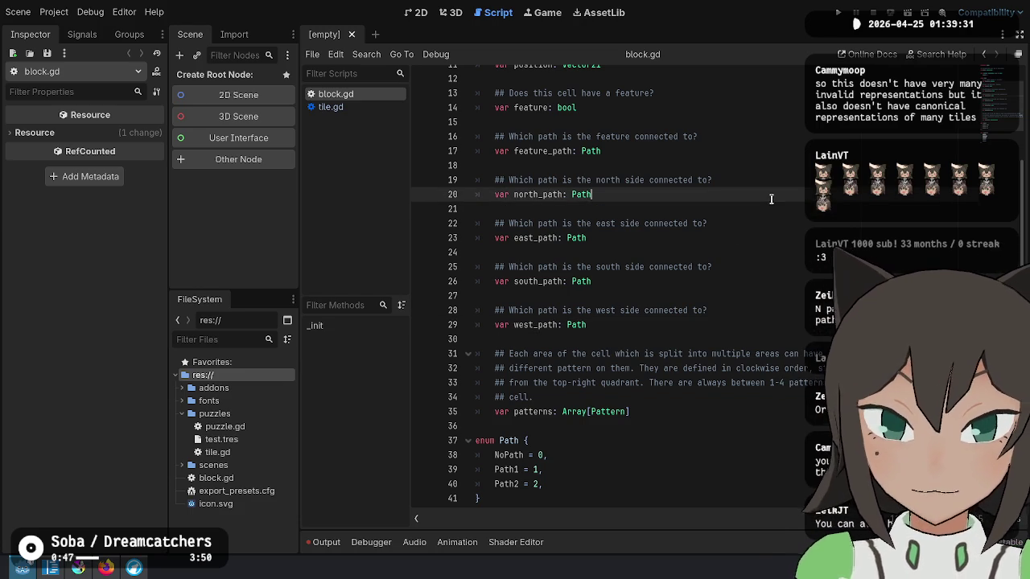
{"action": "left_click", "coordinate": [724, 310]}
{"action": "left_click", "coordinate": [722, 323]}
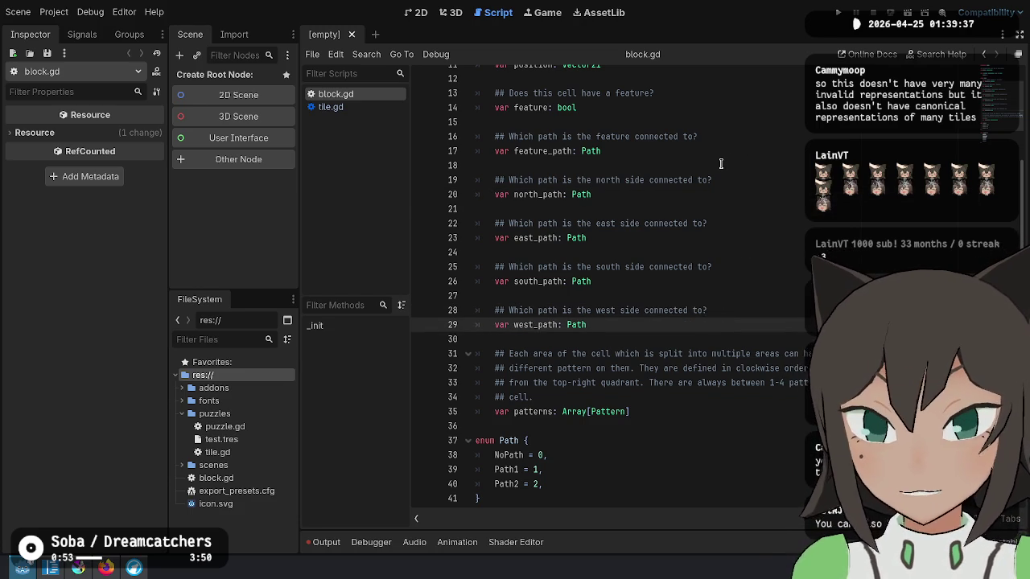
{"action": "scroll", "coordinate": [721, 163], "scroll_direction": "up", "scroll_amount": 1}
{"action": "mouse_move", "coordinate": [660, 95]}
{"action": "left_mouse_down"}
{"action": "mouse_move", "coordinate": [716, 187]}
{"action": "mouse_move", "coordinate": [726, 379]}
{"action": "mouse_move", "coordinate": [732, 356]}
{"action": "mouse_move", "coordinate": [752, 367]}
{"action": "left_mouse_up"}
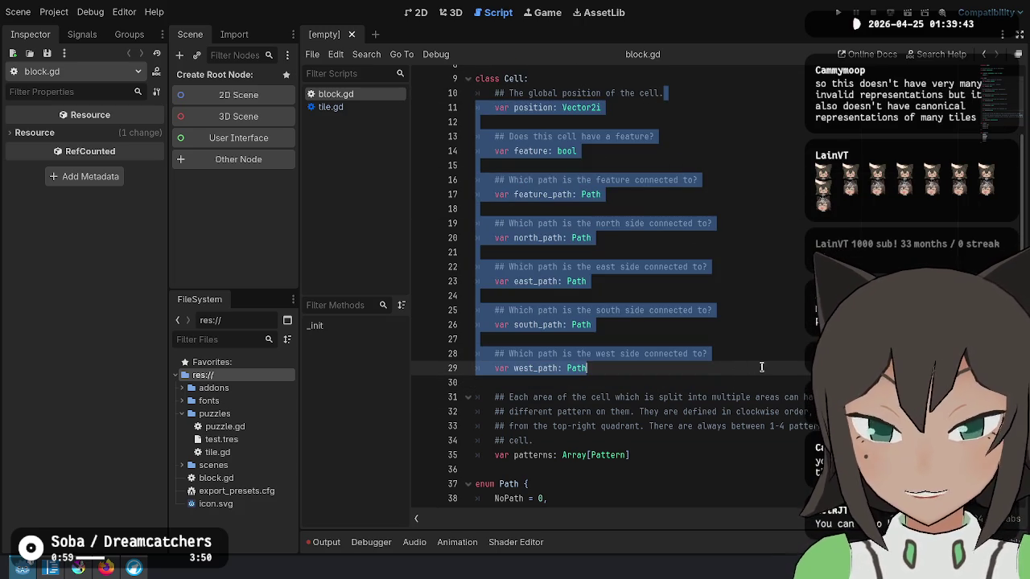
{"action": "left_click", "coordinate": [763, 364]}
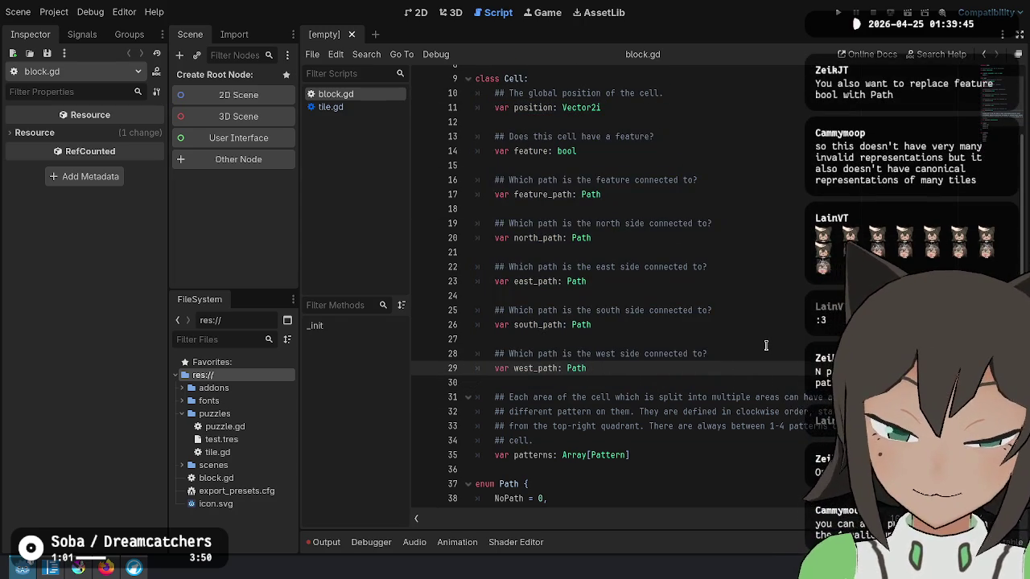
{"action": "left_click", "coordinate": [640, 195]}
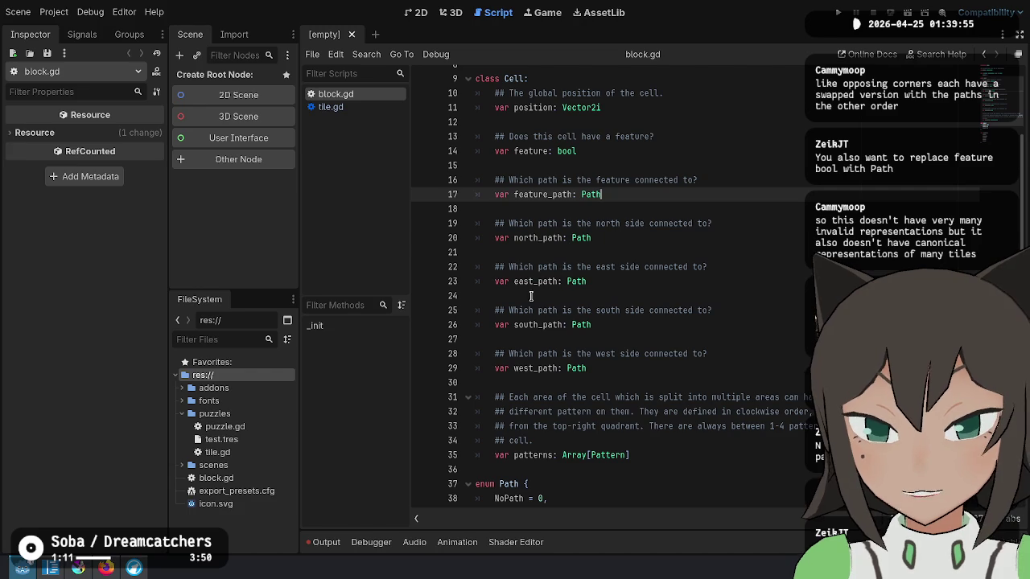
Check the blank lines and side comments between the Cell path fields.
{"action": "left_click", "coordinate": [769, 263]}
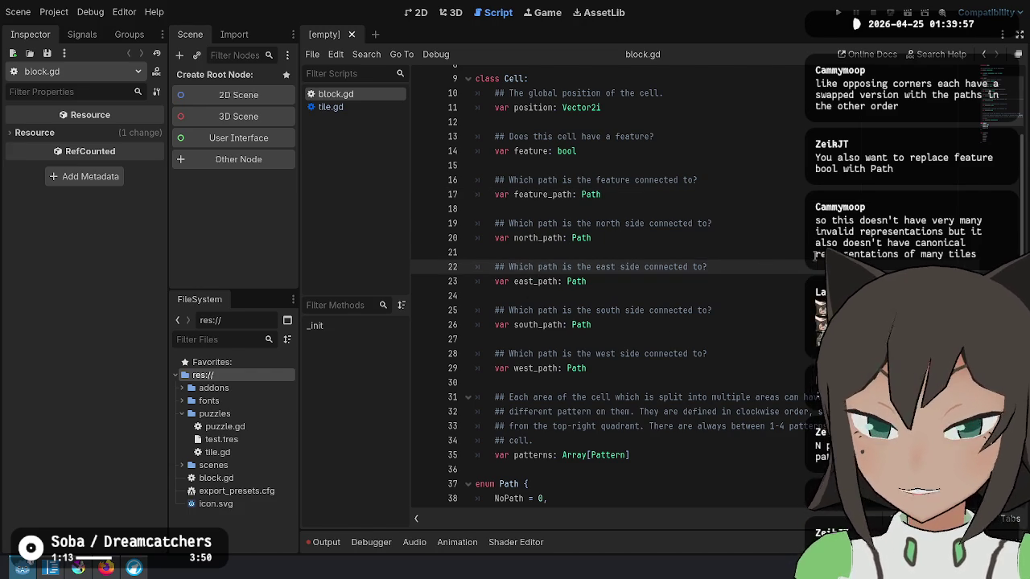
{"action": "left_click", "coordinate": [799, 207]}
{"action": "left_click", "coordinate": [773, 266]}
{"action": "left_click", "coordinate": [804, 295]}
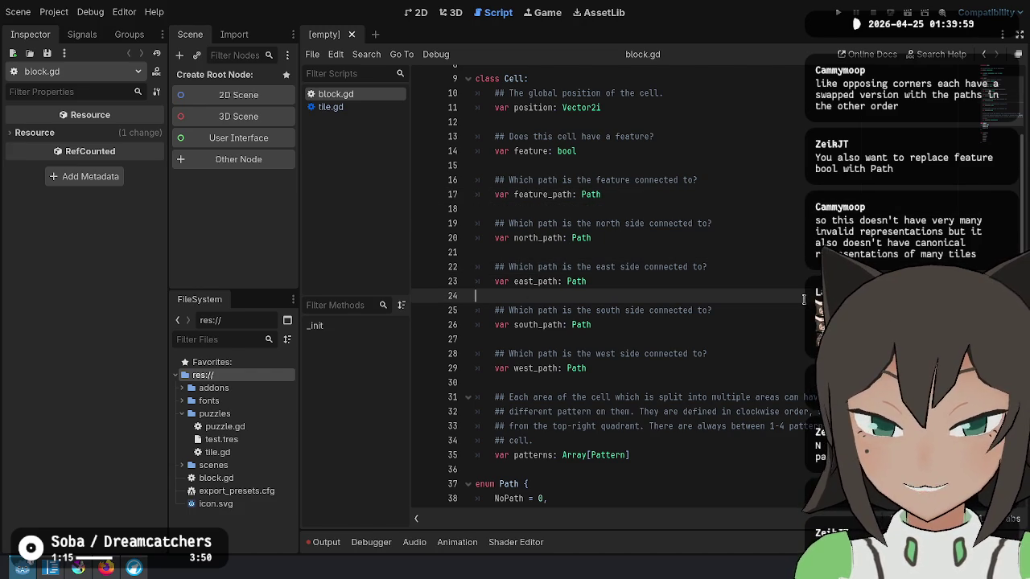
{"action": "left_click", "coordinate": [734, 182]}
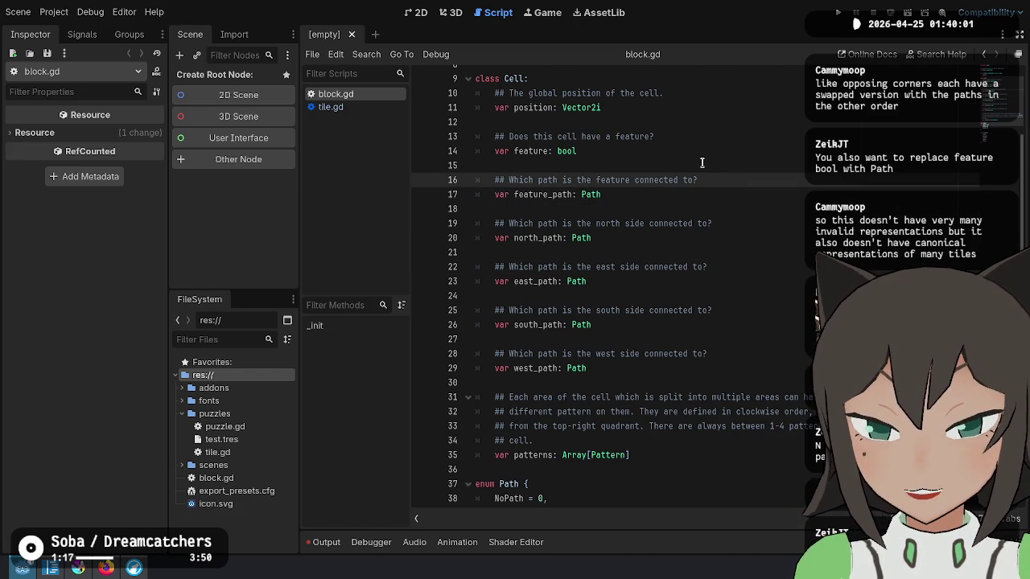
{"action": "left_click", "coordinate": [703, 165]}
{"action": "left_click", "coordinate": [692, 369]}
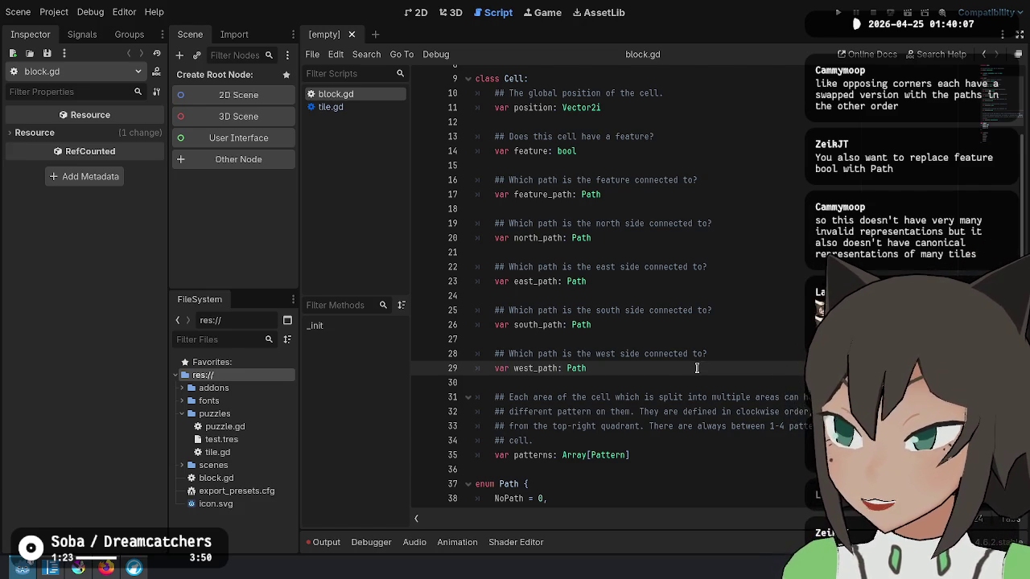
Inspect the feature bool and feature_path declarations, highlighting every use of feature.
{"action": "left_click", "coordinate": [600, 141]}
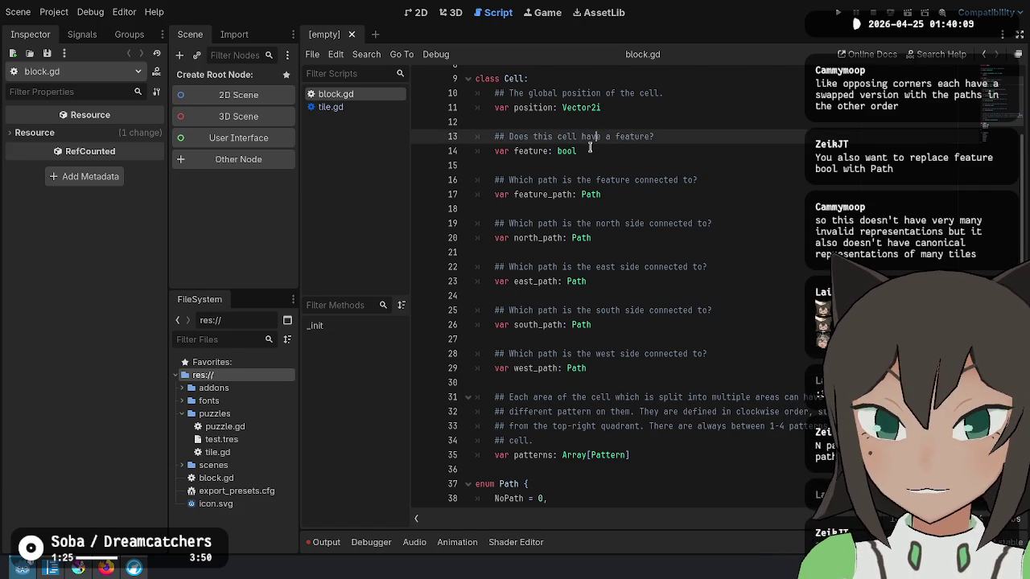
{"action": "left_click", "coordinate": [595, 148]}
{"action": "mouse_move", "coordinate": [578, 151]}
{"action": "left_mouse_down"}
{"action": "mouse_move", "coordinate": [599, 153]}
{"action": "mouse_move", "coordinate": [610, 138]}
{"action": "mouse_move", "coordinate": [420, 135]}
{"action": "left_mouse_up"}
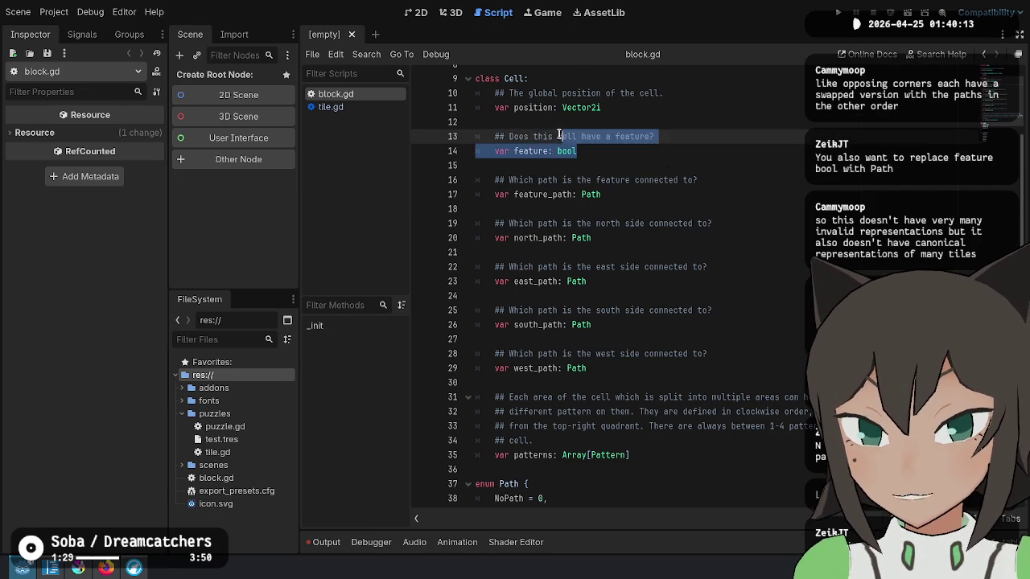
{"action": "left_click", "coordinate": [602, 153]}
{"action": "double_click", "coordinate": [539, 150]}
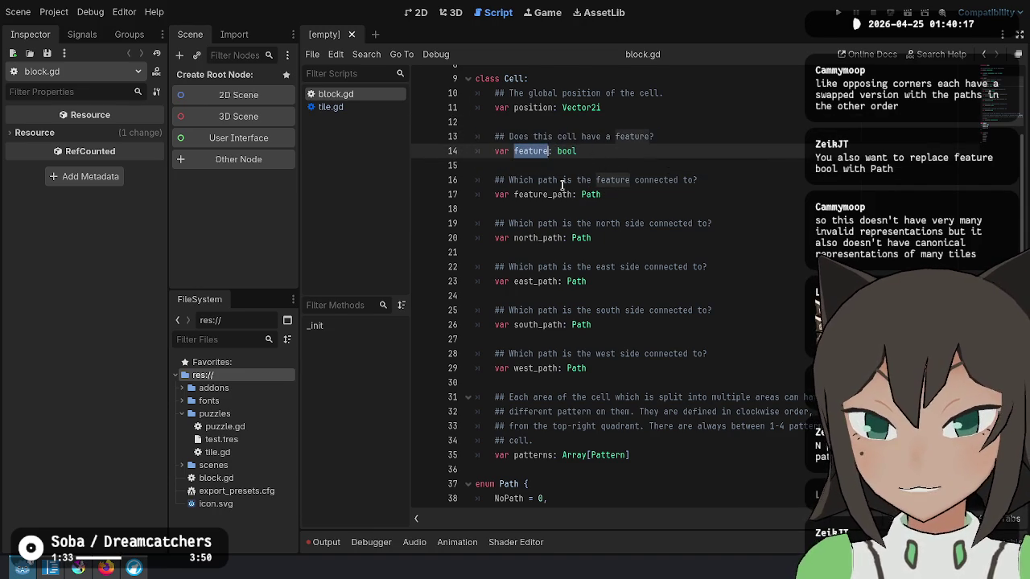
{"action": "mouse_move", "coordinate": [620, 194]}
{"action": "left_mouse_down"}
{"action": "mouse_move", "coordinate": [499, 179]}
{"action": "mouse_move", "coordinate": [520, 160]}
{"action": "left_mouse_up"}
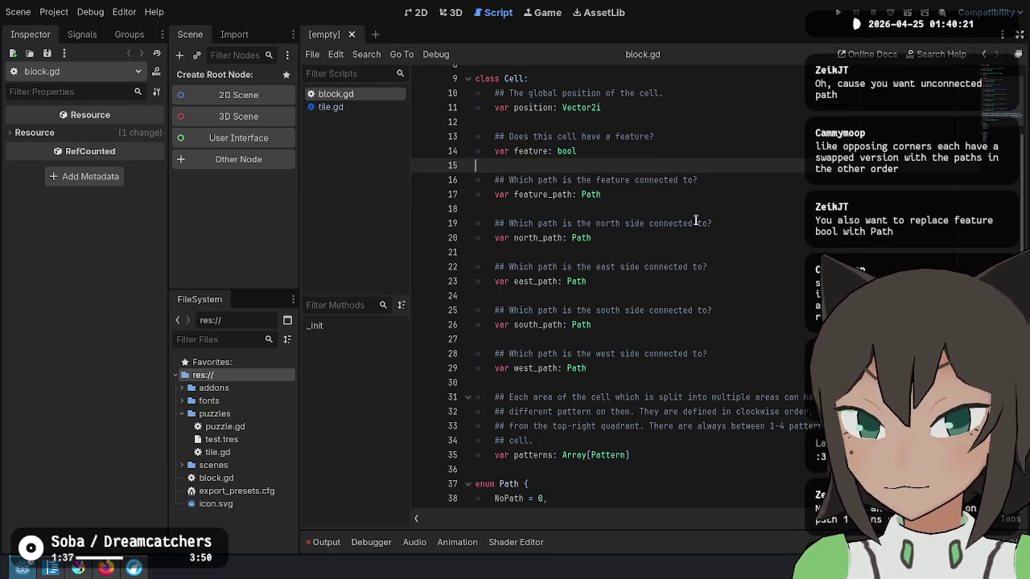
{"action": "left_click", "coordinate": [685, 197]}
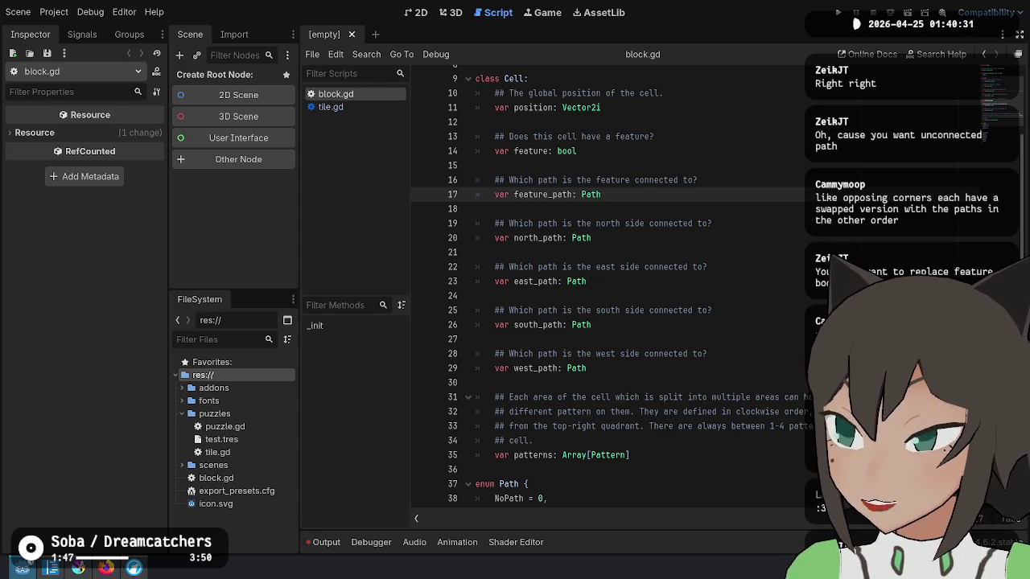
Step through the north, east and south path declarations.
{"action": "left_click", "coordinate": [664, 326]}
{"action": "left_click", "coordinate": [667, 267]}
{"action": "left_click", "coordinate": [668, 223]}
{"action": "key", "text": "Down"}
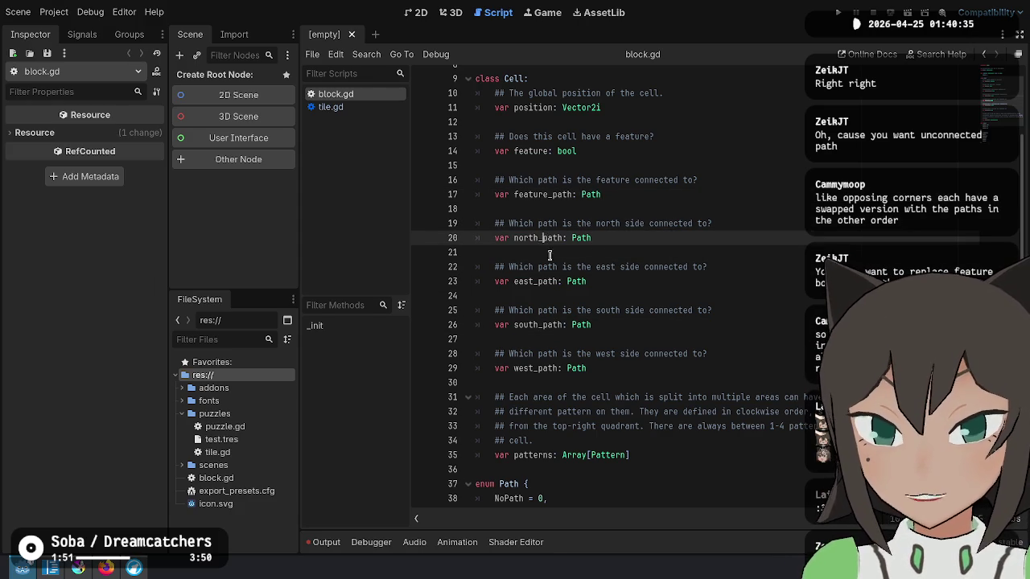
{"action": "left_click", "coordinate": [588, 282]}
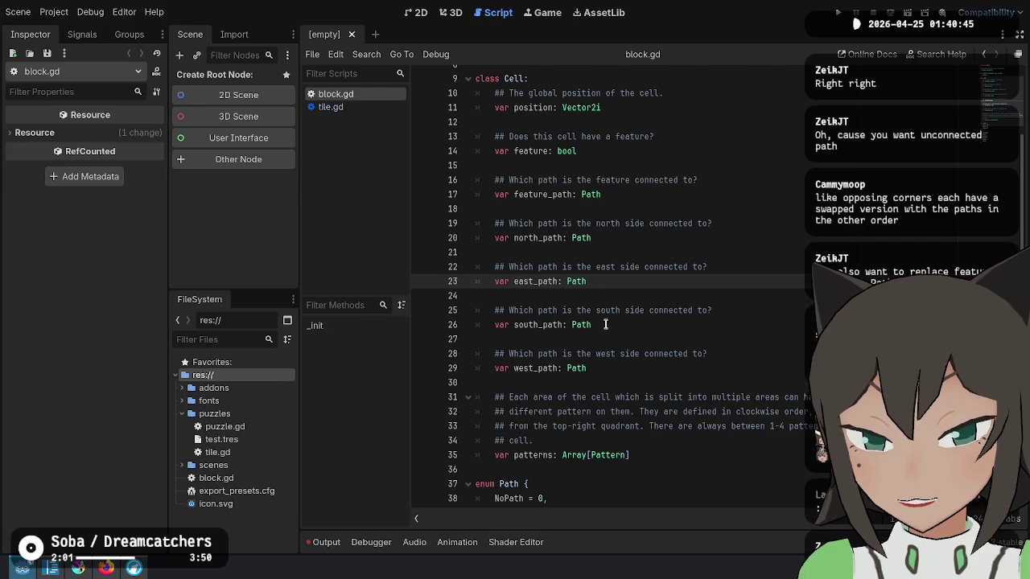
{"action": "left_click", "coordinate": [730, 295]}
{"action": "left_click", "coordinate": [734, 322]}
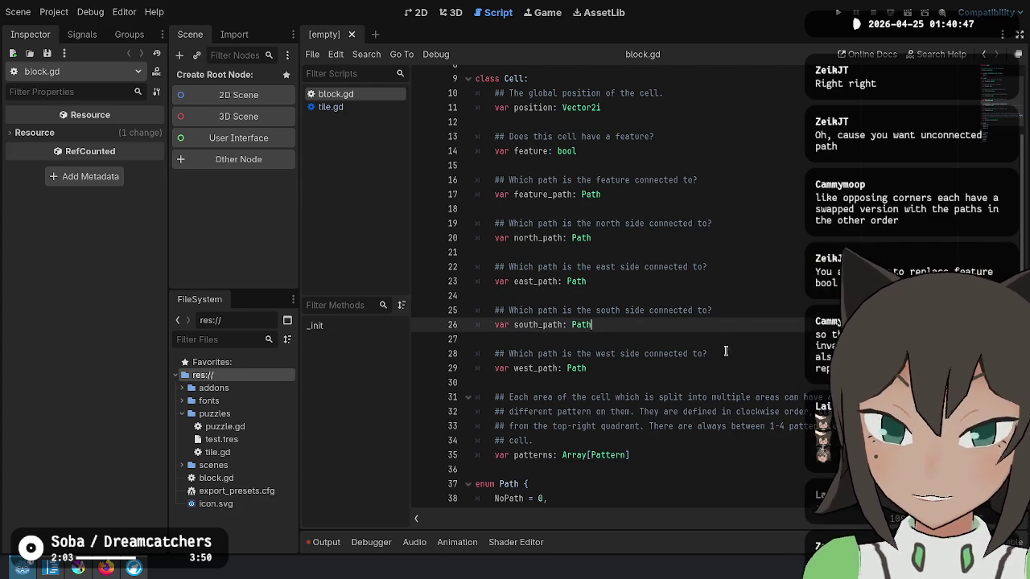
Look over the west side comment and the blank line 21 area.
{"action": "left_click", "coordinate": [725, 352]}
{"action": "left_click", "coordinate": [723, 368]}
{"action": "left_click", "coordinate": [728, 354]}
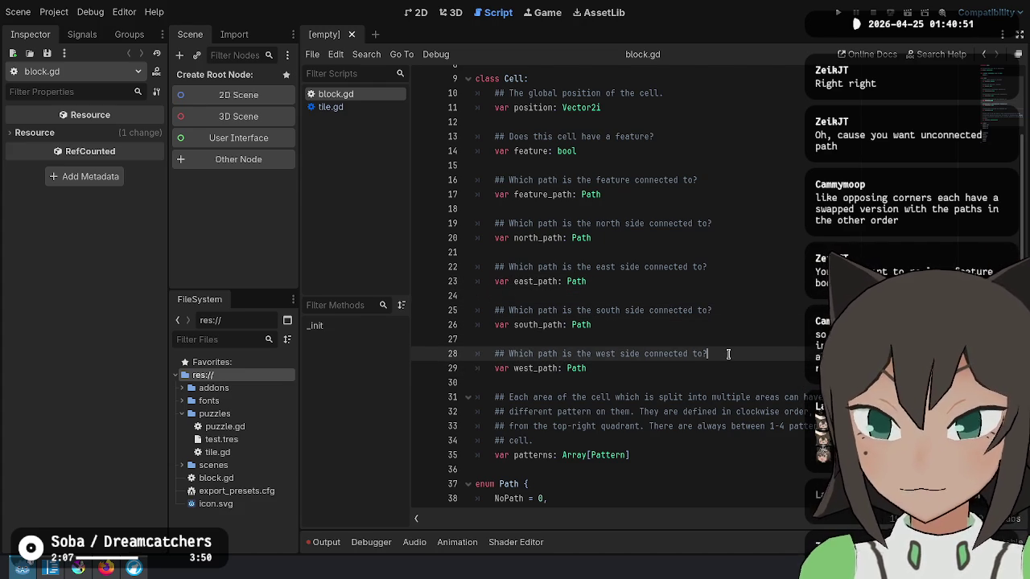
{"action": "left_click", "coordinate": [742, 297]}
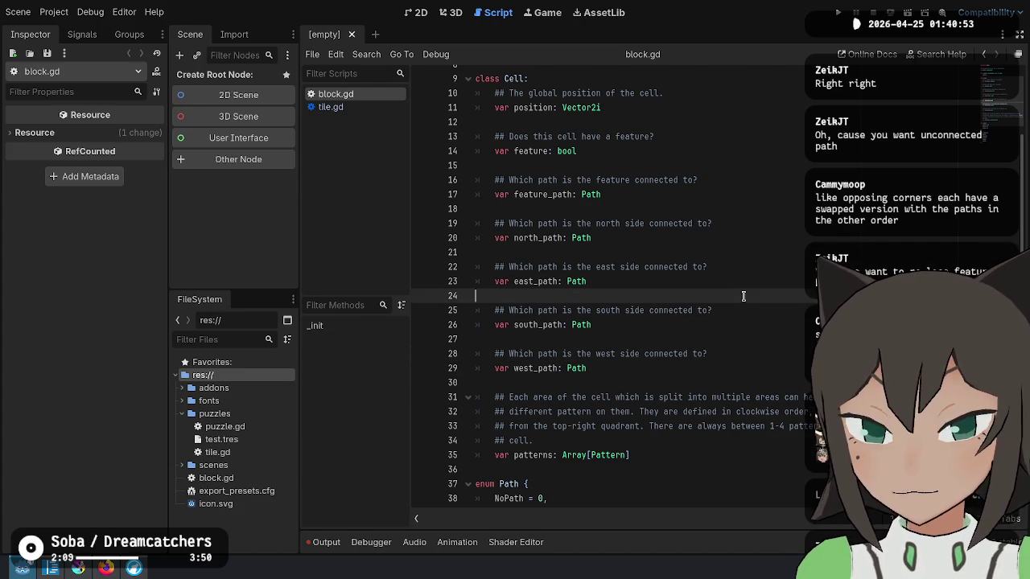
{"action": "left_click", "coordinate": [754, 256]}
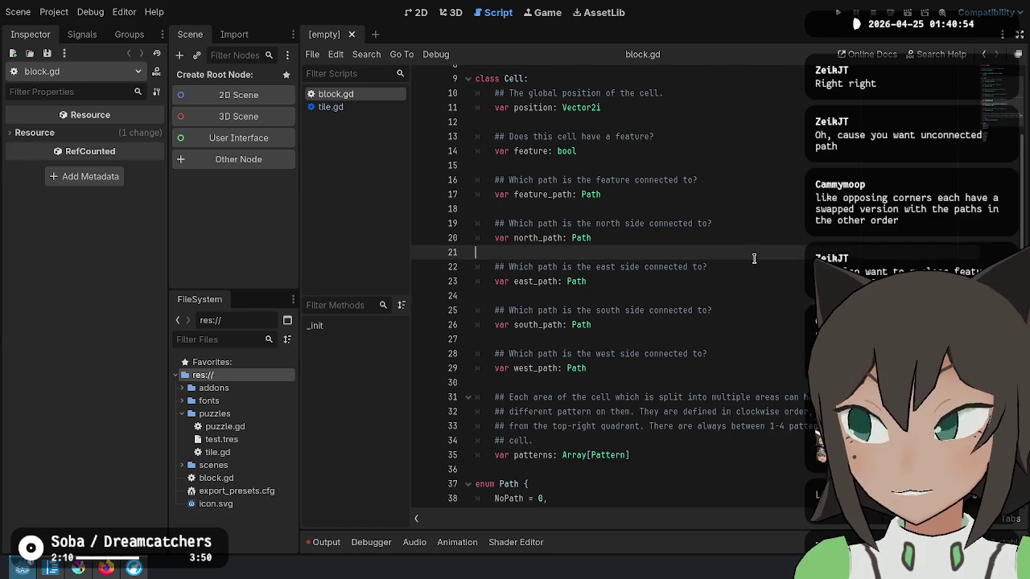
{"action": "left_click", "coordinate": [628, 227]}
{"action": "scroll", "coordinate": [684, 326], "scroll_direction": "down", "scroll_amount": 3}
Add a trailing comma after Path2 = 2 in the Path enum.
{"action": "left_click", "coordinate": [540, 397]}
{"action": "type", "text": ","}
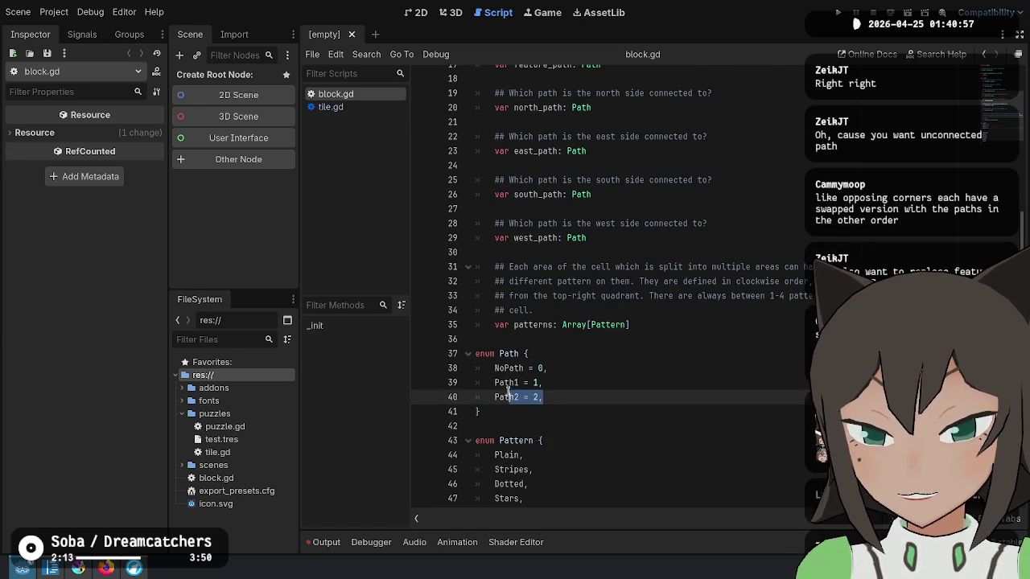
{"action": "left_click_drag", "start_coordinate": [543, 397], "coordinate": [489, 383]}
{"action": "double_click", "coordinate": [507, 384]}
{"action": "double_click", "coordinate": [512, 396]}
{"action": "double_click", "coordinate": [511, 384]}
{"action": "double_click", "coordinate": [512, 396]}
{"action": "left_click", "coordinate": [555, 384]}
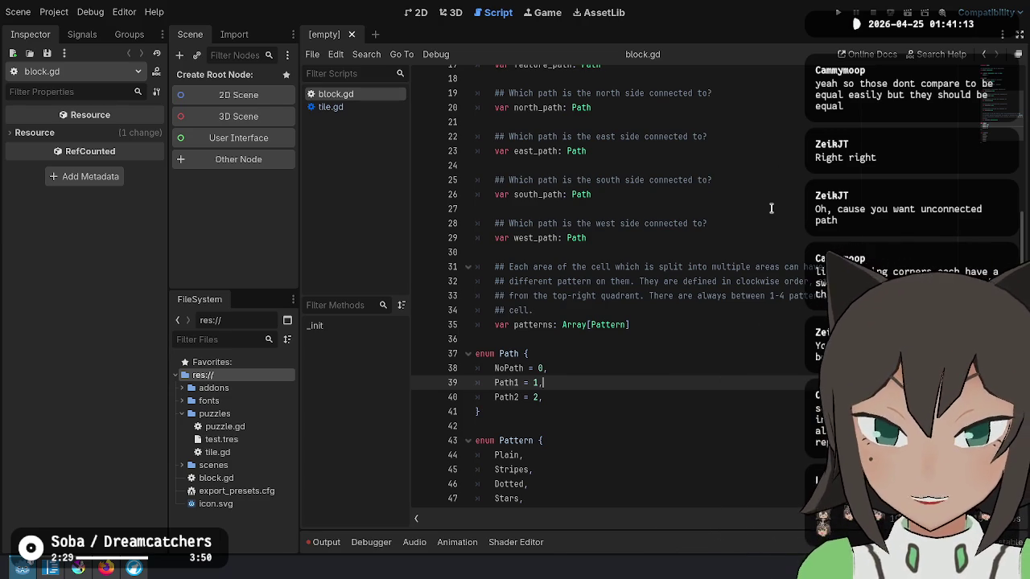
Recheck the west_path and feature: bool lines in the Cell class.
{"action": "scroll", "coordinate": [771, 208], "scroll_direction": "up", "scroll_amount": 1}
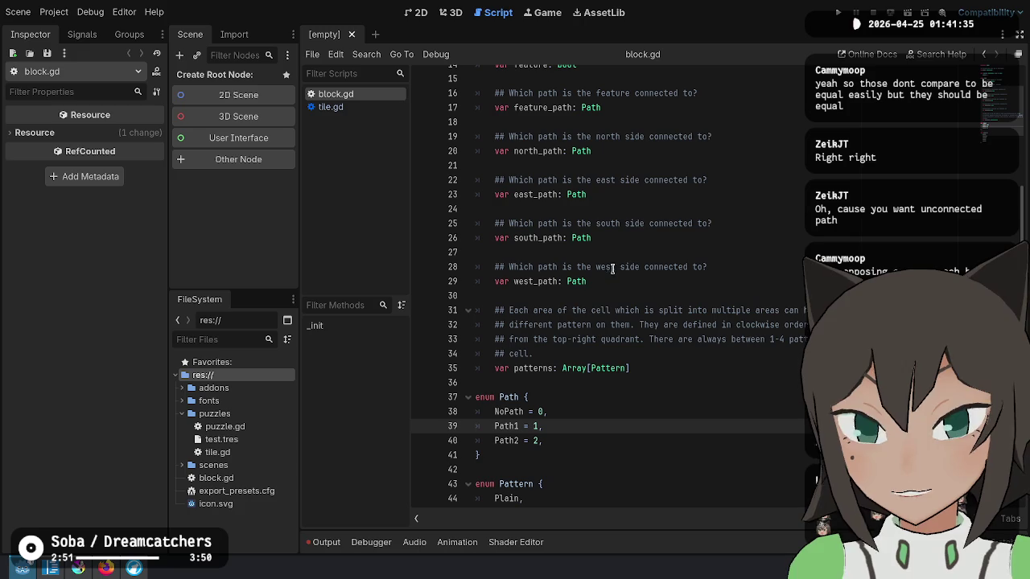
{"action": "left_click", "coordinate": [668, 209]}
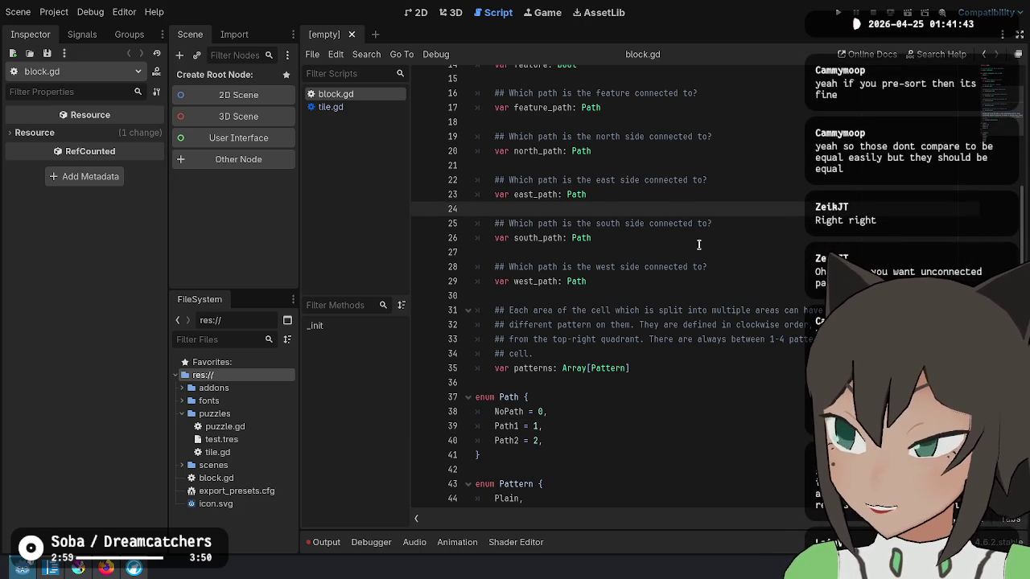
{"action": "left_click", "coordinate": [700, 241]}
{"action": "left_click", "coordinate": [716, 279]}
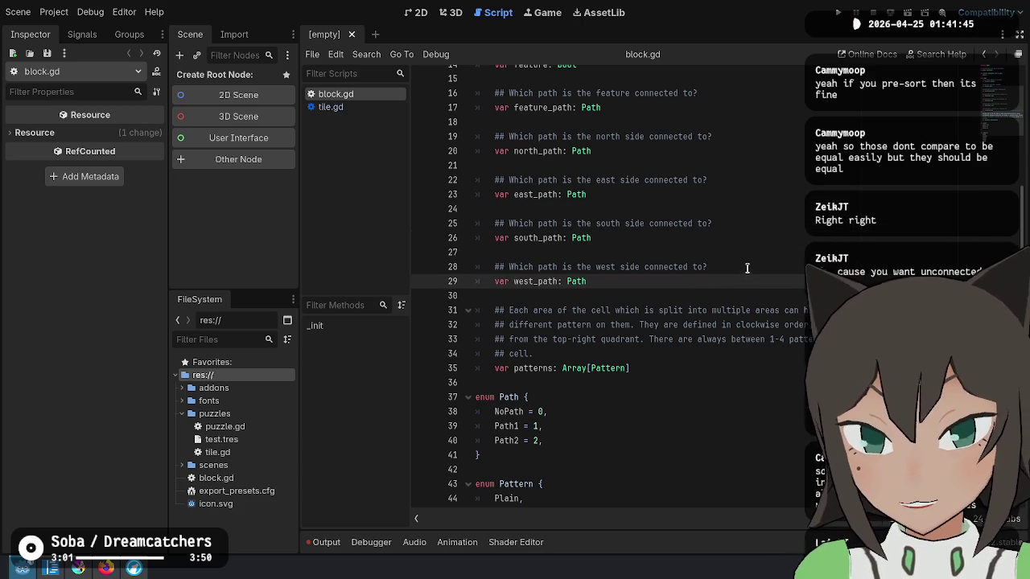
{"action": "left_click", "coordinate": [747, 268]}
{"action": "scroll", "coordinate": [787, 225], "scroll_direction": "up", "scroll_amount": 5}
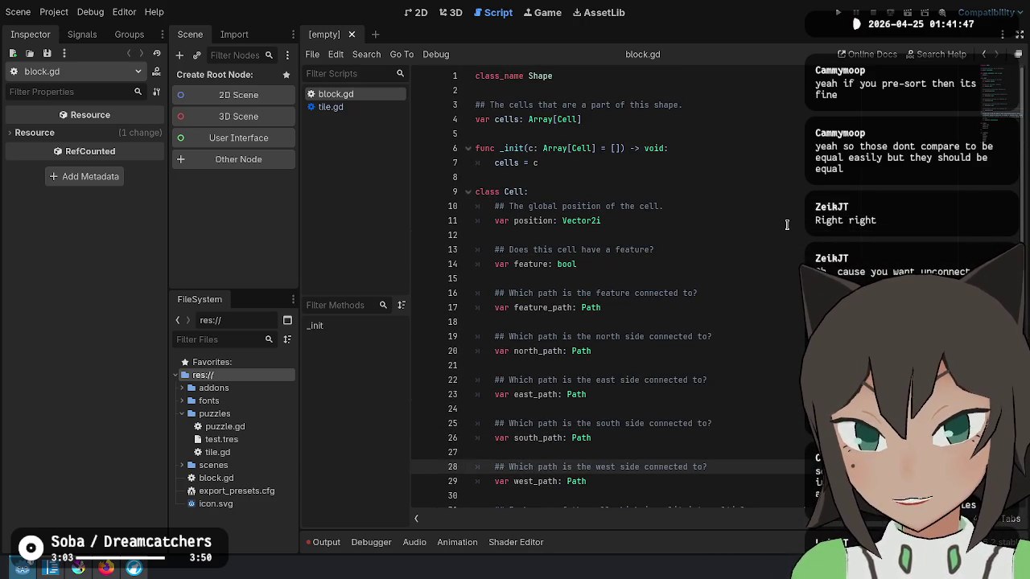
{"action": "left_click", "coordinate": [788, 225]}
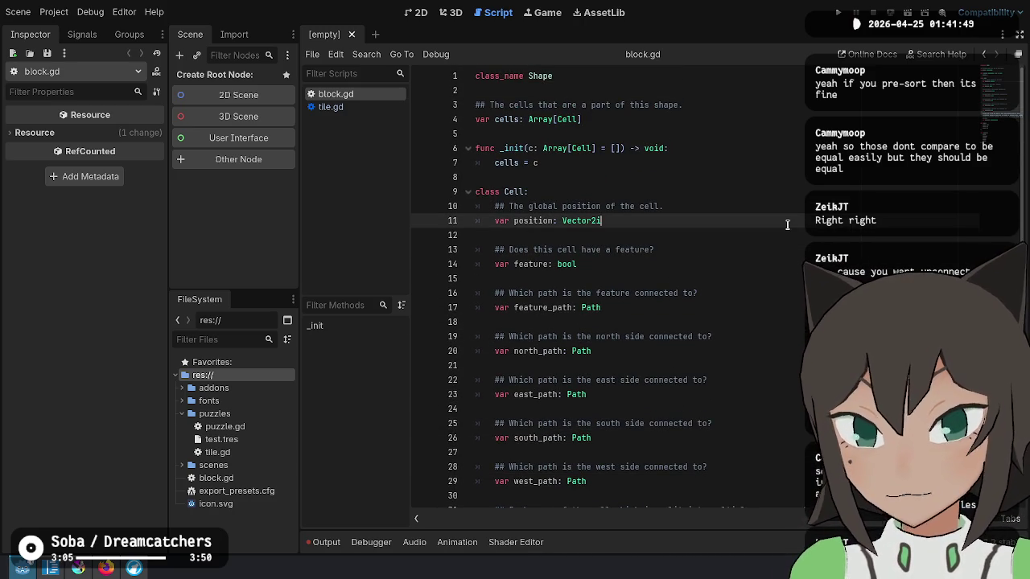
{"action": "left_click", "coordinate": [702, 256]}
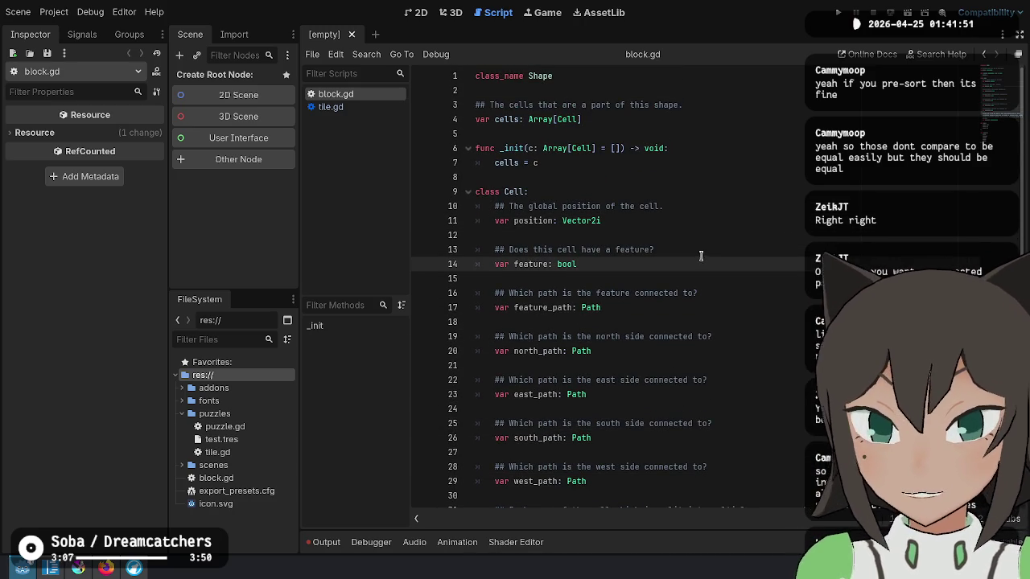
{"action": "scroll", "coordinate": [702, 257], "scroll_direction": "down", "scroll_amount": 6}
Select the Path1 and Path2 enum entries to compare them.
{"action": "left_click", "coordinate": [602, 354]}
{"action": "left_click_drag", "start_coordinate": [506, 367], "coordinate": [489, 338]}
{"action": "left_click", "coordinate": [577, 350]}
{"action": "left_click_drag", "start_coordinate": [582, 350], "coordinate": [488, 338]}
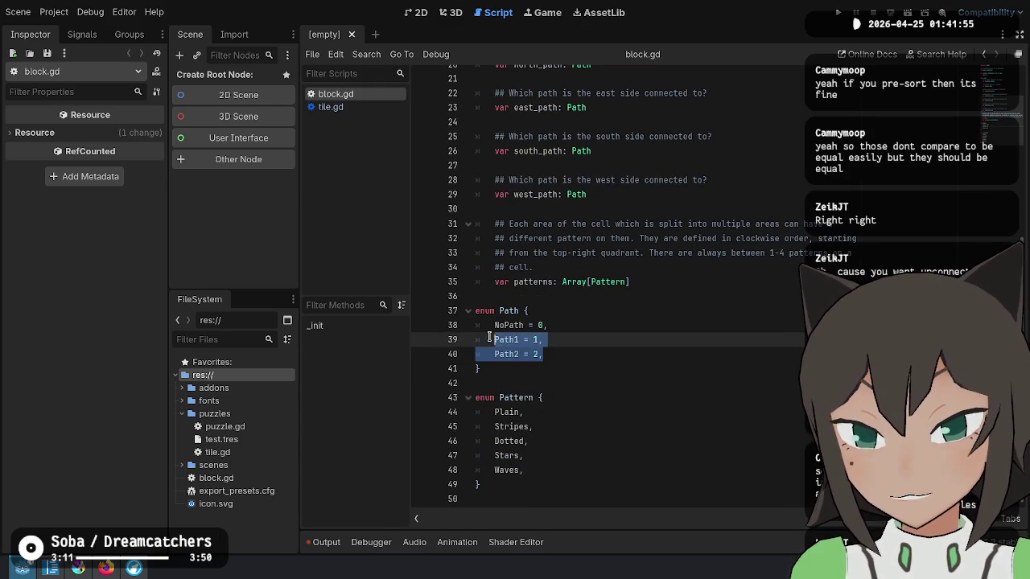
{"action": "scroll", "coordinate": [576, 314], "scroll_direction": "up", "scroll_amount": 3}
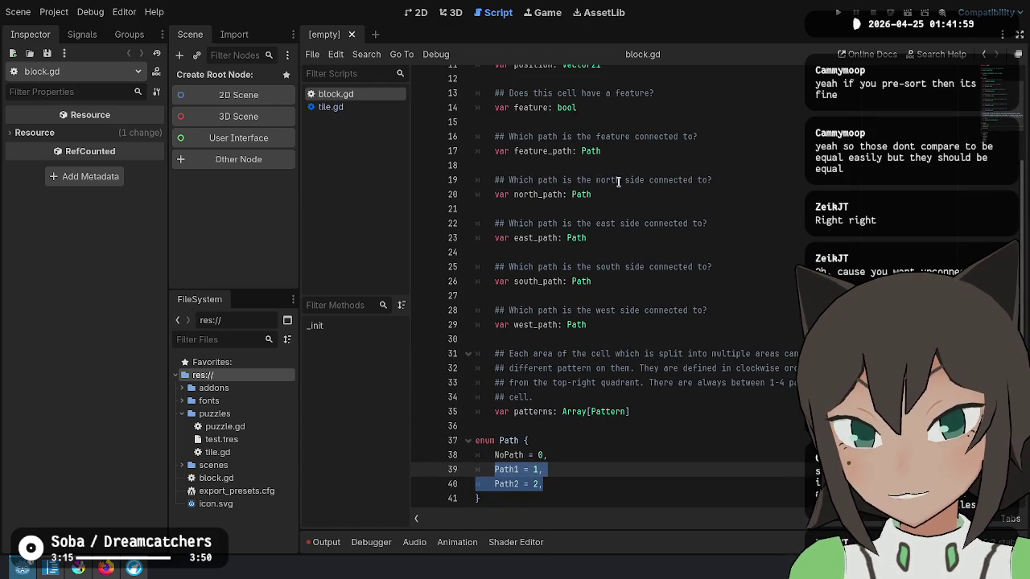
{"action": "left_click", "coordinate": [557, 483]}
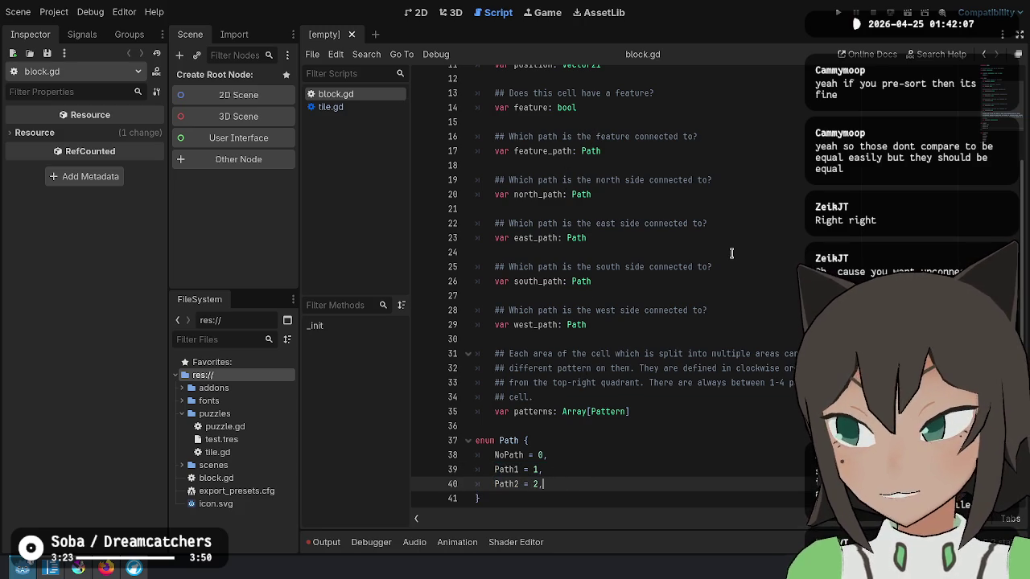
Examine the four side path declarations and the patterns Array[Pattern] field.
{"action": "left_click_drag", "start_coordinate": [476, 165], "coordinate": [572, 341]}
{"action": "left_click", "coordinate": [639, 354]}
{"action": "mouse_move", "coordinate": [643, 413]}
{"action": "left_mouse_down"}
{"action": "mouse_move", "coordinate": [676, 425]}
{"action": "mouse_move", "coordinate": [523, 397]}
{"action": "mouse_move", "coordinate": [441, 356]}
{"action": "left_mouse_up"}
{"action": "left_click", "coordinate": [747, 406]}
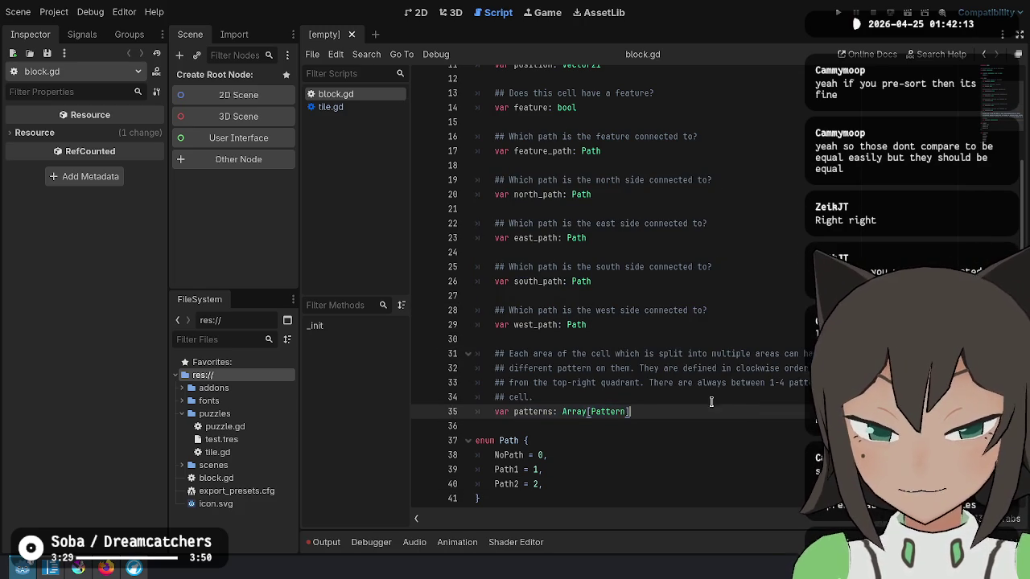
{"action": "double_click", "coordinate": [607, 412]}
{"action": "scroll", "coordinate": [607, 406], "scroll_direction": "down", "scroll_amount": 3}
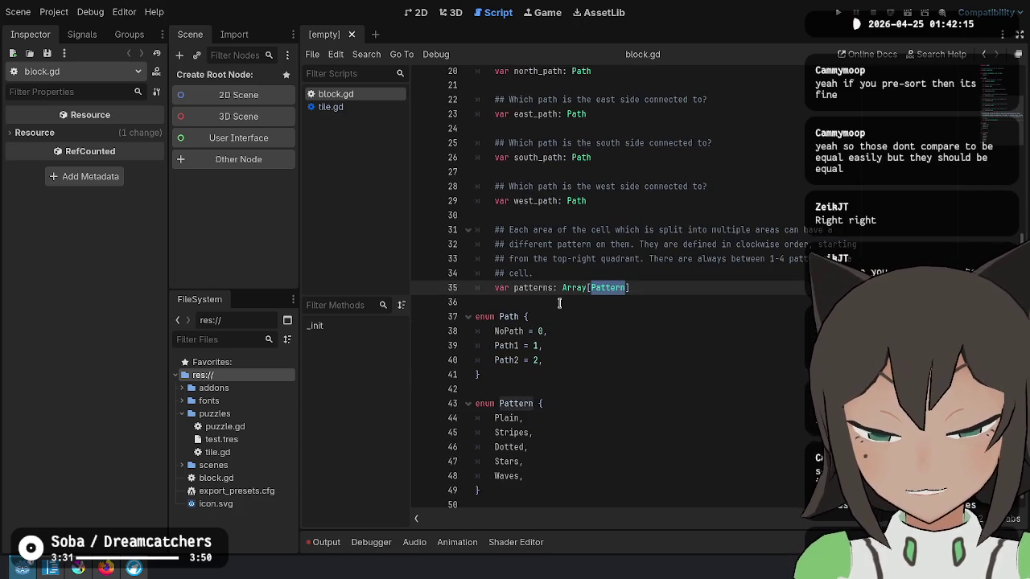
{"action": "scroll", "coordinate": [668, 343], "scroll_direction": "up", "scroll_amount": 3}
{"action": "scroll", "coordinate": [667, 343], "scroll_direction": "up", "scroll_amount": 1}
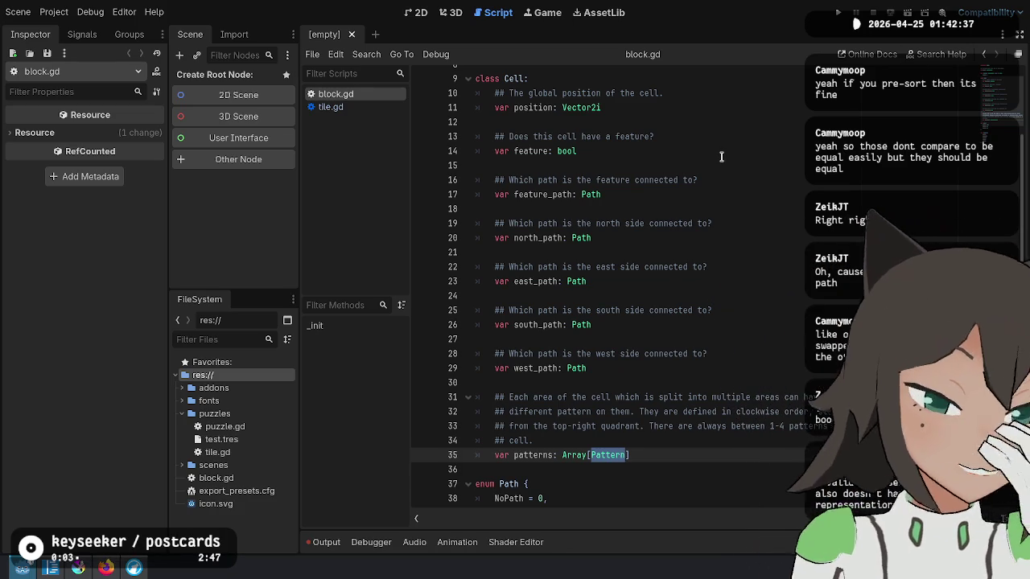
{"action": "left_click", "coordinate": [711, 463]}
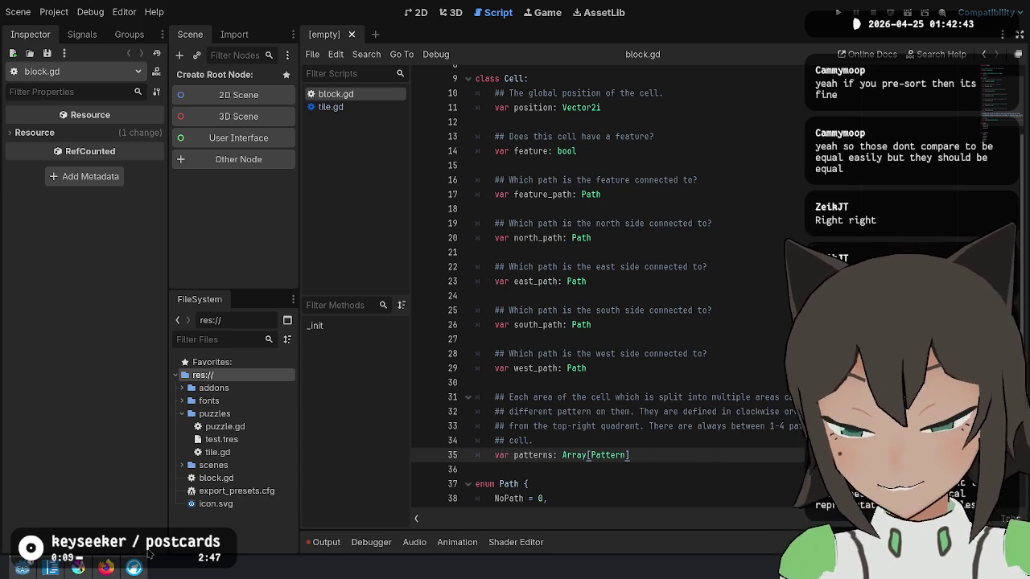
In Krita, zoom to the empty left square, undo stray red marks, and reset colour to black.
{"action": "left_click", "coordinate": [81, 568]}
{"action": "left_click_drag", "start_coordinate": [338, 166], "coordinate": [460, 307]}
{"action": "scroll", "coordinate": [364, 301], "scroll_direction": "up", "scroll_amount": 8}
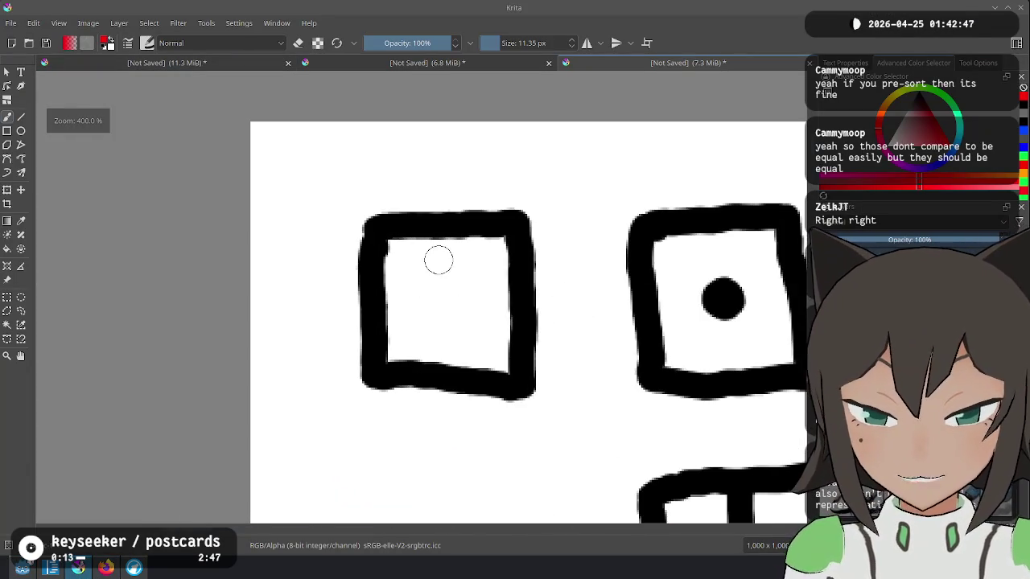
{"action": "left_click_drag", "start_coordinate": [440, 252], "coordinate": [437, 271]}
{"action": "key", "text": "ctrl+z"}
{"action": "key", "text": "ctrl+z"}
{"action": "key", "text": "ctrl+z"}
{"action": "key", "text": "d"}
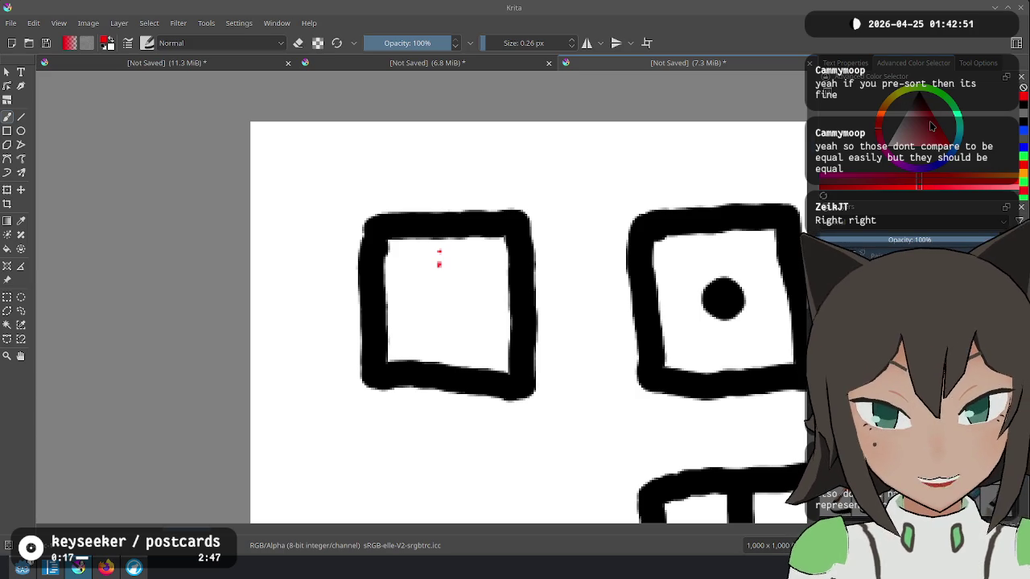
Draw a dashed vertical and horizontal cross splitting the square into quadrants.
{"action": "left_click_drag", "start_coordinate": [442, 243], "coordinate": [448, 364]}
{"action": "left_click_drag", "start_coordinate": [392, 304], "coordinate": [512, 299]}
{"action": "left_click_drag", "start_coordinate": [463, 250], "coordinate": [475, 275]}
{"action": "mouse_move", "coordinate": [484, 256]}
{"action": "left_mouse_down"}
{"action": "mouse_move", "coordinate": [474, 288]}
{"action": "mouse_move", "coordinate": [484, 339]}
{"action": "left_mouse_up"}
{"action": "left_click", "coordinate": [400, 329]}
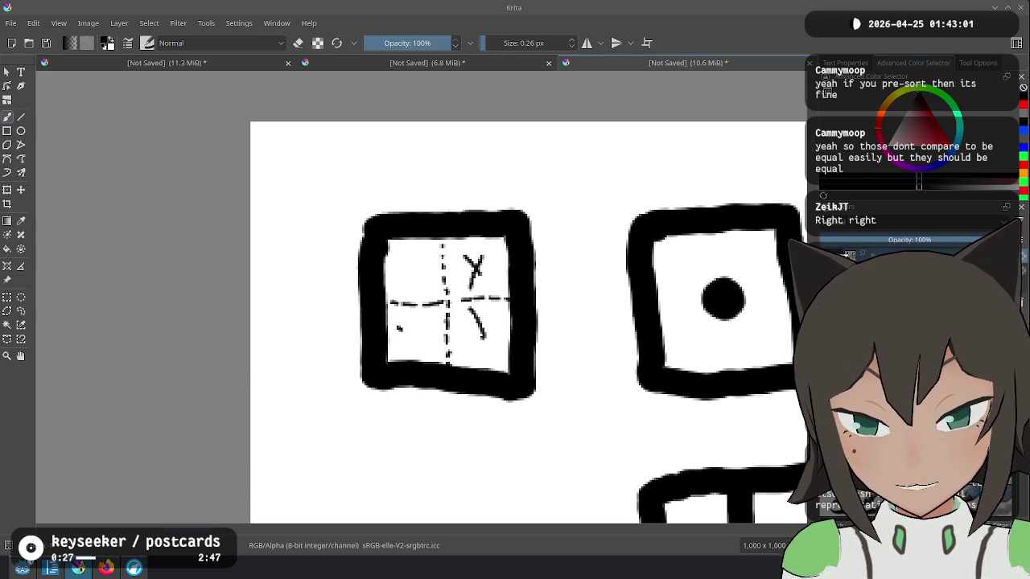
{"action": "key", "text": "ctrl+z"}
{"action": "key", "text": "ctrl+z"}
{"action": "key", "text": "ctrl+z"}
Cover the square with five diagonal hatch strokes.
{"action": "mouse_move", "coordinate": [487, 237]}
{"action": "left_mouse_down"}
{"action": "mouse_move", "coordinate": [508, 257]}
{"action": "mouse_move", "coordinate": [509, 319]}
{"action": "left_mouse_up"}
{"action": "left_click_drag", "start_coordinate": [419, 239], "coordinate": [509, 359]}
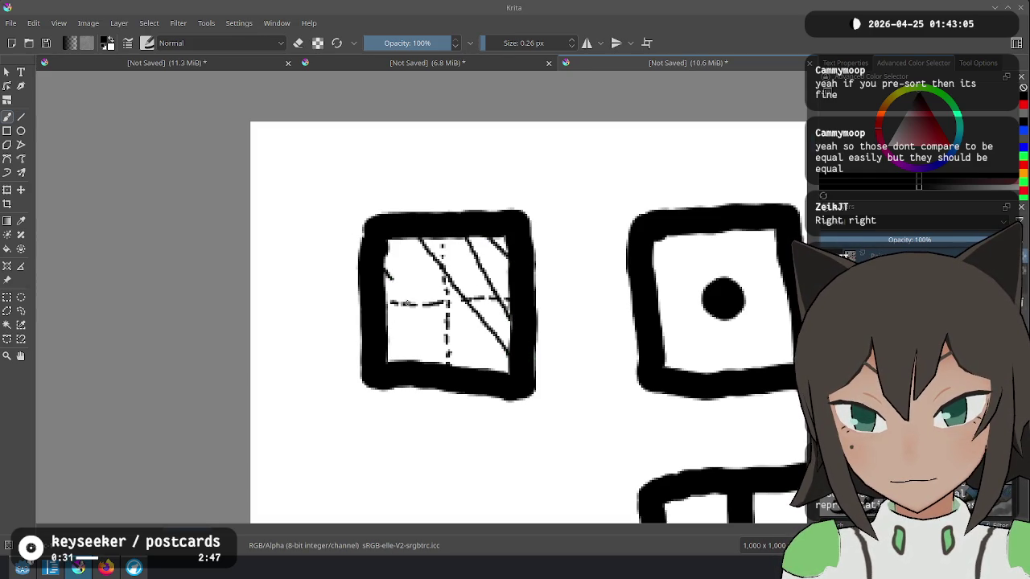
{"action": "left_click_drag", "start_coordinate": [389, 276], "coordinate": [449, 365]}
{"action": "left_click_drag", "start_coordinate": [385, 329], "coordinate": [407, 362]}
{"action": "left_click_drag", "start_coordinate": [388, 240], "coordinate": [483, 374]}
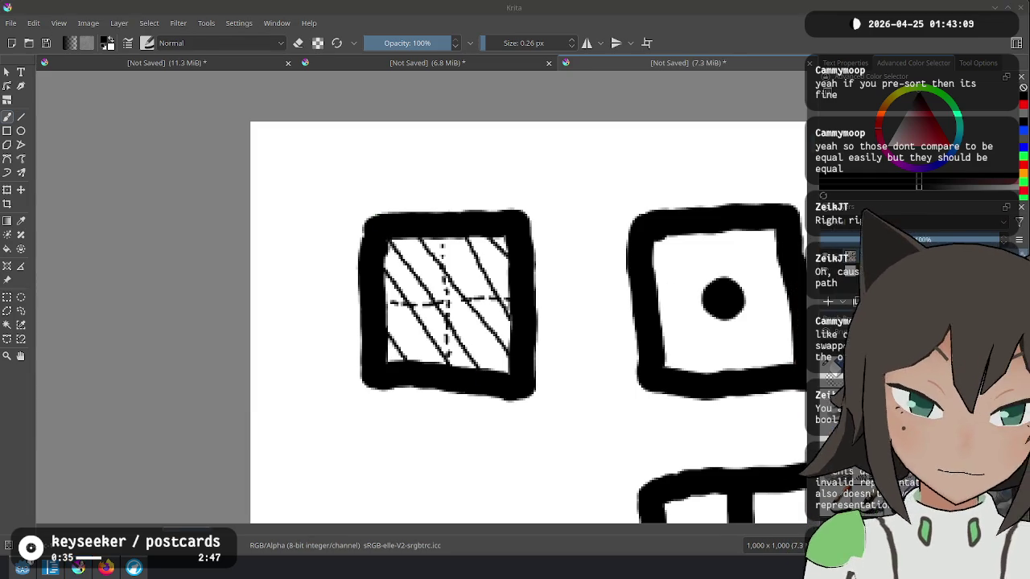
{"action": "key", "text": "alt+Tab"}
Delete the patterns field's long doc comment and type '## The pattern of the north-east corner'.
{"action": "double_click", "coordinate": [528, 456]}
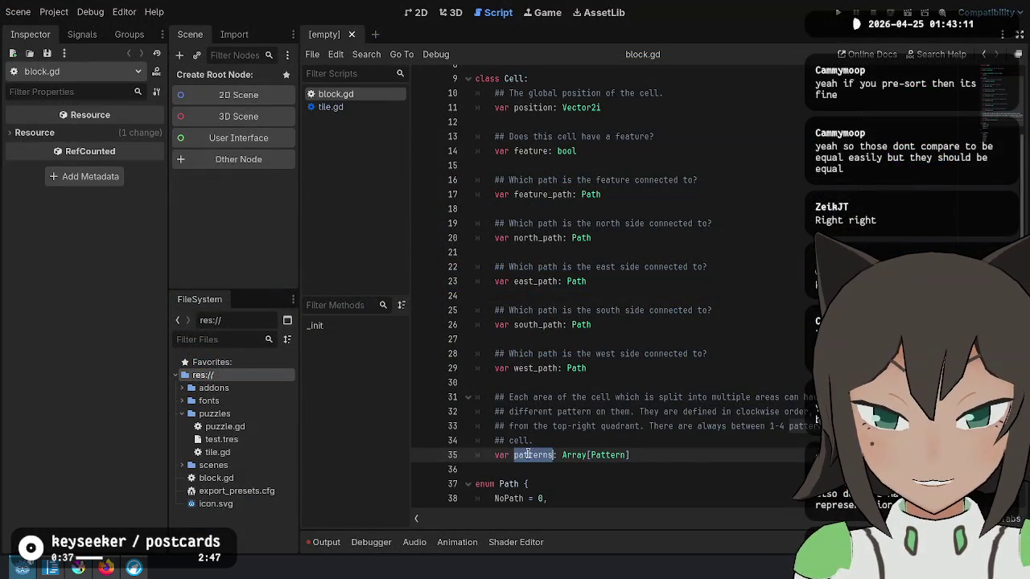
{"action": "left_click_drag", "start_coordinate": [689, 455], "coordinate": [493, 398]}
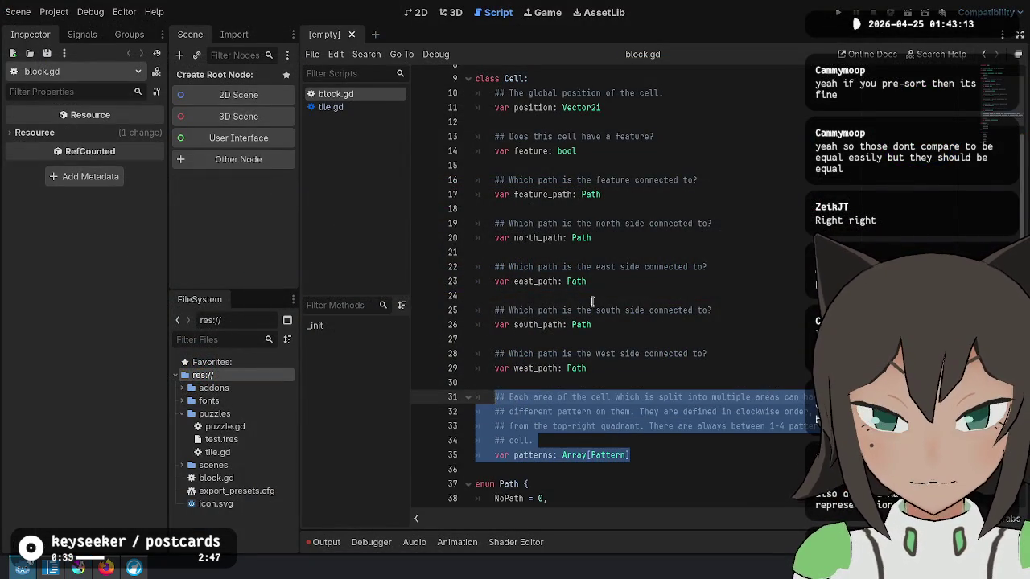
{"action": "key", "text": "alt+Tab"}
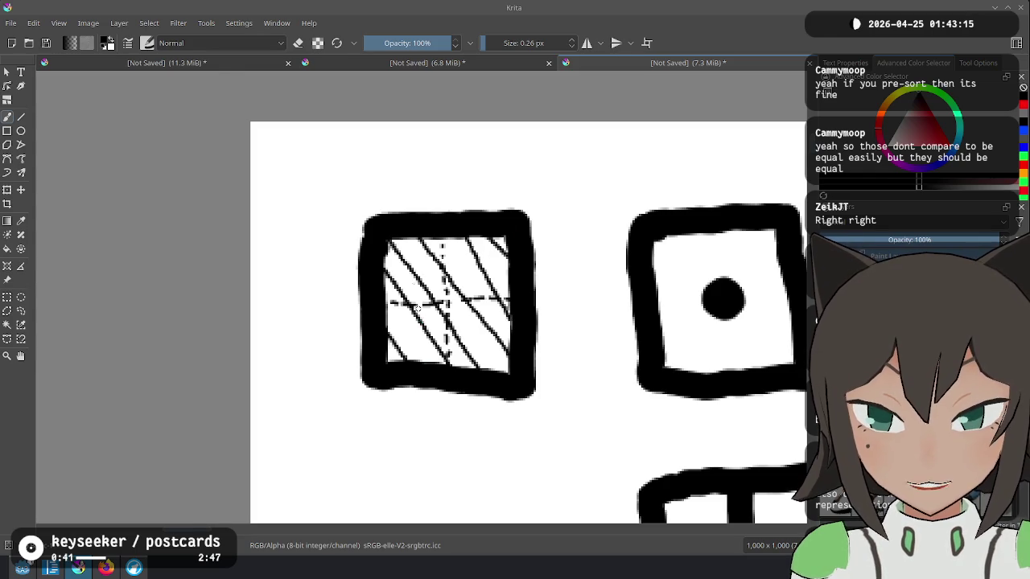
{"action": "key", "text": "alt+Tab"}
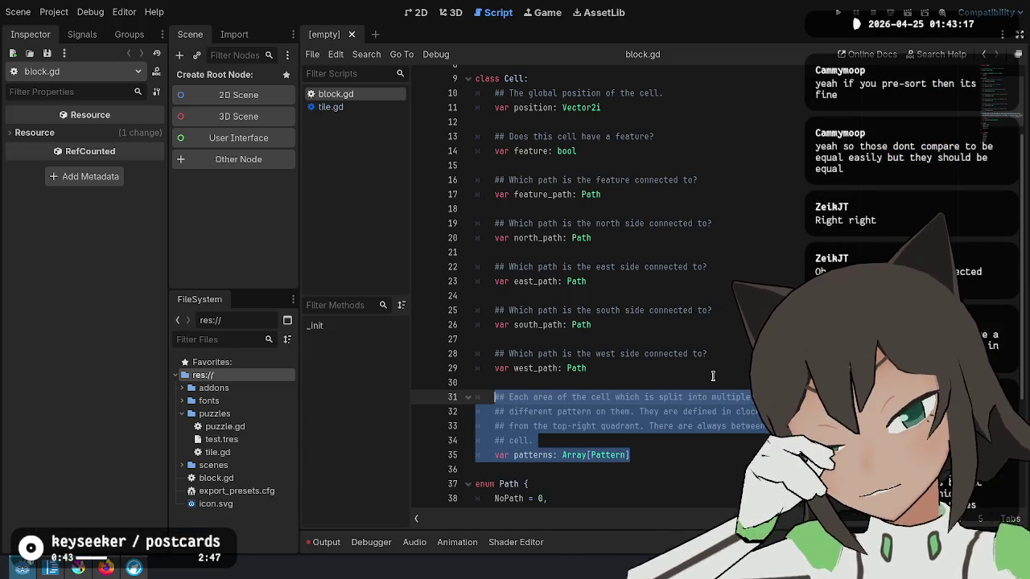
{"action": "key", "text": "Left"}
{"action": "key", "text": "shift+Down"}
{"action": "key", "text": "shift+Down"}
{"action": "key", "text": "shift+Down"}
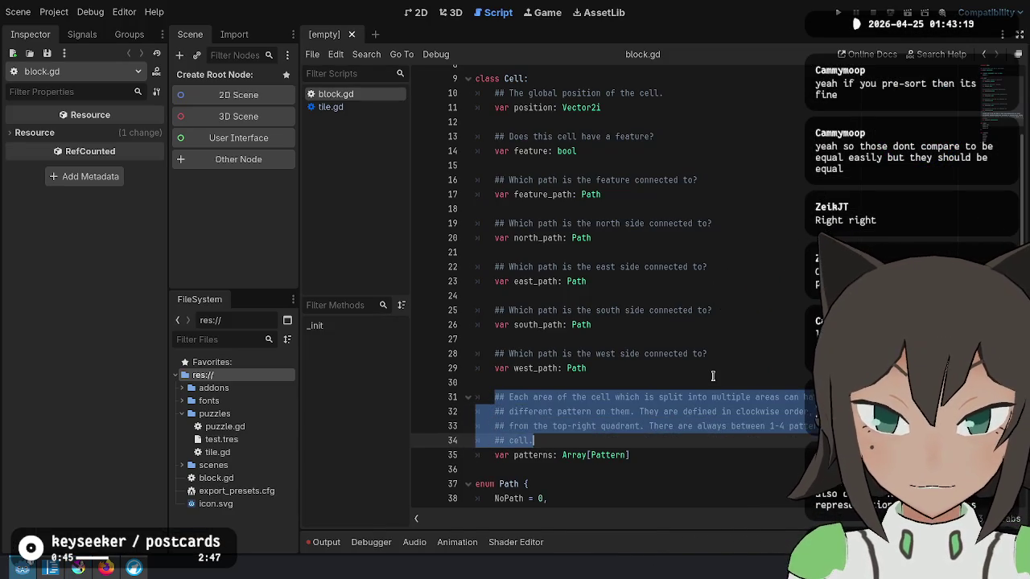
{"action": "key", "text": "shift+End"}
{"action": "key", "text": "BackSpace"}
{"action": "type", "text": "## The pattern of the "}
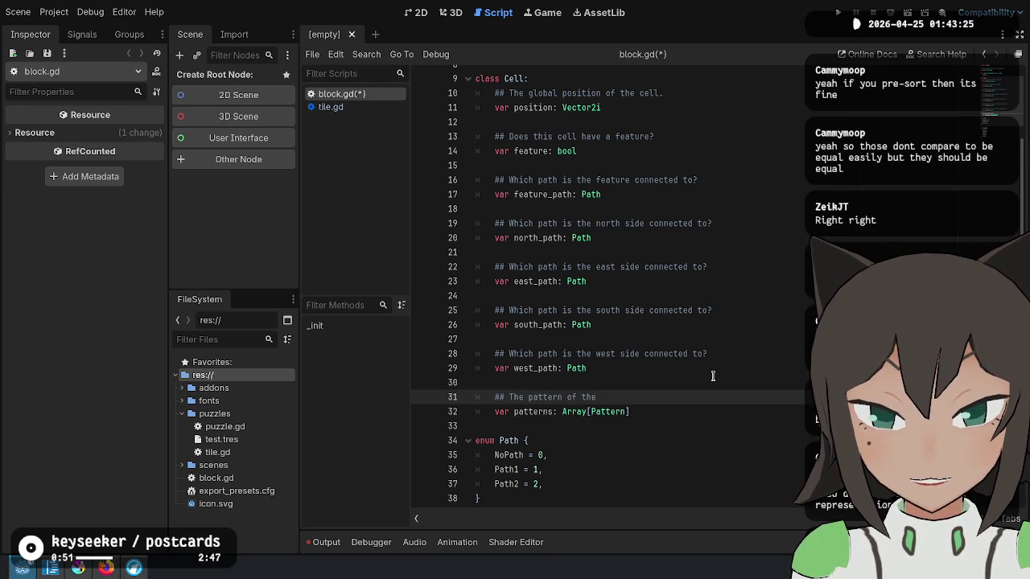
{"action": "type", "text": "north-eas"}
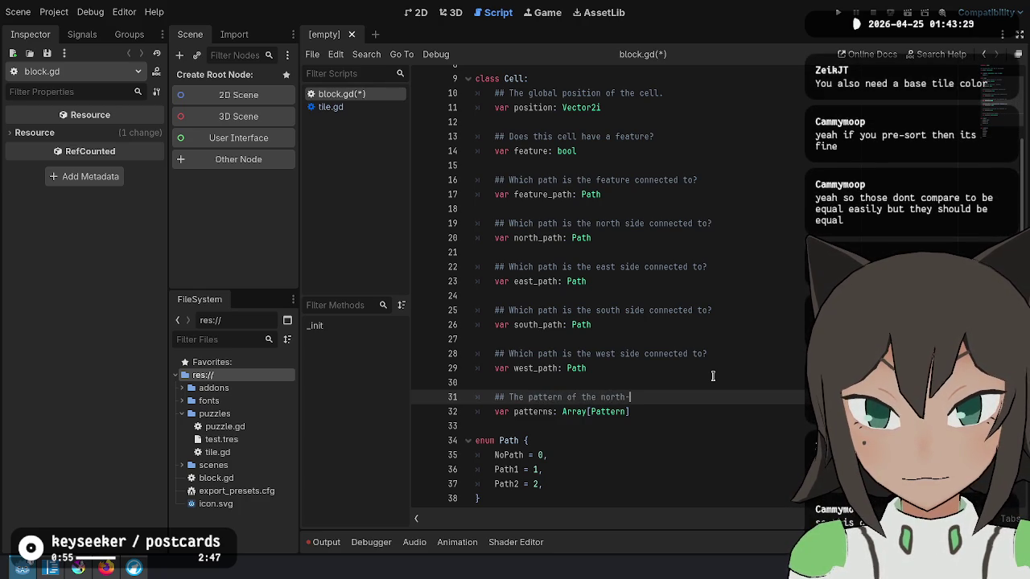
{"action": "type", "text": "t corner"}
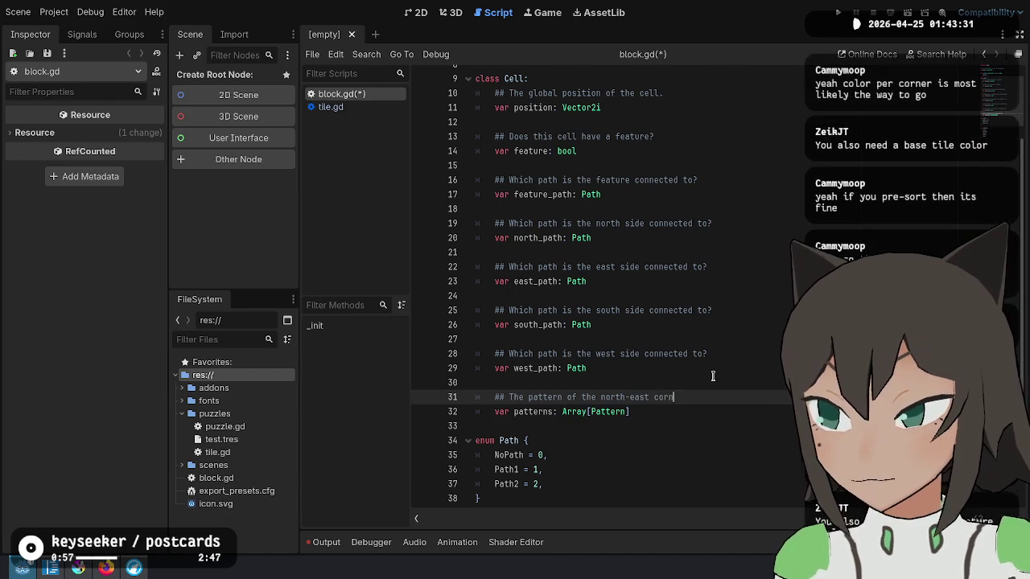
{"action": "key", "text": "Down"}
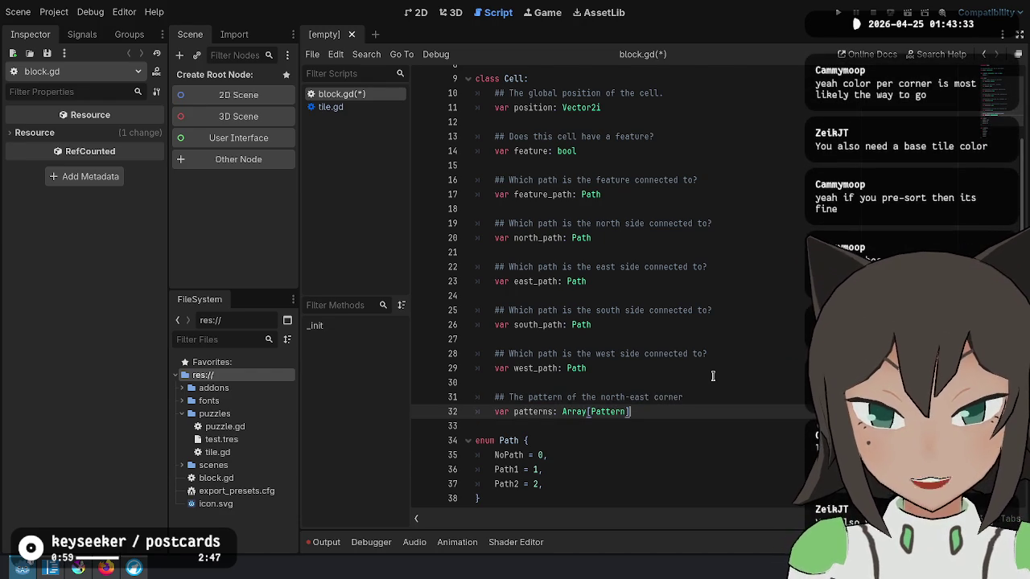
{"action": "key", "text": "alt+Tab"}
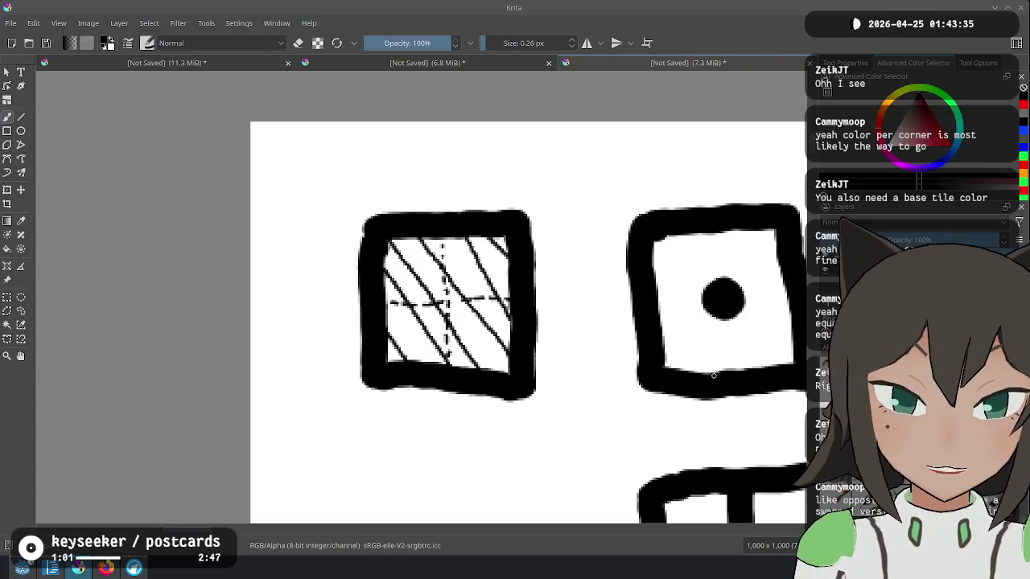
{"action": "key", "text": "alt+Tab"}
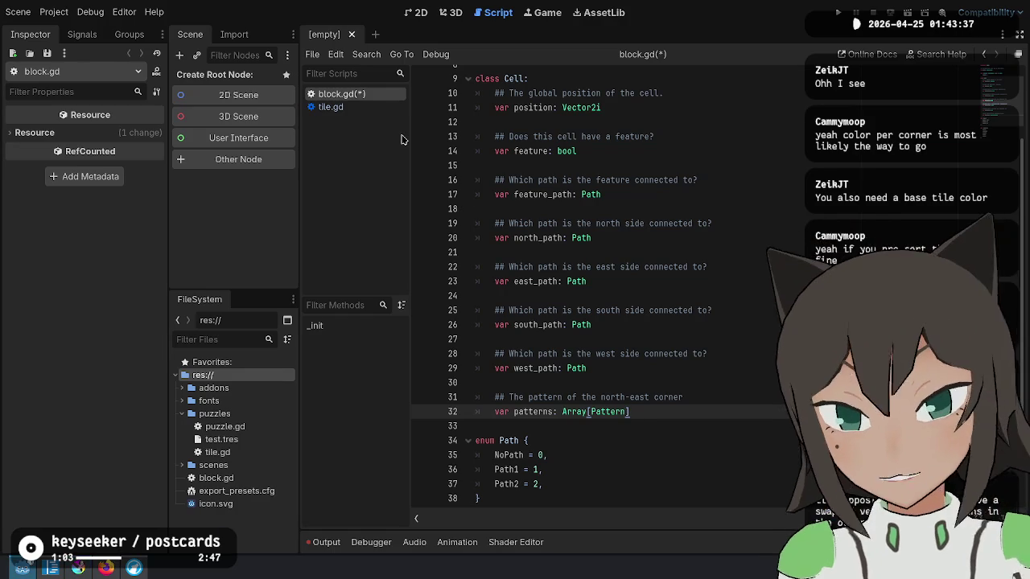
Turn the first corner field into north_east_pattern of type Pattern, ending its comment with a period.
{"action": "key", "text": "BackSpace"}
{"action": "key", "text": "BackSpace"}
{"action": "key", "text": "BackSpace"}
{"action": "key", "text": "Up"}
{"action": "key", "text": "End"}
{"action": "type", "text": "."}
{"action": "key", "text": "Down"}
{"action": "key", "text": "ctrl+Delete"}
{"action": "type", "text": "north_"}
{"action": "key", "text": "BackSpace"}
{"action": "type", "text": "_east_pattern"}
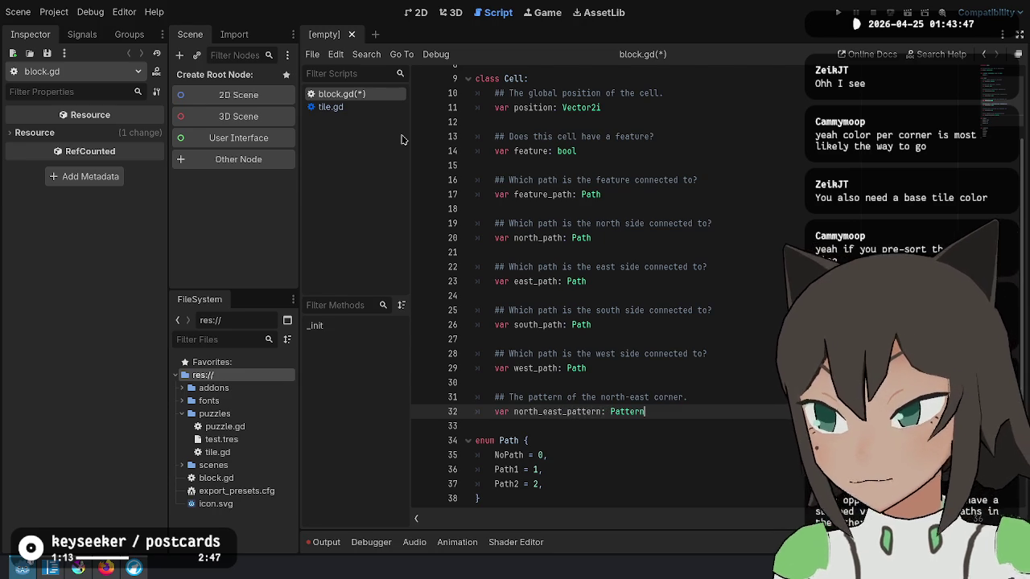
Copy the north-east comment and field, and rename the copy to south-east / south_east_pattern.
{"action": "key", "text": "shift+Up"}
{"action": "key", "text": "shift+Up"}
{"action": "key", "text": "shift+Up"}
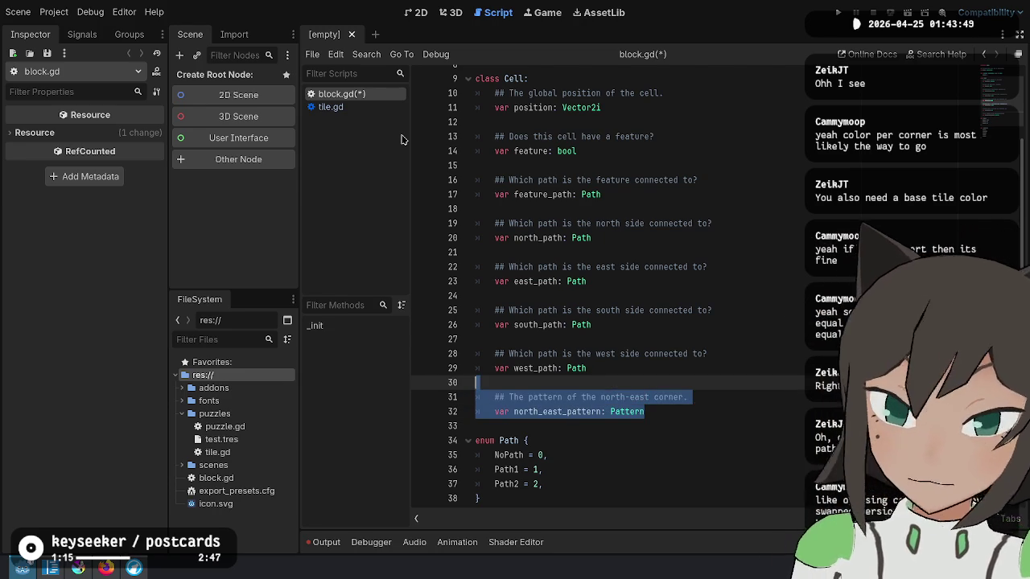
{"action": "key", "text": "ctrl+c"}
{"action": "key", "text": "End"}
{"action": "key", "text": "ctrl+v"}
{"action": "key", "text": "Up"}
{"action": "key", "text": "Down"}
{"action": "key", "text": "Up"}
{"action": "key", "text": "Up"}
{"action": "key", "text": "Up"}
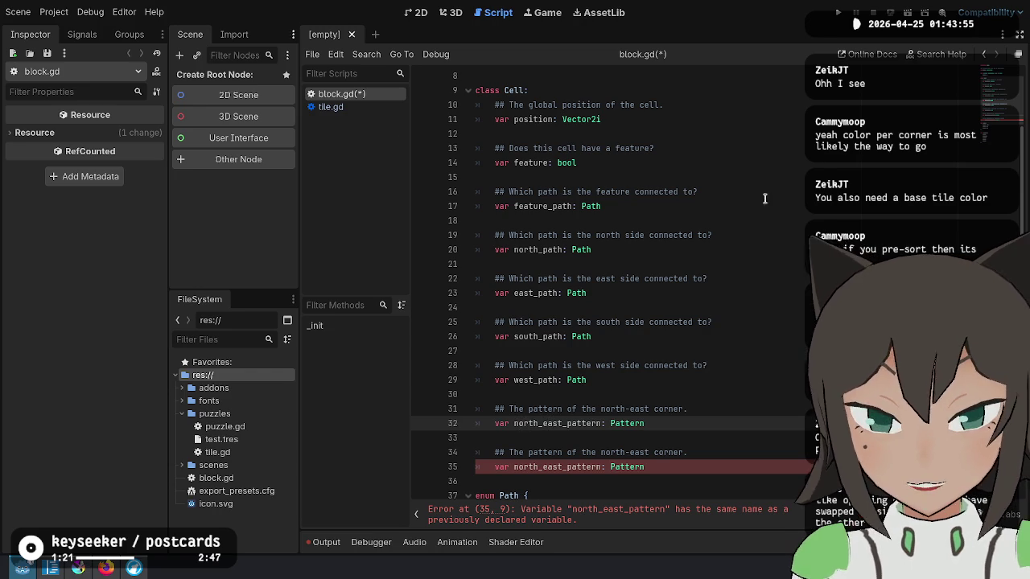
{"action": "scroll", "coordinate": [564, 242], "scroll_direction": "down", "scroll_amount": 2}
{"action": "left_click", "coordinate": [680, 343]}
{"action": "key", "text": "Down"}
{"action": "key", "text": "Down"}
{"action": "key", "text": "shift+Down"}
{"action": "key", "text": "shift+Up"}
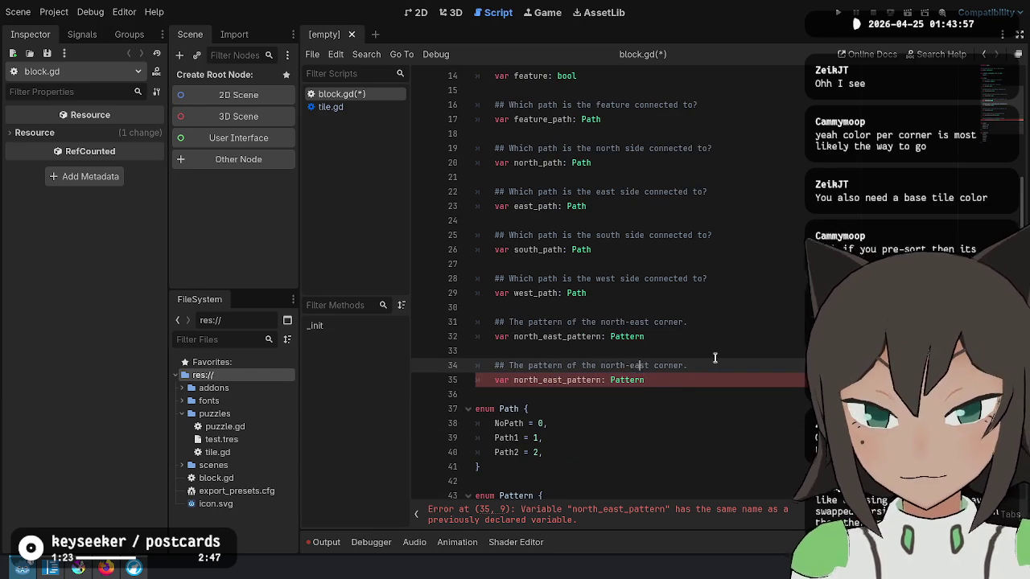
{"action": "key", "text": "BackSpace"}
{"action": "key", "text": "BackSpace"}
{"action": "key", "text": "BackSpace"}
{"action": "type", "text": "sou"}
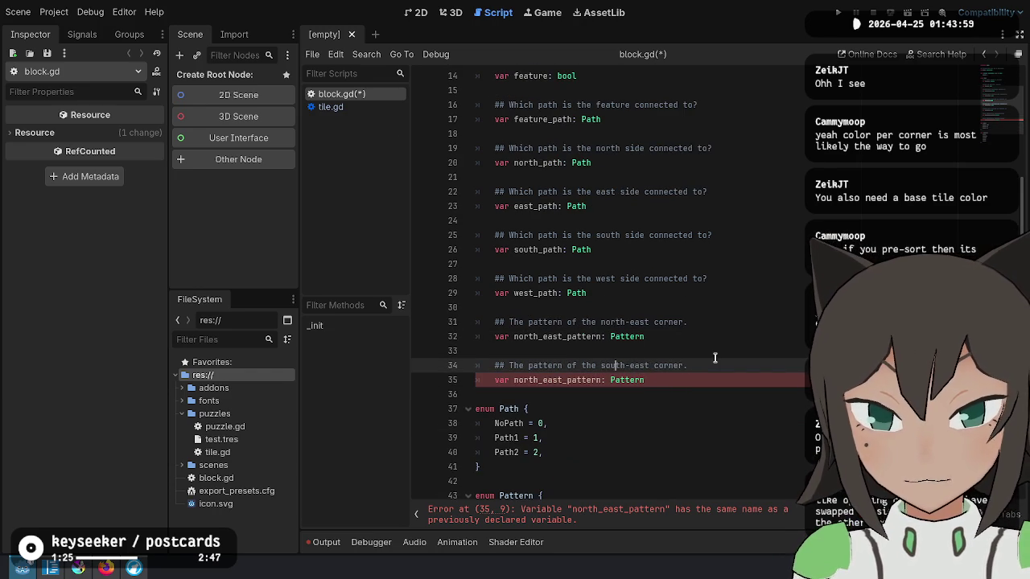
{"action": "key", "text": "Down"}
{"action": "key", "text": "Delete"}
{"action": "key", "text": "Delete"}
{"action": "key", "text": "Delete"}
{"action": "type", "text": "south"}
Duplicate the south-east field and rename the copy to south-west / south_west_pattern.
{"action": "key", "text": "End"}
{"action": "key", "text": "shift+Up"}
{"action": "key", "text": "shift+Home"}
{"action": "key", "text": "ctrl+shift+d"}
{"action": "key", "text": "Return"}
{"action": "key", "text": "BackSpace"}
{"action": "key", "text": "Down"}
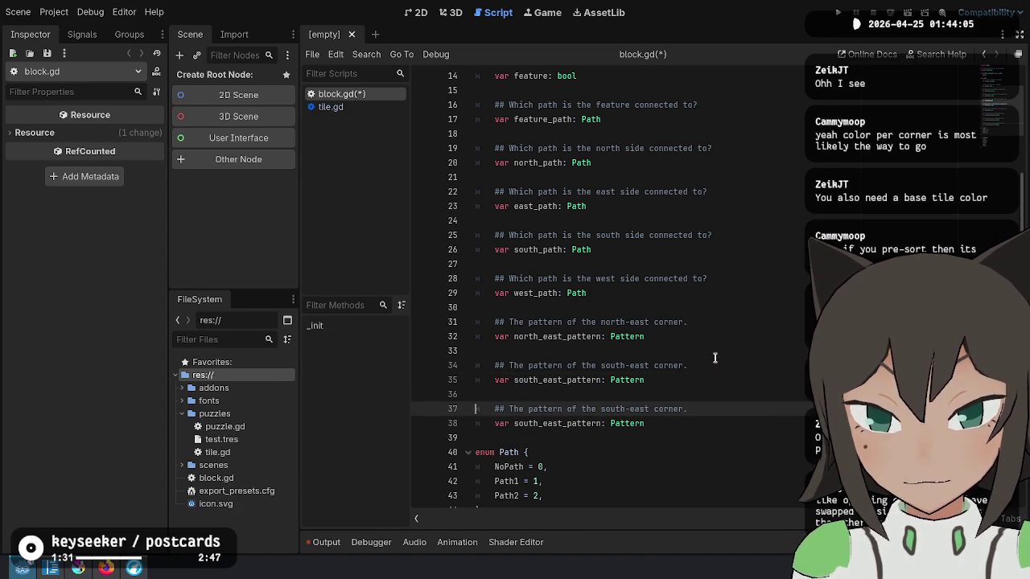
{"action": "key", "text": "BackSpace"}
{"action": "key", "text": "BackSpace"}
{"action": "key", "text": "BackSpace"}
{"action": "type", "text": "west"}
{"action": "key", "text": "Down"}
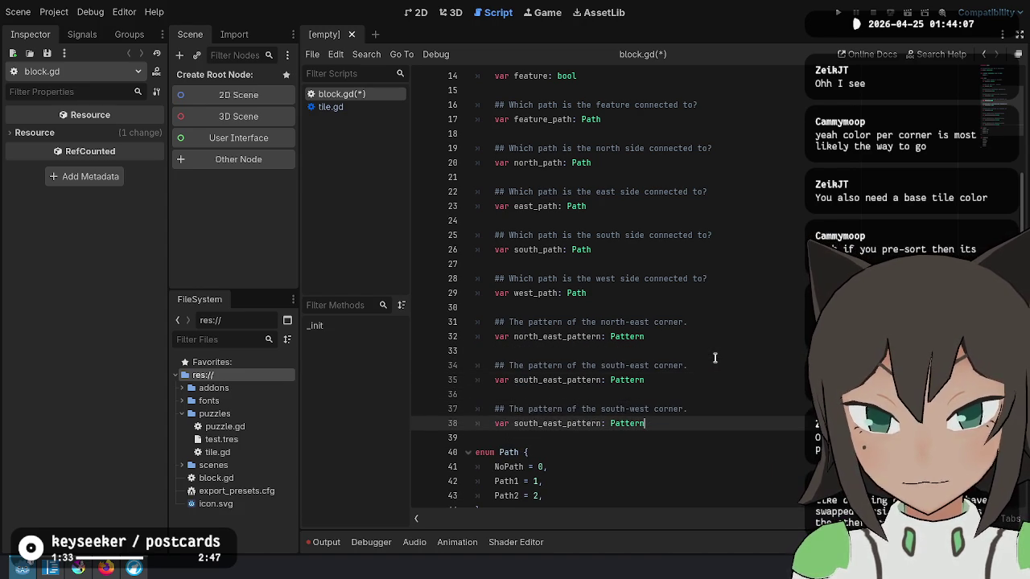
{"action": "key", "text": "BackSpace"}
{"action": "key", "text": "BackSpace"}
{"action": "key", "text": "BackSpace"}
{"action": "type", "text": "west"}
{"action": "key", "text": "End"}
Duplicate the south-west field and rename the copy to north-west / north_west_pattern.
{"action": "key", "text": "shift+Up"}
{"action": "key", "text": "shift+Up"}
{"action": "key", "text": "shift+Up"}
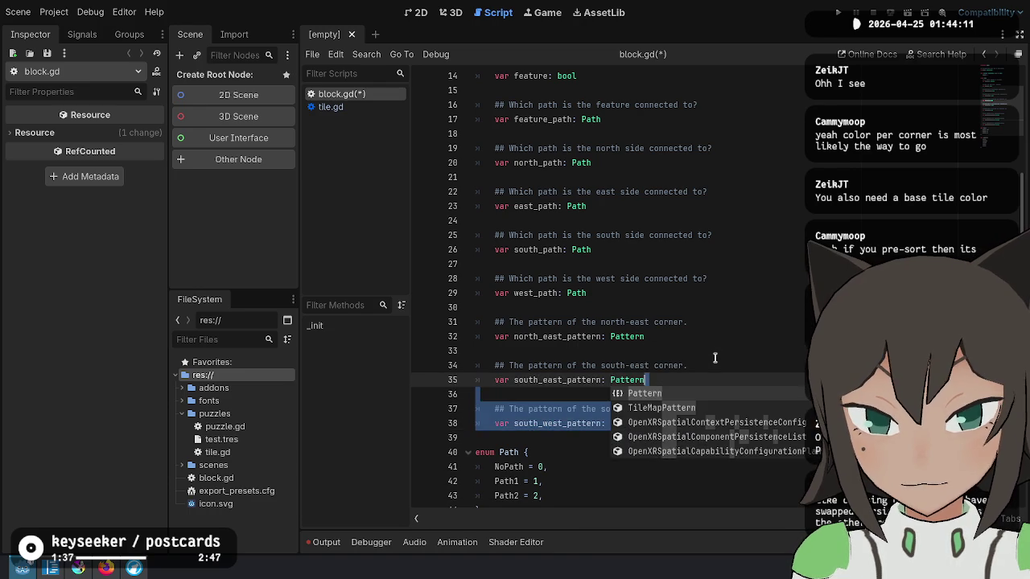
{"action": "key", "text": "ctrl+shift+d"}
{"action": "key", "text": "Escape"}
{"action": "key", "text": "Up"}
{"action": "key", "text": "ctrl+BackSpace"}
{"action": "type", "text": "north-"}
{"action": "key", "text": "Down"}
{"action": "key", "text": "Home"}
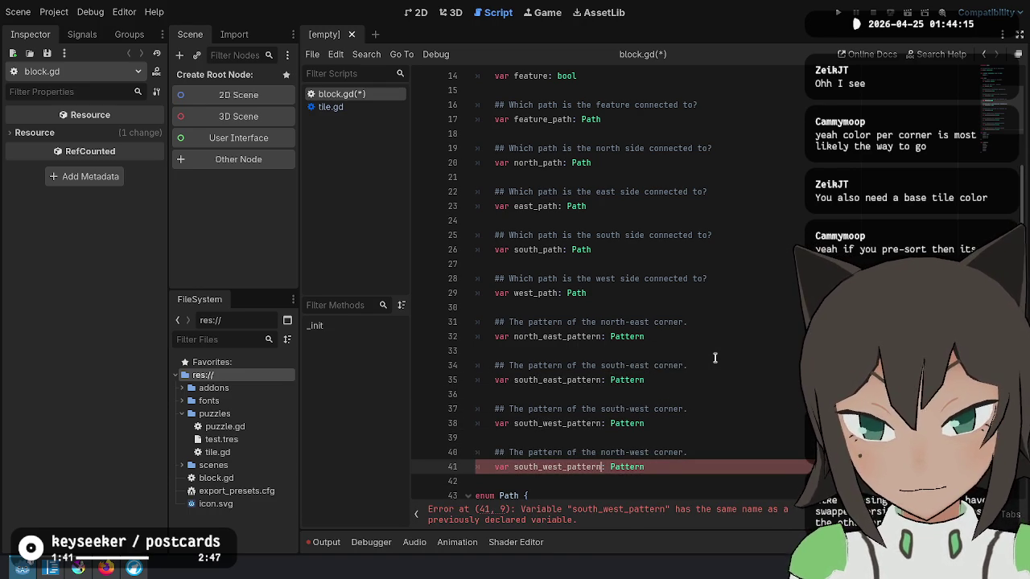
{"action": "key", "text": "ctrl+BackSpace"}
{"action": "type", "text": "north"}
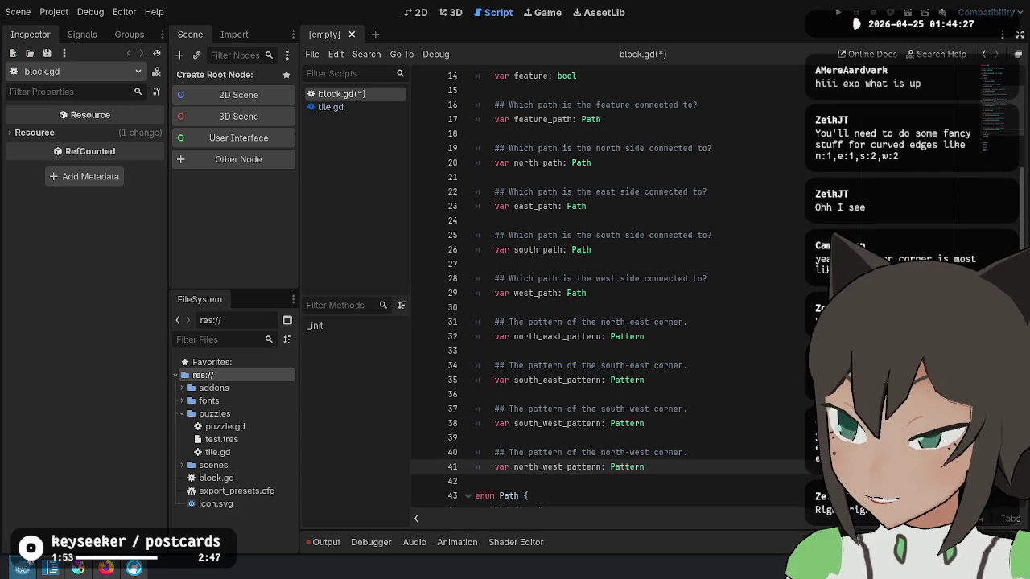
Review the four corner pattern fields on lines 31–41, then bring Krita to the front.
{"action": "scroll", "coordinate": [695, 258], "scroll_direction": "down", "scroll_amount": 2}
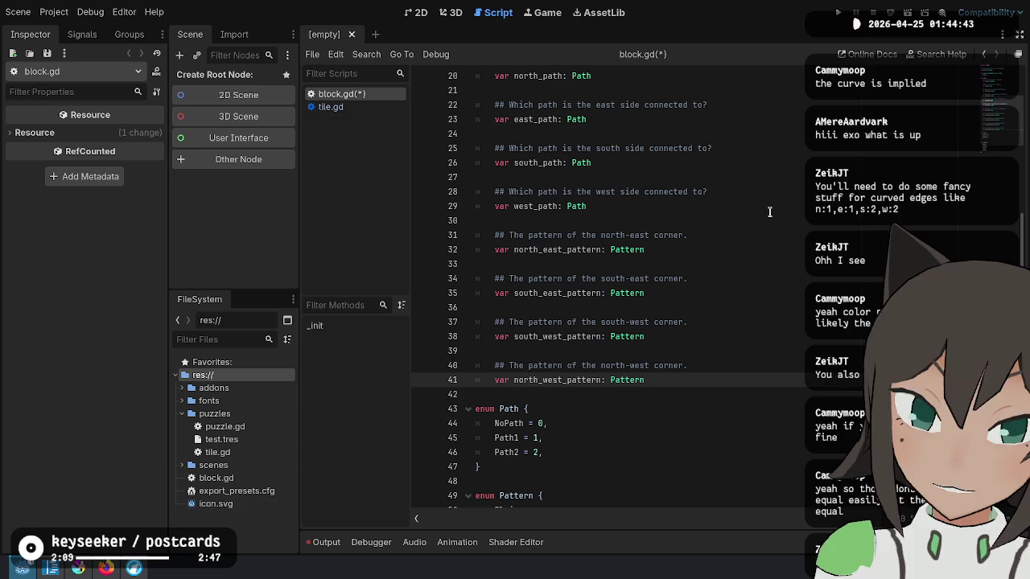
{"action": "mouse_move", "coordinate": [605, 233]}
{"action": "left_mouse_down"}
{"action": "mouse_move", "coordinate": [685, 251]}
{"action": "mouse_move", "coordinate": [792, 374]}
{"action": "left_mouse_up"}
{"action": "left_click", "coordinate": [793, 375]}
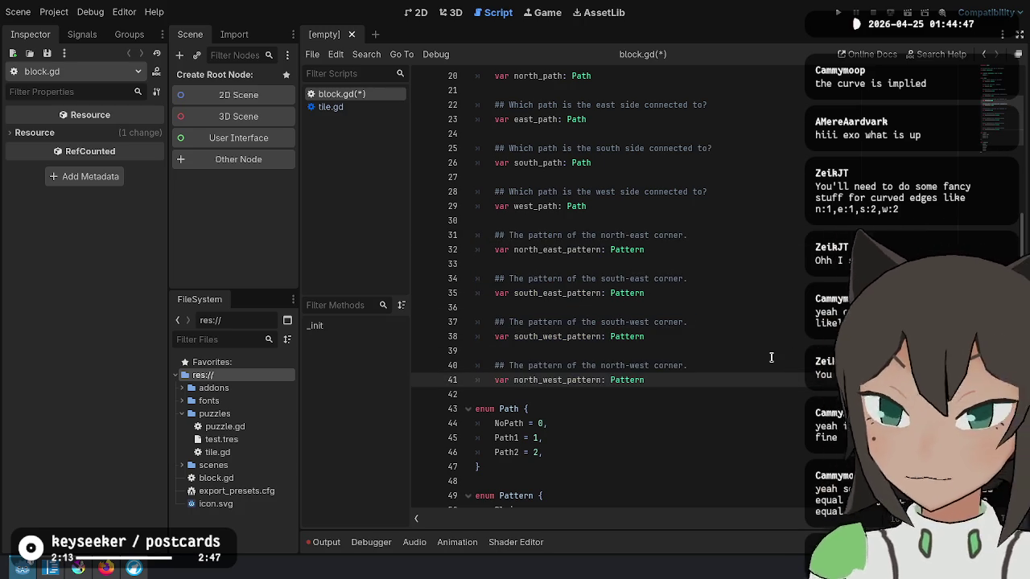
{"action": "key", "text": "alt+Tab"}
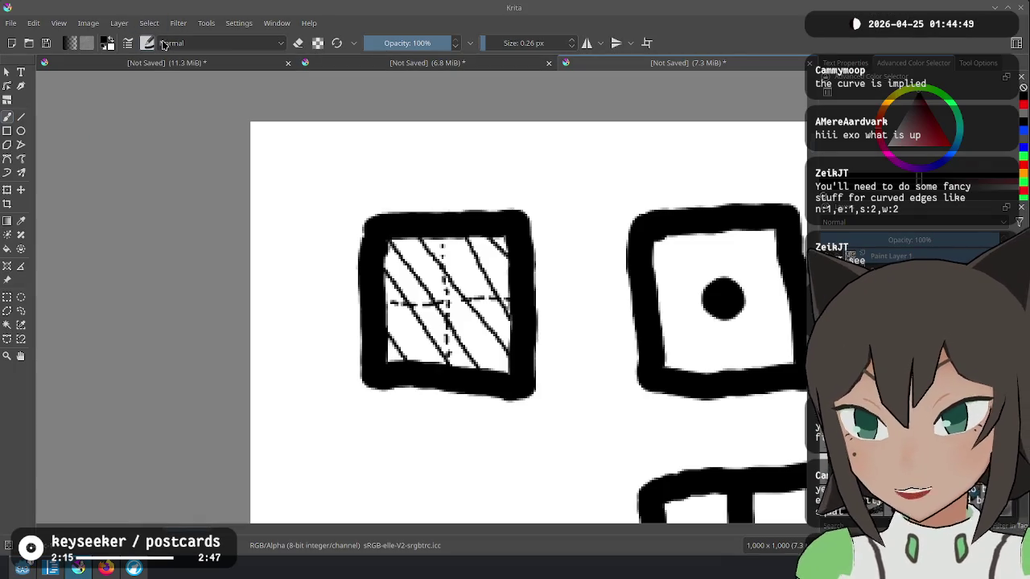
Look over the rules sheet and the grid drawing of cell shapes in Krita.
{"action": "left_click", "coordinate": [617, 62]}
{"action": "left_click", "coordinate": [709, 297]}
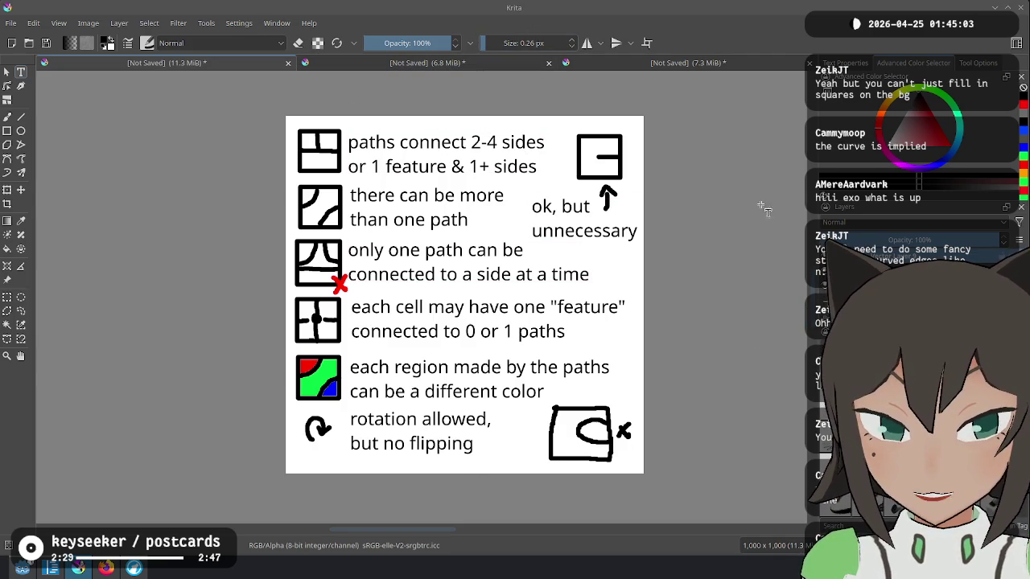
{"action": "left_click", "coordinate": [685, 63]}
{"action": "scroll", "coordinate": [577, 293], "scroll_direction": "down", "scroll_amount": 3}
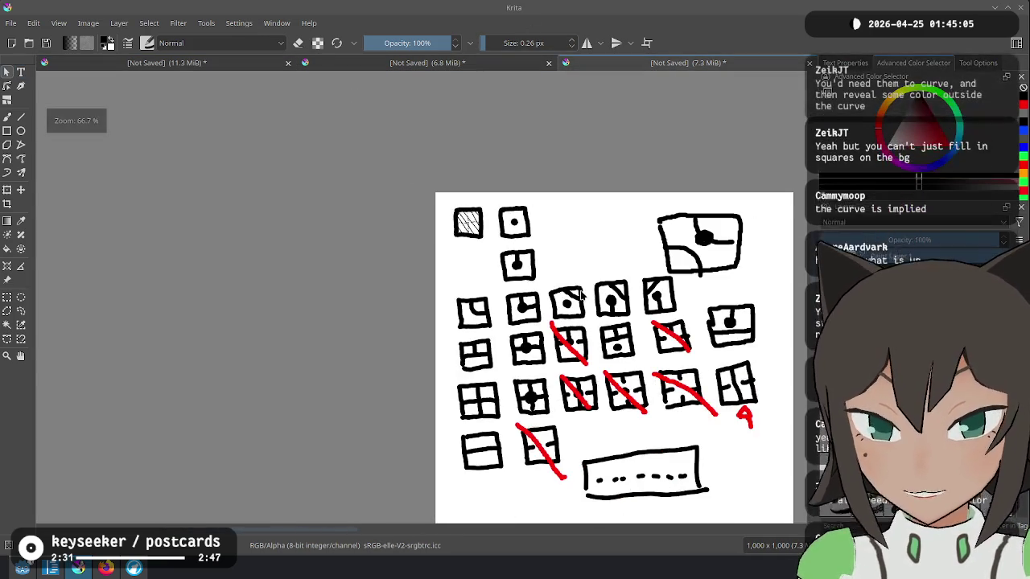
{"action": "scroll", "coordinate": [578, 294], "scroll_direction": "up", "scroll_amount": 1}
{"action": "scroll", "coordinate": [448, 224], "scroll_direction": "up", "scroll_amount": 1}
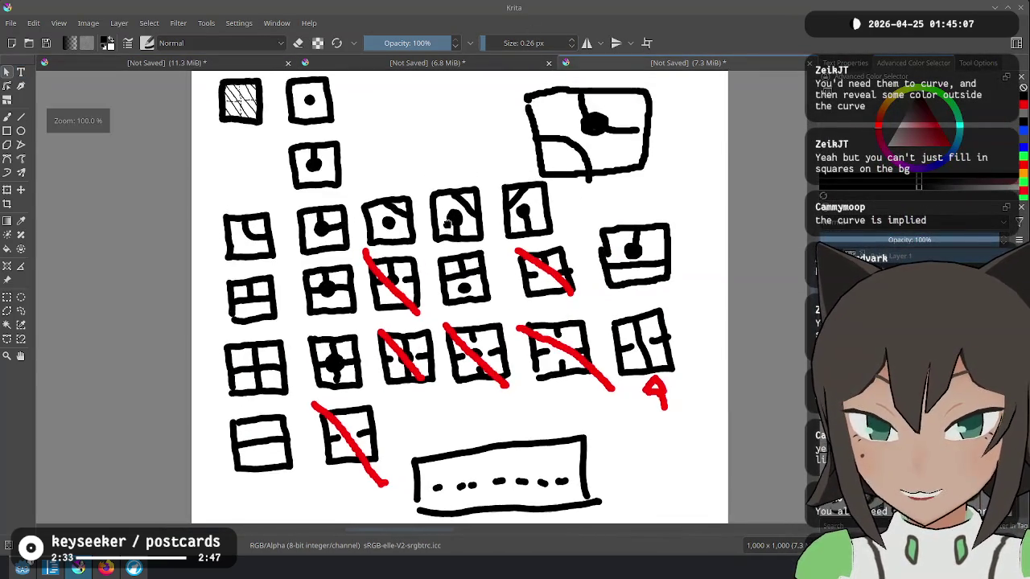
{"action": "scroll", "coordinate": [448, 224], "scroll_direction": "down", "scroll_amount": 1}
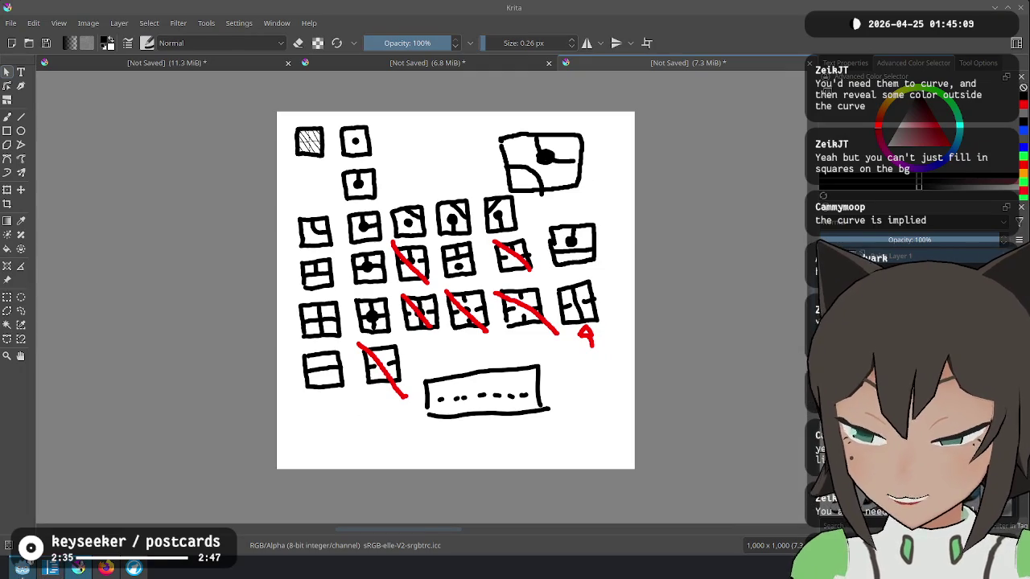
Glance at the Wikipedia graph theory and Bento Blocks pages, then return to block.gd.
{"action": "mouse_move", "coordinate": [106, 568]}
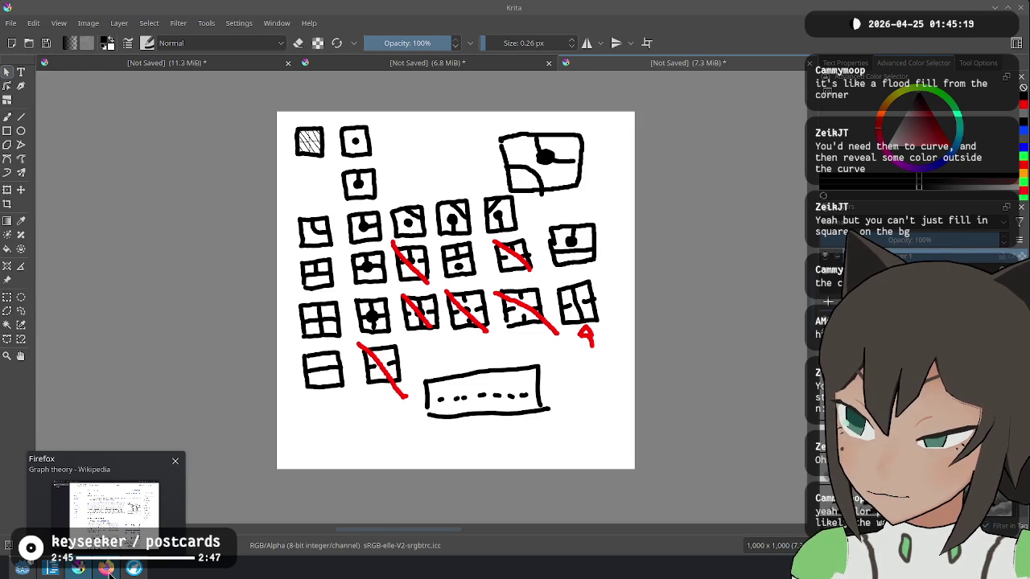
{"action": "left_click", "coordinate": [109, 570]}
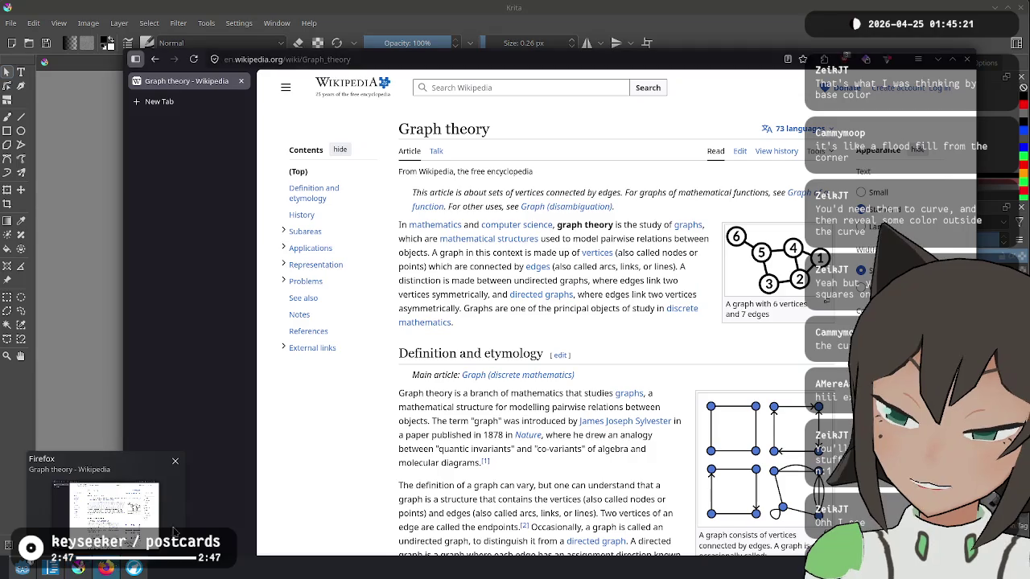
{"action": "left_click", "coordinate": [92, 308]}
{"action": "left_click", "coordinate": [106, 569]}
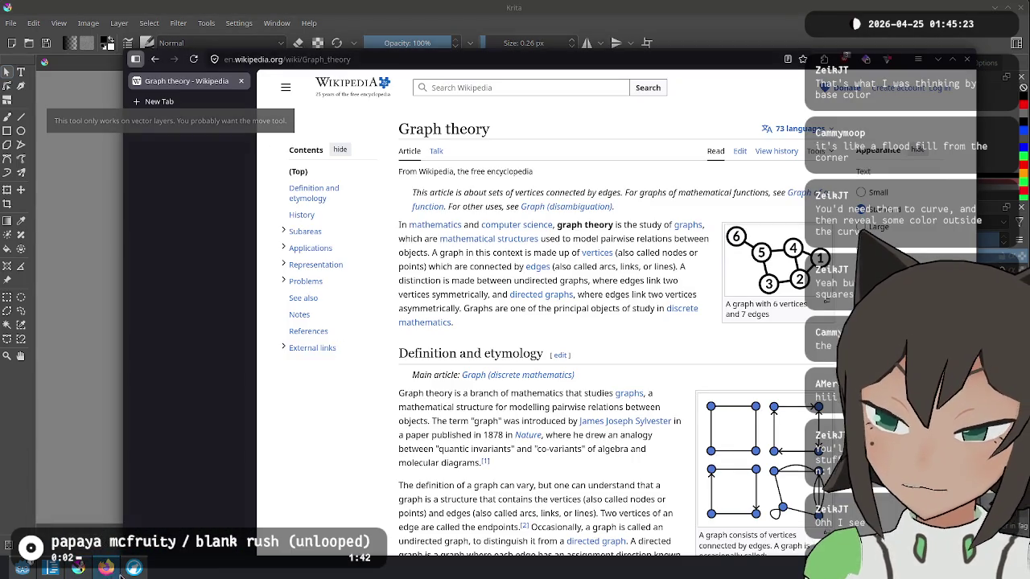
{"action": "left_click", "coordinate": [134, 569]}
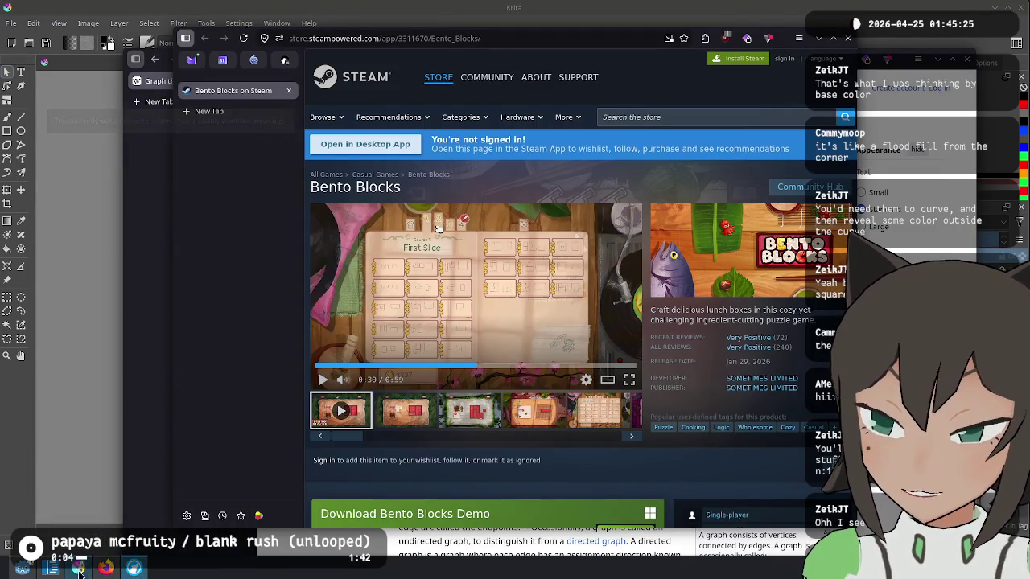
{"action": "key", "text": "alt+Tab"}
{"action": "scroll", "coordinate": [612, 271], "scroll_direction": "up", "scroll_amount": 3}
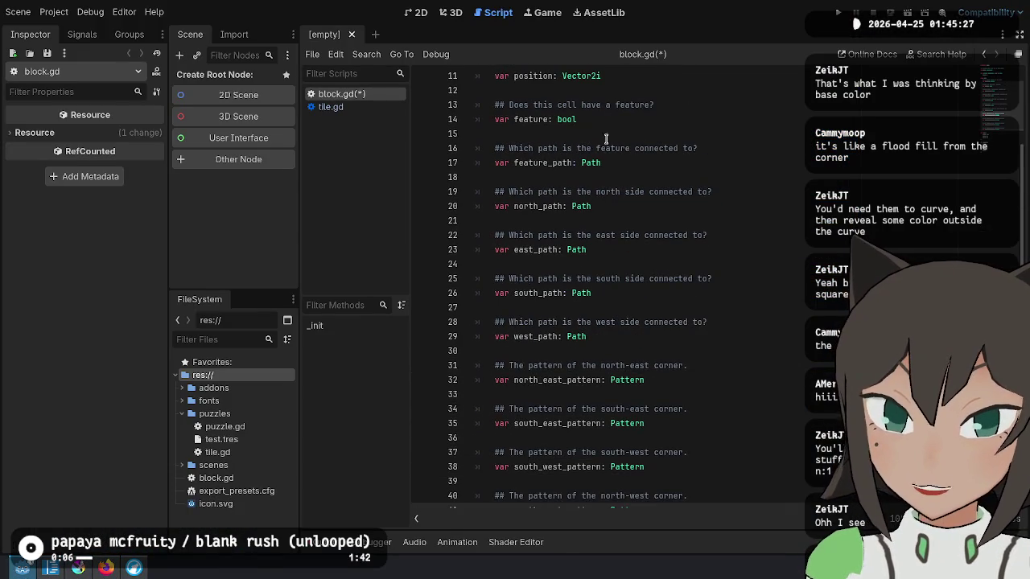
{"action": "scroll", "coordinate": [653, 373], "scroll_direction": "down", "scroll_amount": 2}
{"action": "scroll", "coordinate": [648, 241], "scroll_direction": "up", "scroll_amount": 4}
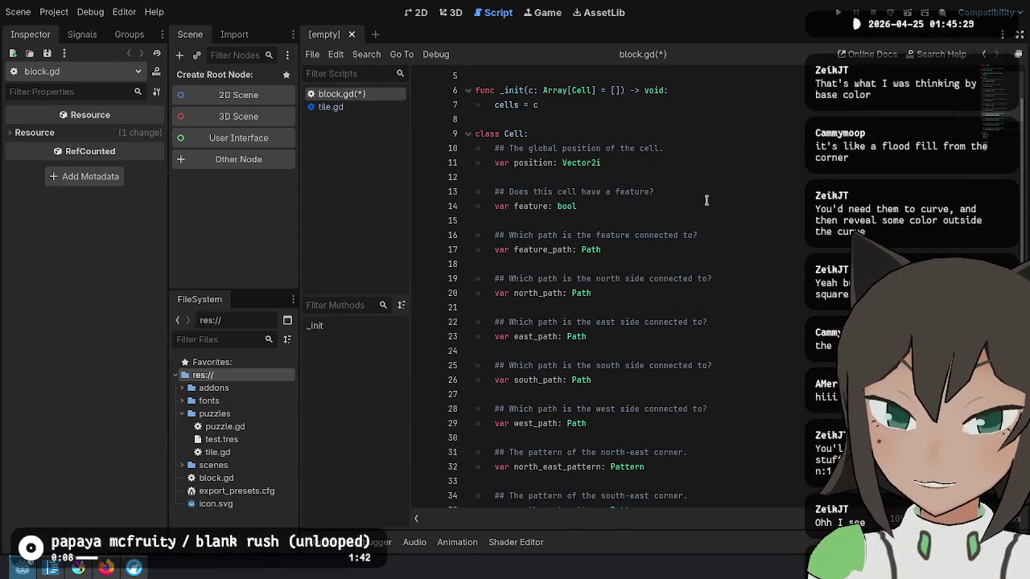
{"action": "mouse_move", "coordinate": [664, 148]}
{"action": "left_mouse_down"}
{"action": "mouse_move", "coordinate": [697, 416]}
{"action": "mouse_move", "coordinate": [710, 407]}
{"action": "left_mouse_up"}
{"action": "left_click", "coordinate": [711, 409]}
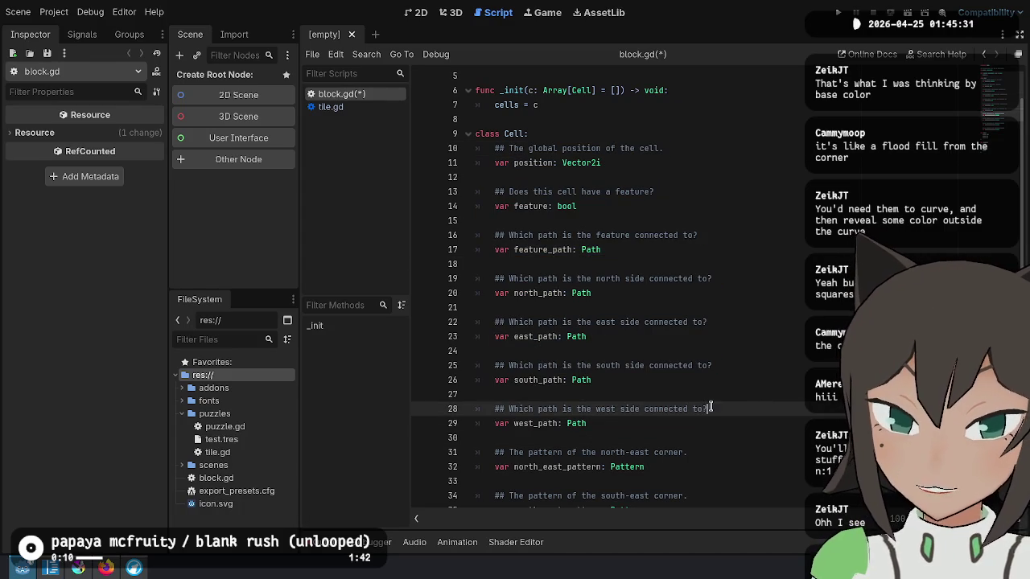
{"action": "left_click", "coordinate": [726, 428]}
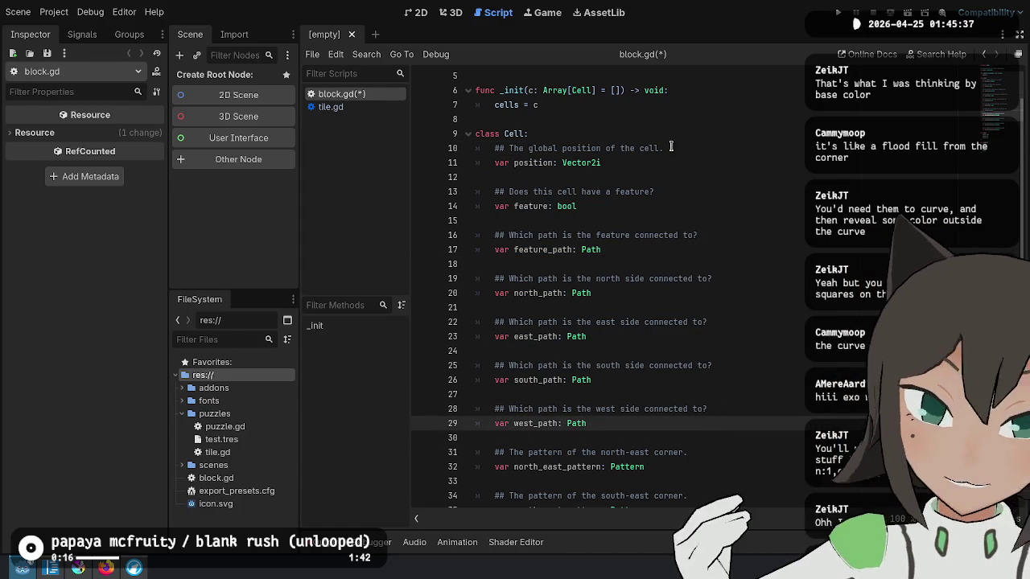
{"action": "scroll", "coordinate": [689, 241], "scroll_direction": "down", "scroll_amount": 4}
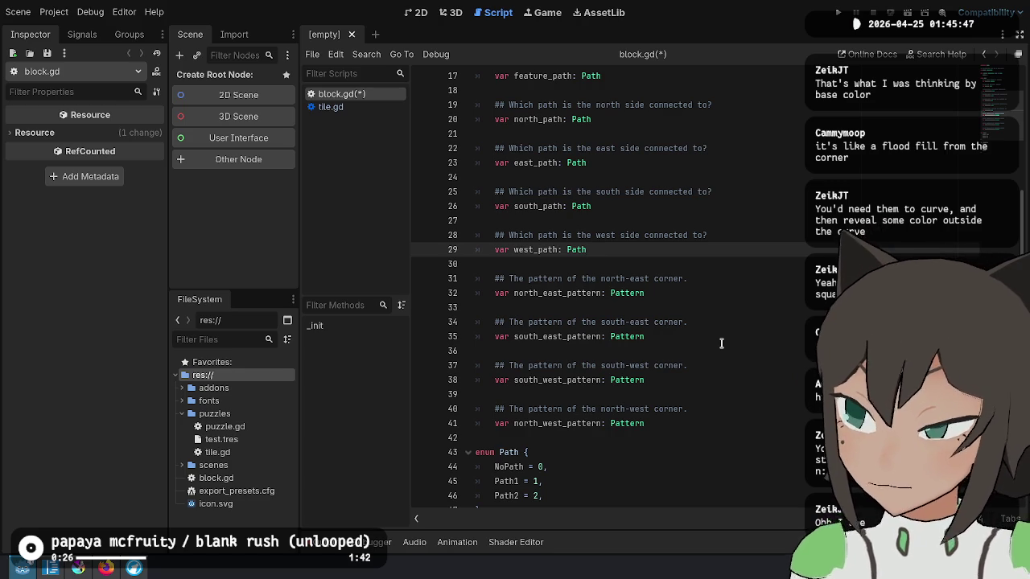
{"action": "left_click", "coordinate": [765, 305]}
{"action": "left_click", "coordinate": [681, 282]}
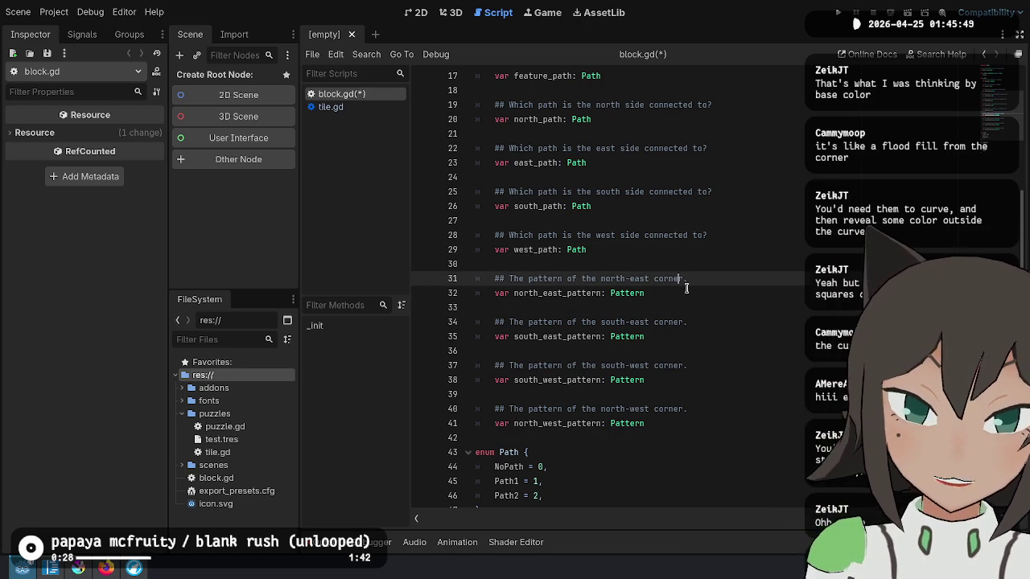
{"action": "double_click", "coordinate": [547, 279]}
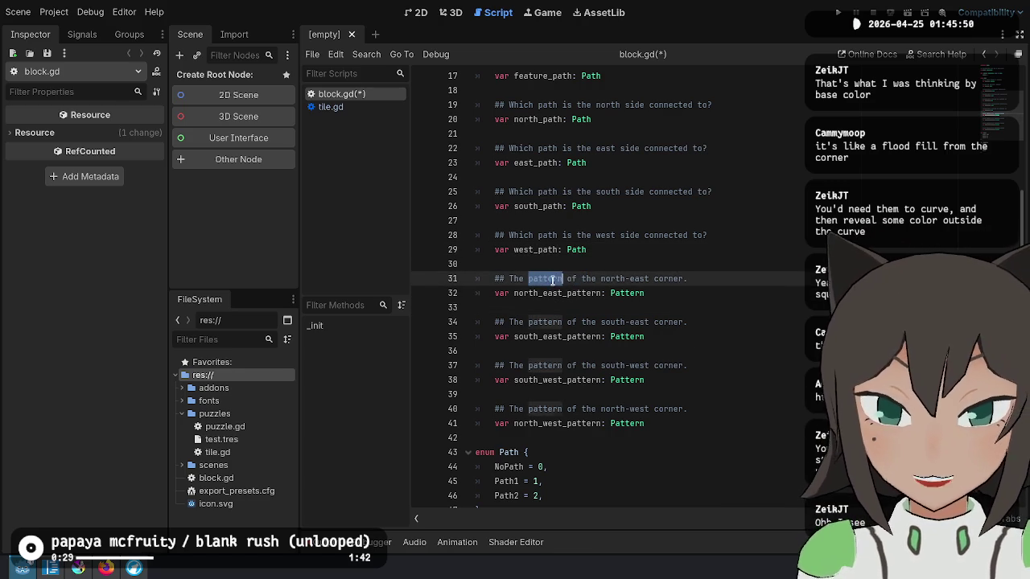
{"action": "left_click", "coordinate": [699, 293]}
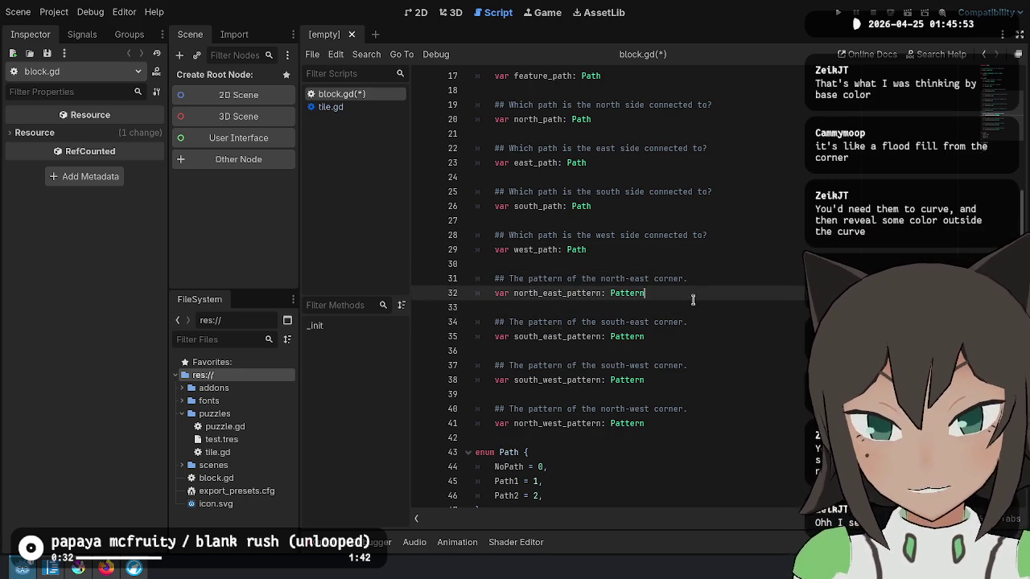
{"action": "scroll", "coordinate": [684, 331], "scroll_direction": "down", "scroll_amount": 3}
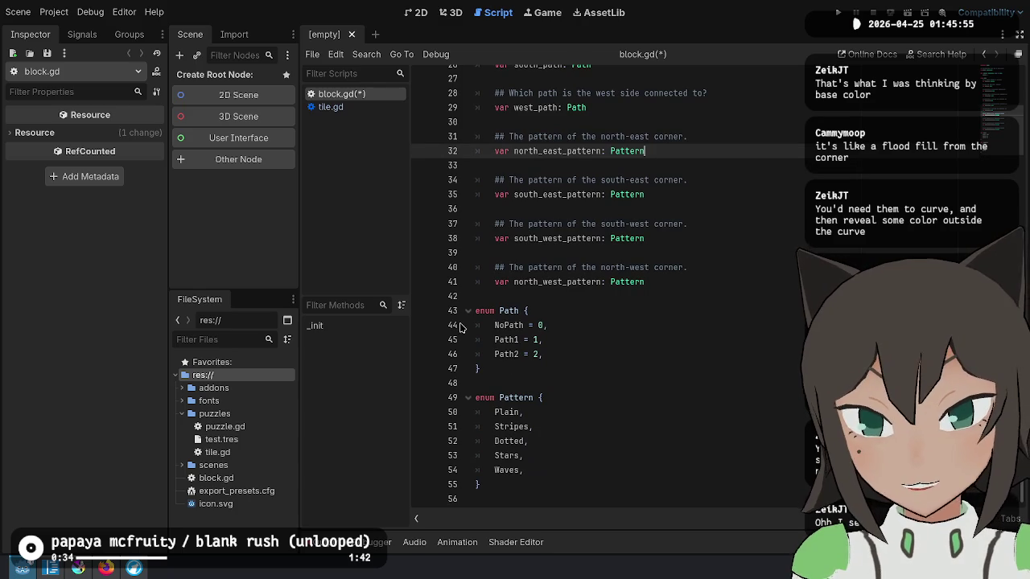
Select and review the Plain and Stripes values of the Pattern enum.
{"action": "left_click", "coordinate": [547, 412]}
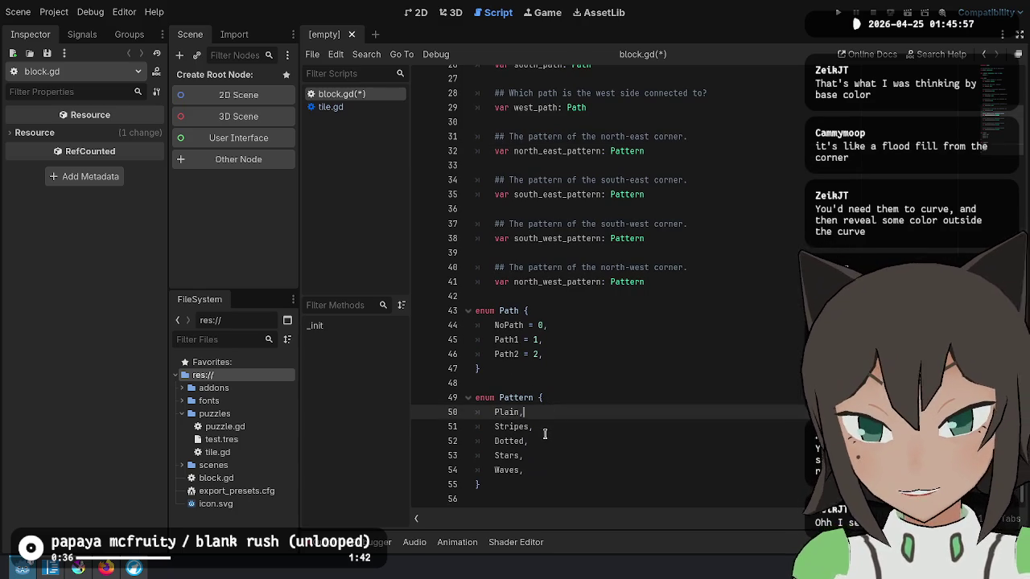
{"action": "double_click", "coordinate": [503, 414]}
{"action": "double_click", "coordinate": [522, 428]}
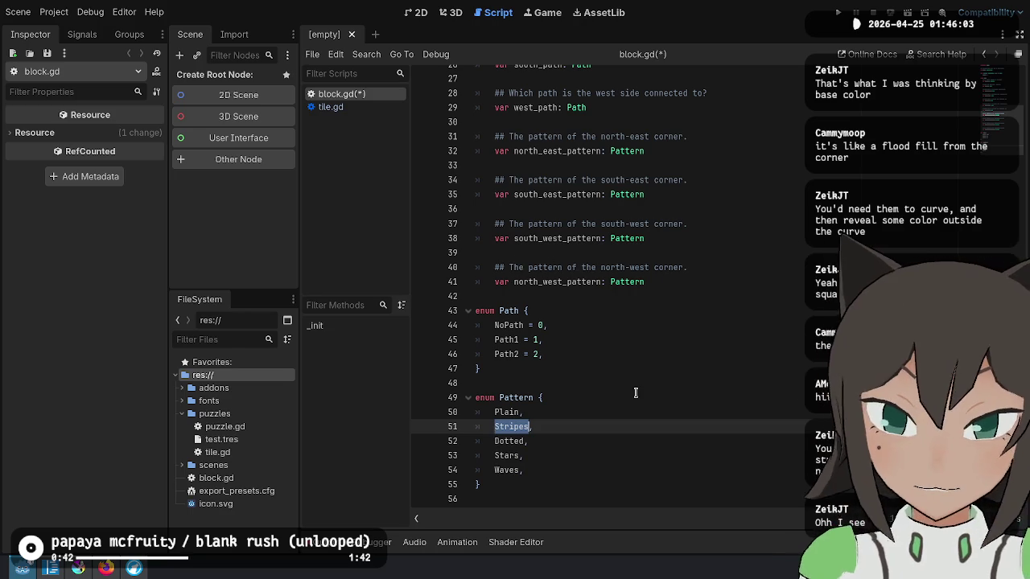
{"action": "left_click", "coordinate": [581, 427]}
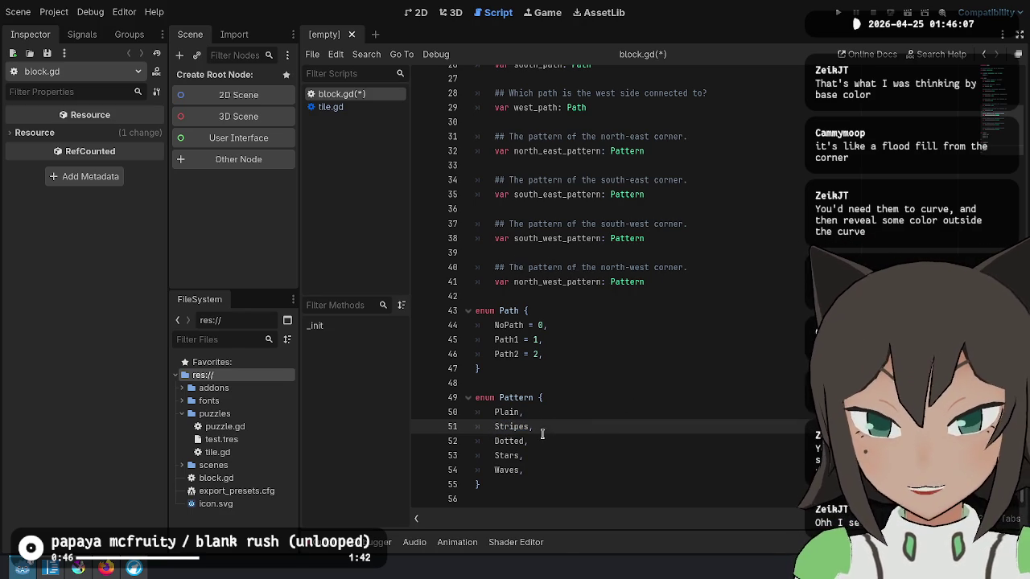
{"action": "double_click", "coordinate": [502, 427]}
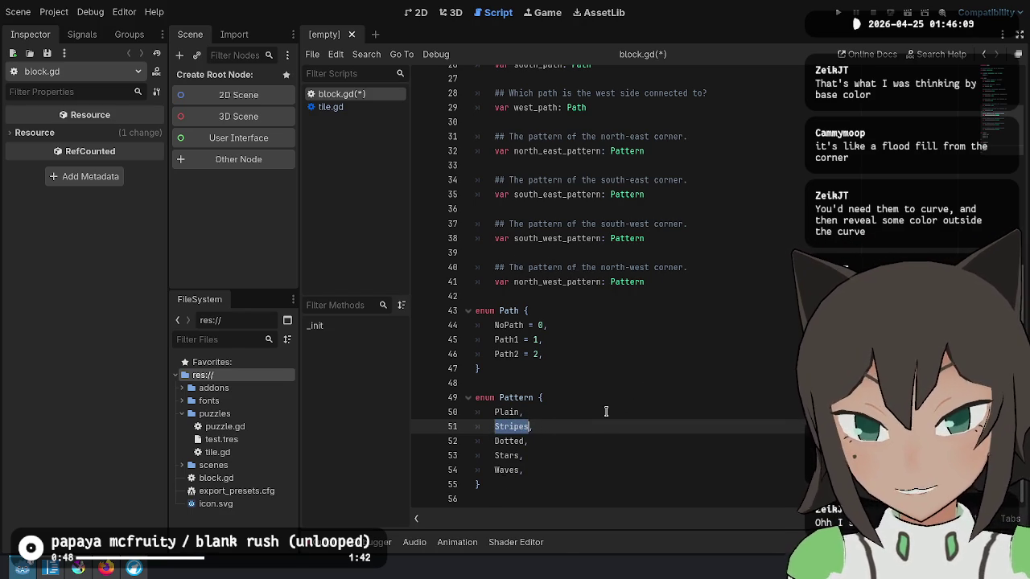
{"action": "left_click", "coordinate": [683, 380]}
{"action": "left_click", "coordinate": [596, 455]}
{"action": "left_click", "coordinate": [595, 470]}
{"action": "left_click", "coordinate": [623, 399]}
{"action": "left_click", "coordinate": [615, 442]}
{"action": "left_click", "coordinate": [623, 483]}
{"action": "left_click", "coordinate": [676, 381]}
Move the caret to the end of the Path enum, then switch to the Wikipedia article and Krita.
{"action": "scroll", "coordinate": [748, 346], "scroll_direction": "up", "scroll_amount": 2}
{"action": "key", "text": "Down"}
{"action": "key", "text": "Down"}
{"action": "scroll", "coordinate": [773, 348], "scroll_direction": "up", "scroll_amount": 2}
{"action": "left_click", "coordinate": [779, 339]}
{"action": "left_click", "coordinate": [797, 295]}
{"action": "scroll", "coordinate": [834, 233], "scroll_direction": "up", "scroll_amount": 3}
{"action": "scroll", "coordinate": [834, 233], "scroll_direction": "up", "scroll_amount": 2}
{"action": "scroll", "coordinate": [848, 176], "scroll_direction": "down", "scroll_amount": 6}
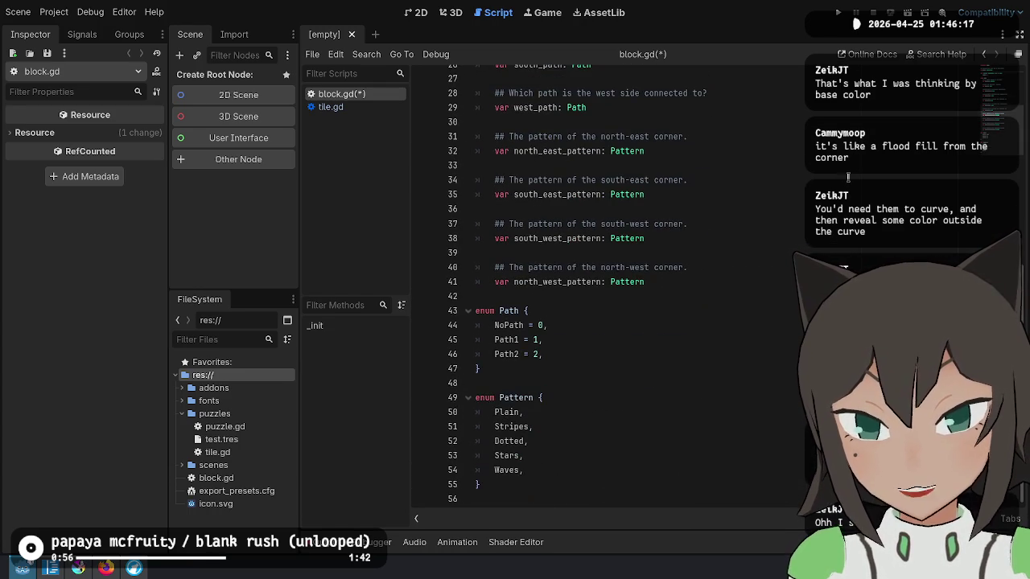
{"action": "left_click", "coordinate": [773, 282]}
{"action": "left_click", "coordinate": [773, 339]}
{"action": "left_click", "coordinate": [773, 354]}
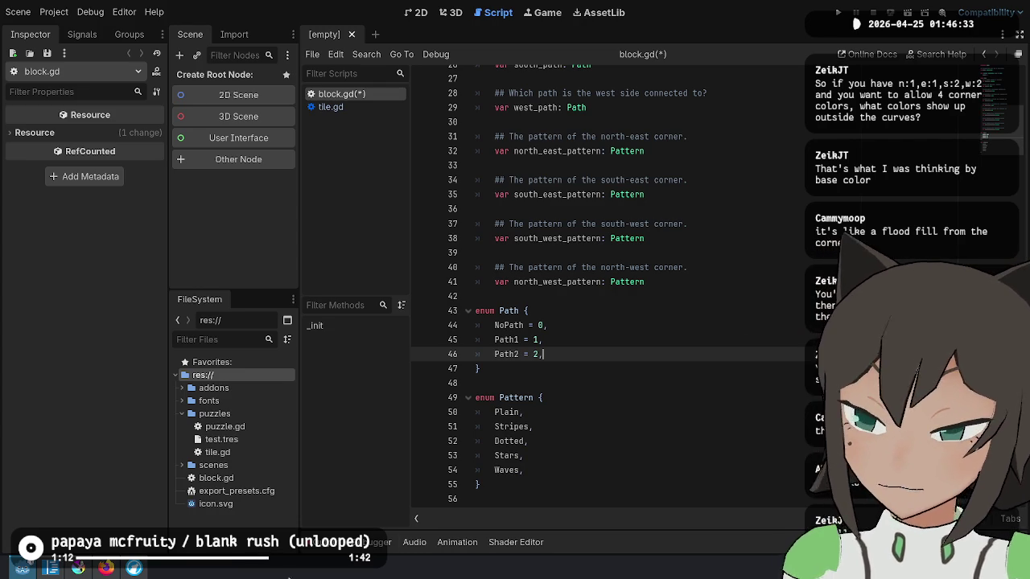
{"action": "left_click", "coordinate": [98, 569]}
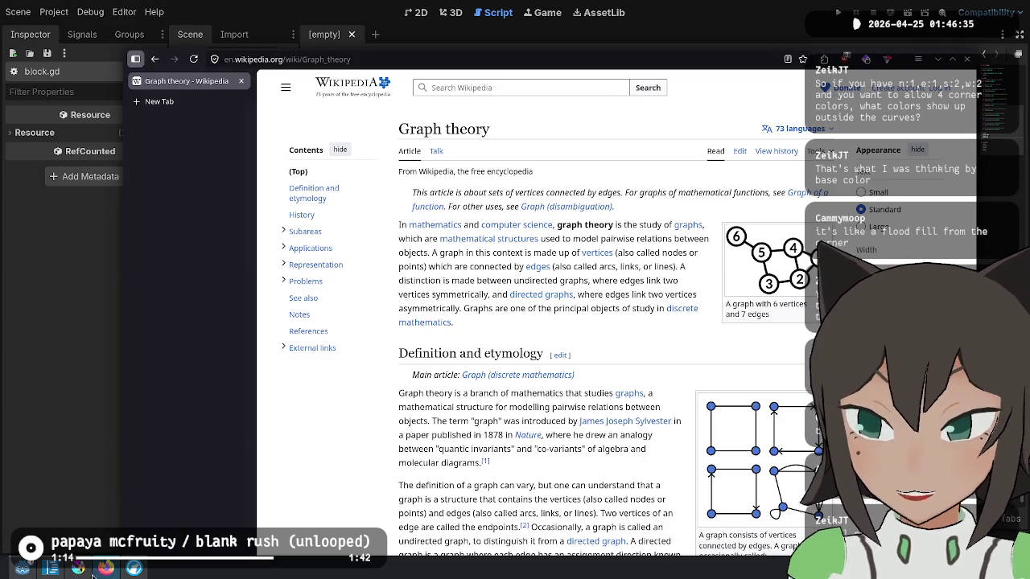
{"action": "left_click", "coordinate": [78, 568]}
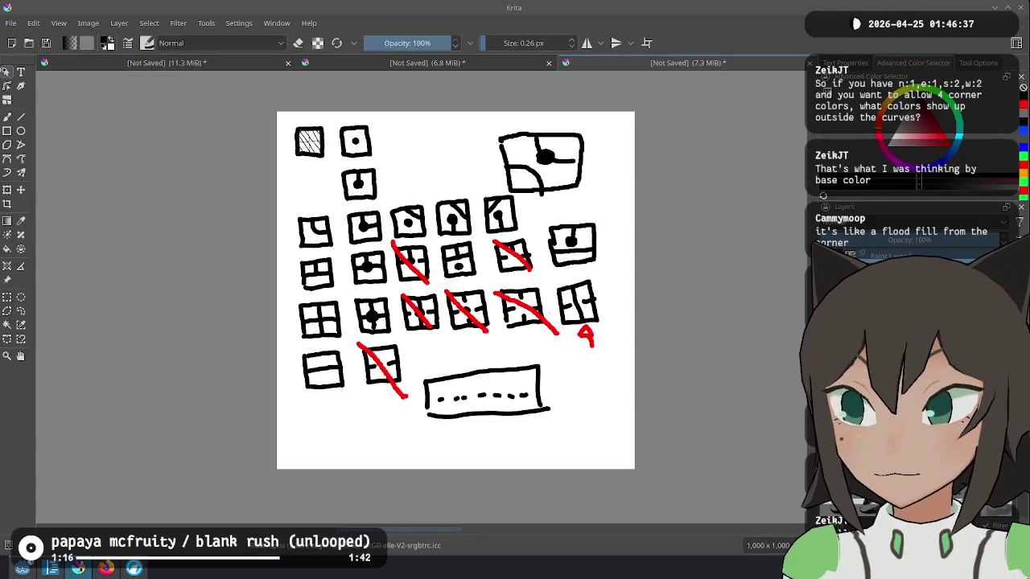
On blank canvas, draw a thick square tile with curved cuts at its top-right and lower-left corners.
{"action": "scroll", "coordinate": [299, 442], "scroll_direction": "up", "scroll_amount": 4}
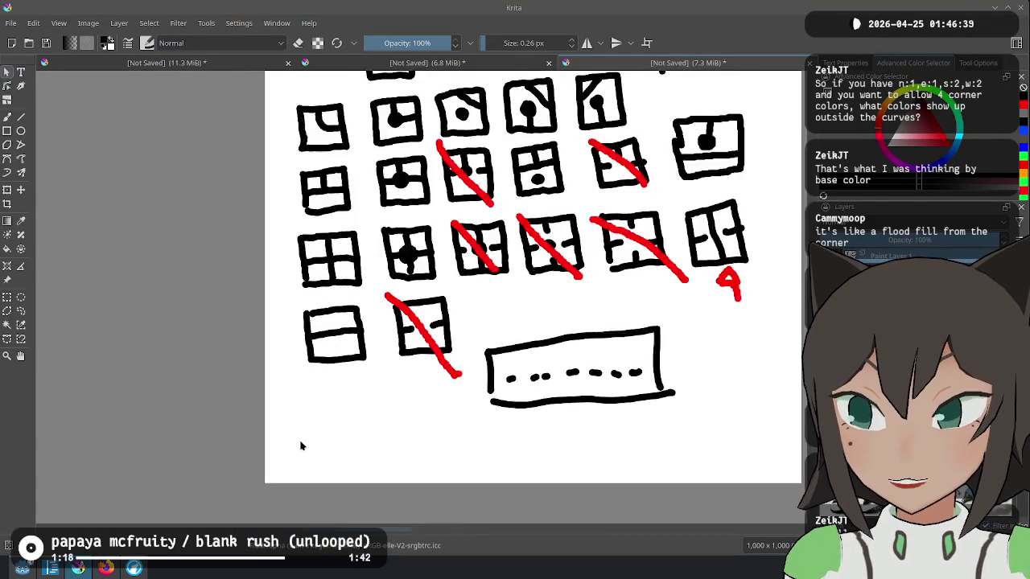
{"action": "mouse_move", "coordinate": [448, 408]}
{"action": "left_mouse_down"}
{"action": "mouse_move", "coordinate": [437, 379]}
{"action": "mouse_move", "coordinate": [259, 239]}
{"action": "mouse_move", "coordinate": [275, 354]}
{"action": "mouse_move", "coordinate": [383, 355]}
{"action": "mouse_move", "coordinate": [412, 270]}
{"action": "mouse_move", "coordinate": [411, 231]}
{"action": "mouse_move", "coordinate": [274, 233]}
{"action": "left_mouse_up"}
{"action": "key", "text": "bracketright"}
{"action": "key", "text": "bracketright"}
{"action": "key", "text": "bracketright"}
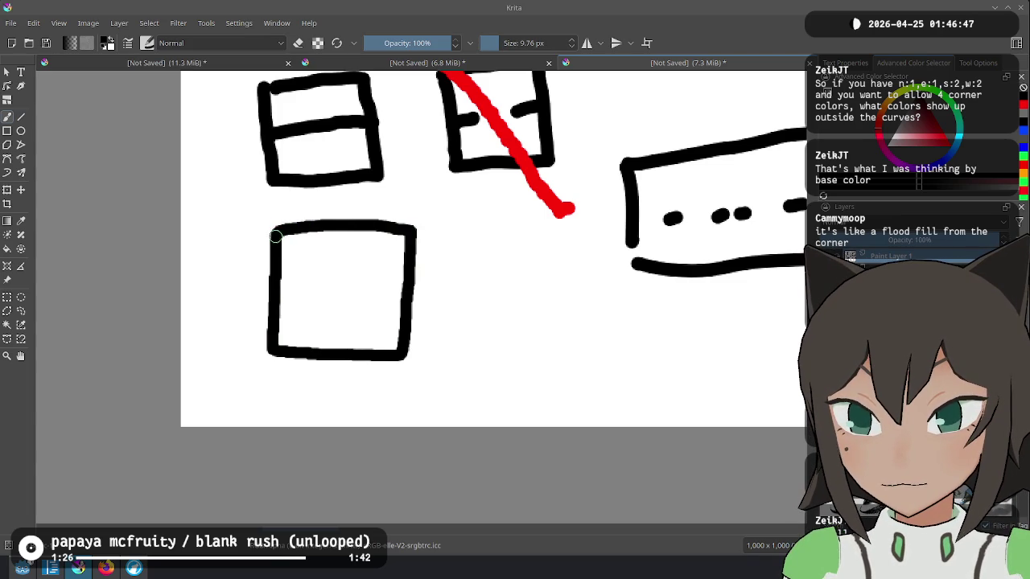
{"action": "left_click_drag", "start_coordinate": [339, 232], "coordinate": [403, 287]}
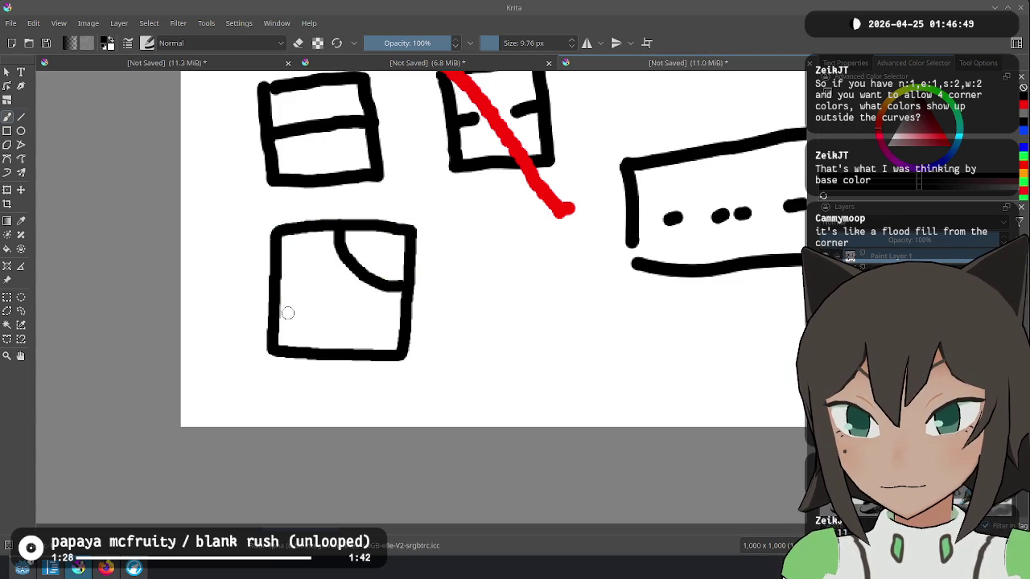
{"action": "mouse_move", "coordinate": [280, 297]}
{"action": "left_mouse_down"}
{"action": "mouse_move", "coordinate": [304, 313]}
{"action": "mouse_move", "coordinate": [314, 347]}
{"action": "left_mouse_up"}
{"action": "key", "text": "ctrl+z"}
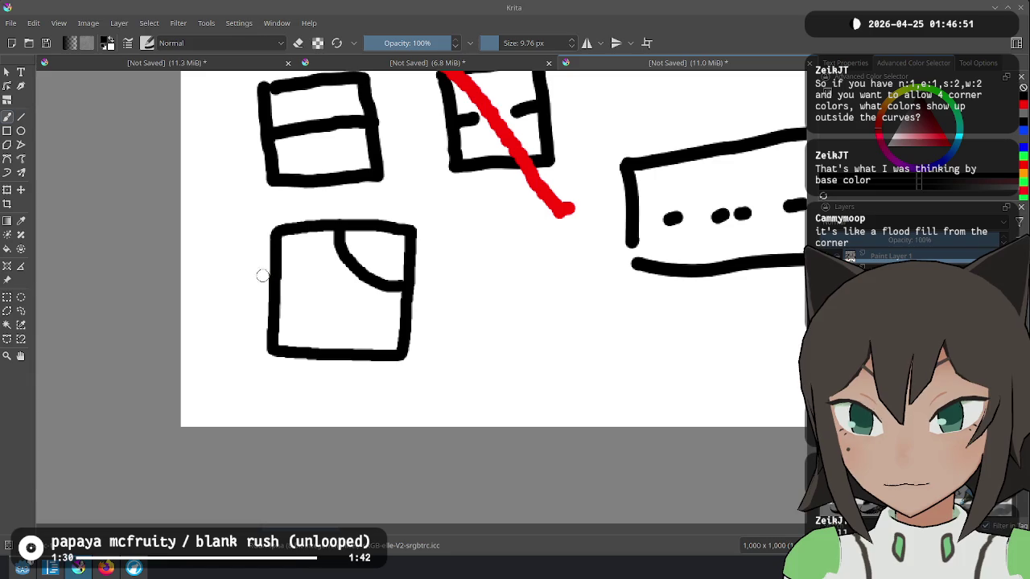
{"action": "mouse_move", "coordinate": [278, 302]}
{"action": "left_mouse_down"}
{"action": "mouse_move", "coordinate": [325, 330]}
{"action": "mouse_move", "coordinate": [330, 351]}
{"action": "left_mouse_up"}
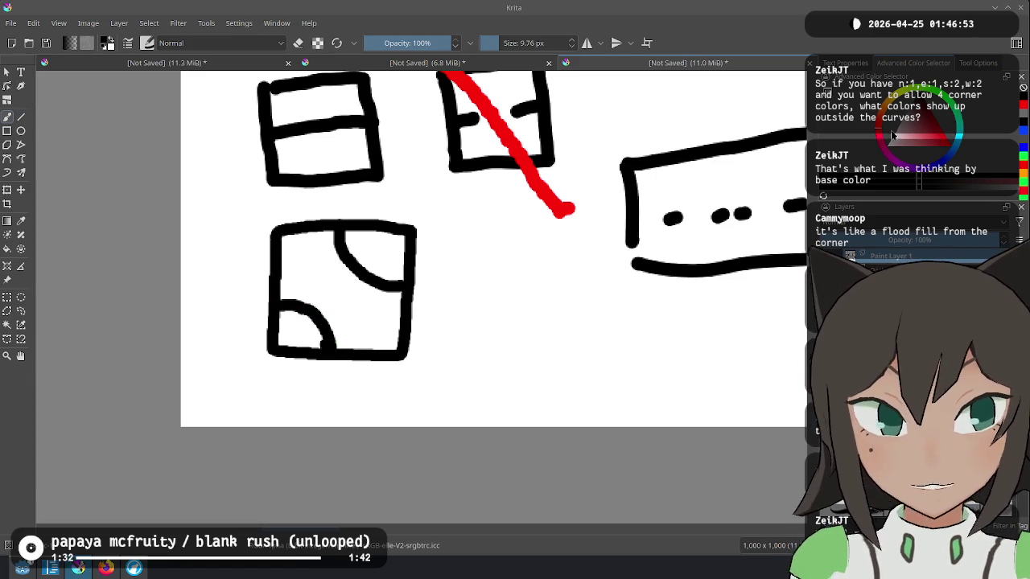
Label the corners with a blue 1 top-right, red 2 bottom-right and red 4 top-left.
{"action": "left_click", "coordinate": [953, 121]}
{"action": "left_click", "coordinate": [963, 153]}
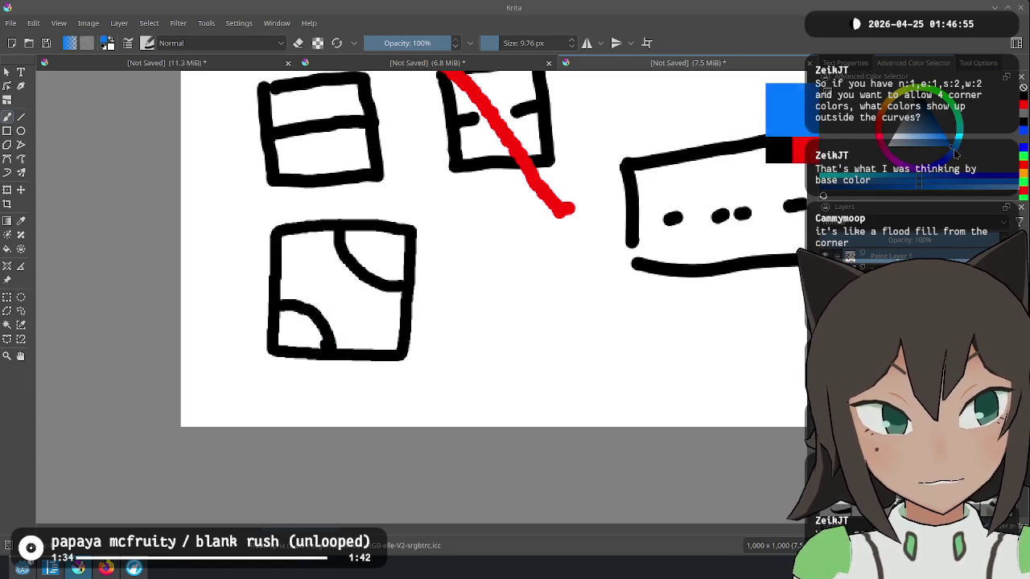
{"action": "key", "text": "bracketleft"}
{"action": "key", "text": "bracketleft"}
{"action": "key", "text": "bracketleft"}
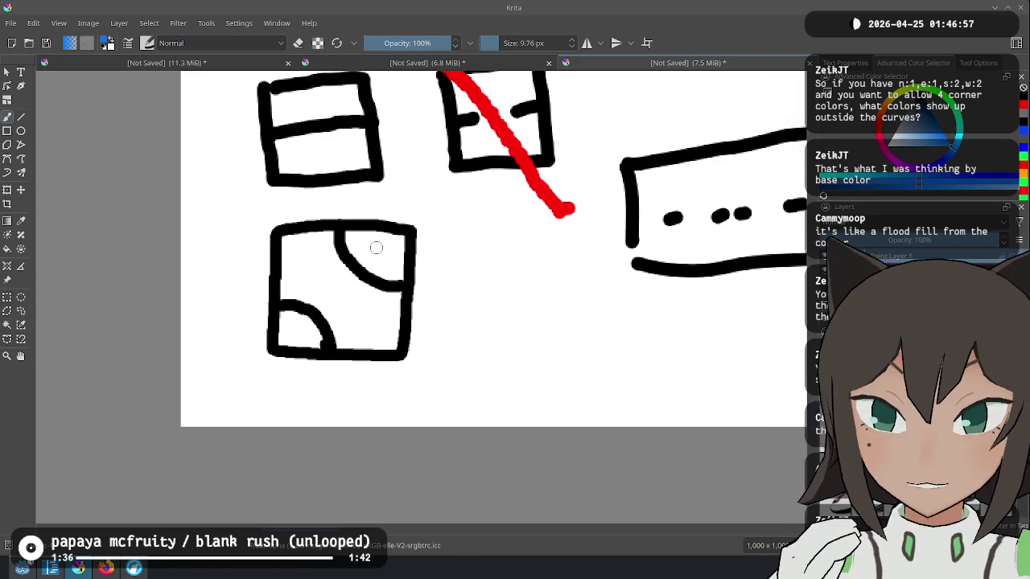
{"action": "left_click_drag", "start_coordinate": [385, 246], "coordinate": [390, 262]}
{"action": "left_click_drag", "start_coordinate": [370, 321], "coordinate": [387, 338]}
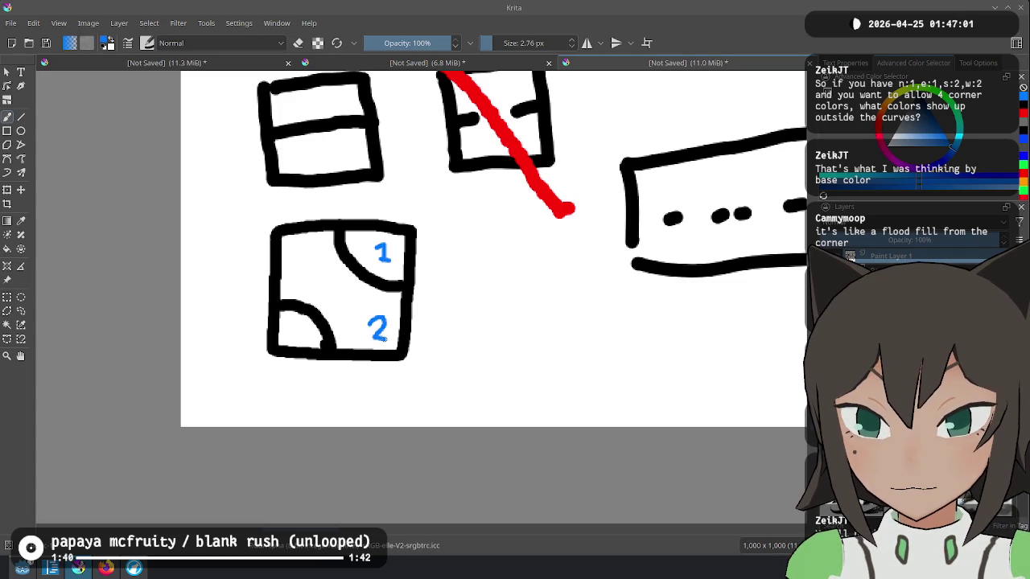
{"action": "key", "text": "ctrl+z"}
{"action": "key", "text": "h"}
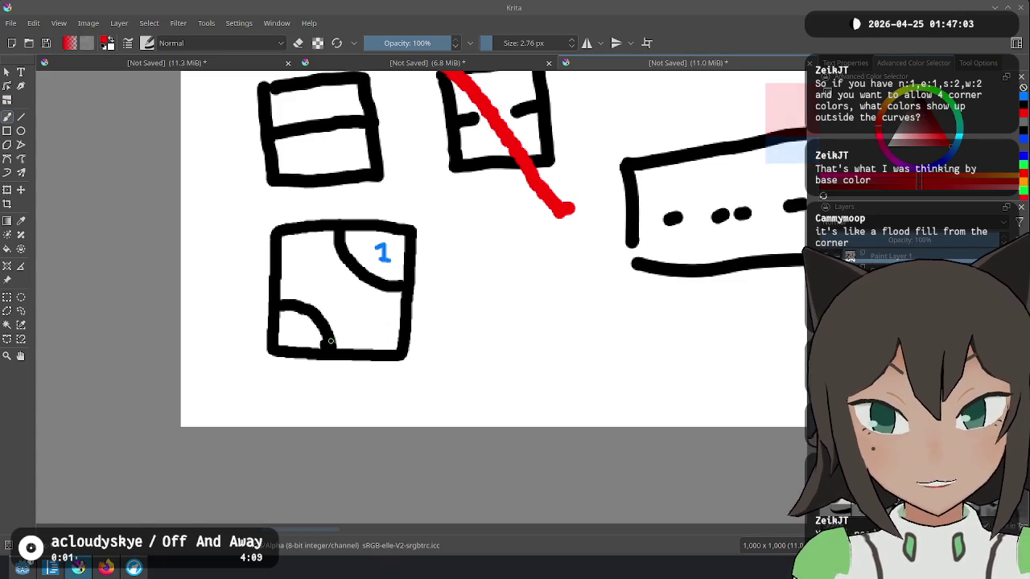
{"action": "left_click_drag", "start_coordinate": [367, 319], "coordinate": [384, 338]}
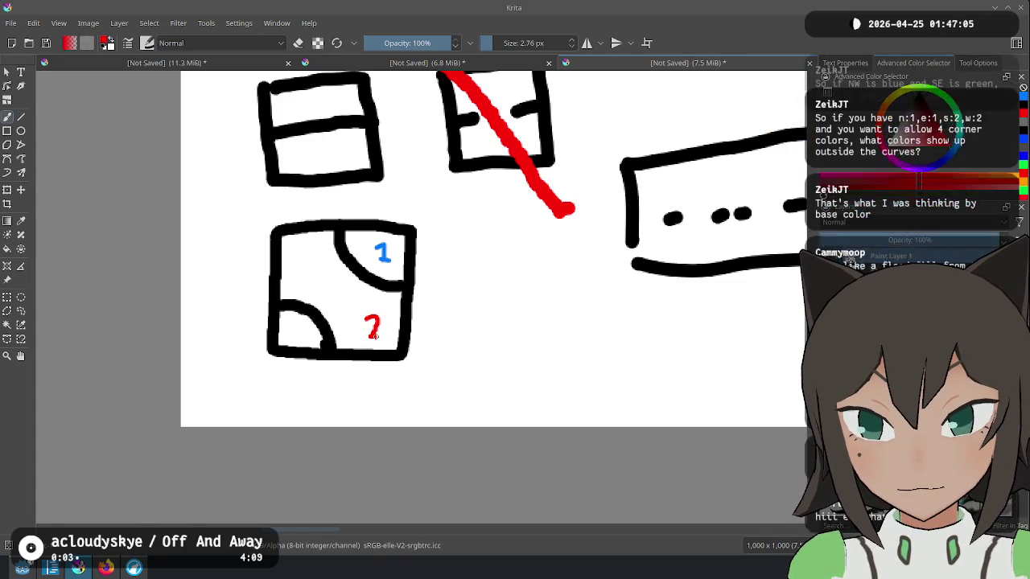
{"action": "mouse_move", "coordinate": [287, 239]}
{"action": "left_mouse_down"}
{"action": "mouse_move", "coordinate": [288, 258]}
{"action": "mouse_move", "coordinate": [305, 256]}
{"action": "left_mouse_up"}
{"action": "left_click_drag", "start_coordinate": [299, 244], "coordinate": [300, 271]}
{"action": "left_click", "coordinate": [953, 121]}
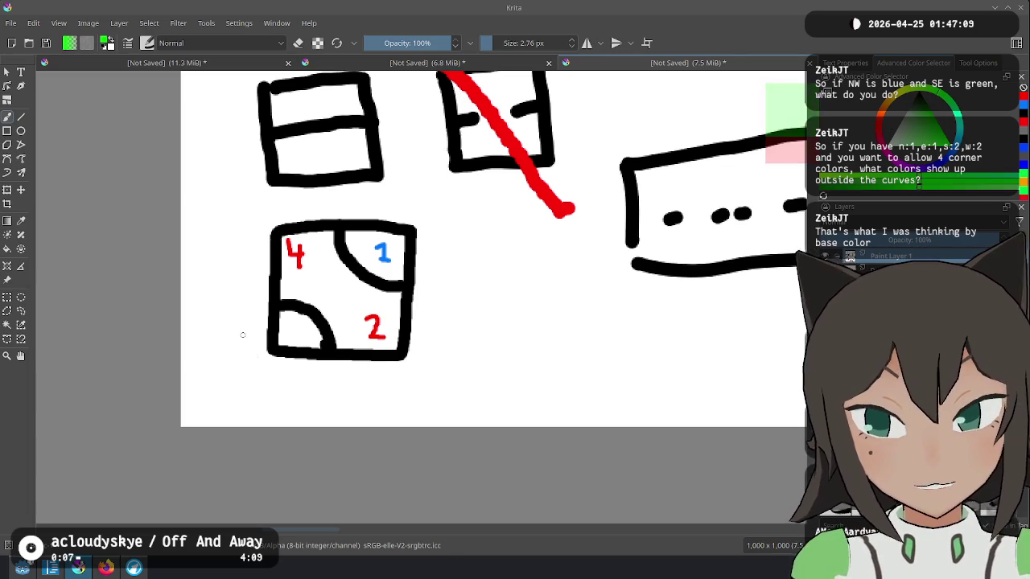
Write a green 3 in the tile's bottom-left corner.
{"action": "left_click_drag", "start_coordinate": [304, 323], "coordinate": [293, 338]}
{"action": "left_click_drag", "start_coordinate": [489, 234], "coordinate": [484, 242]}
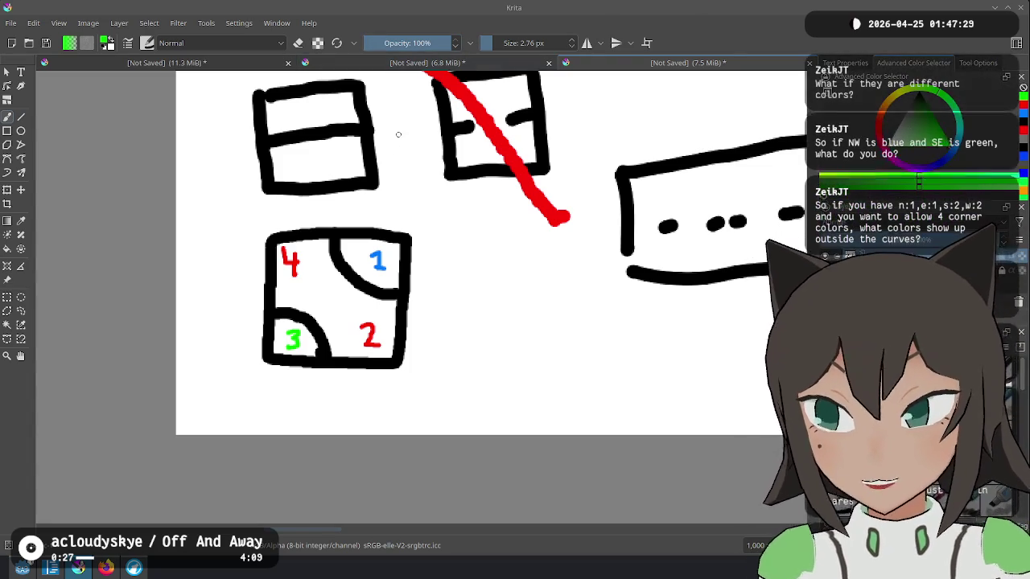
{"action": "scroll", "coordinate": [284, 124], "scroll_direction": "up", "scroll_amount": 15}
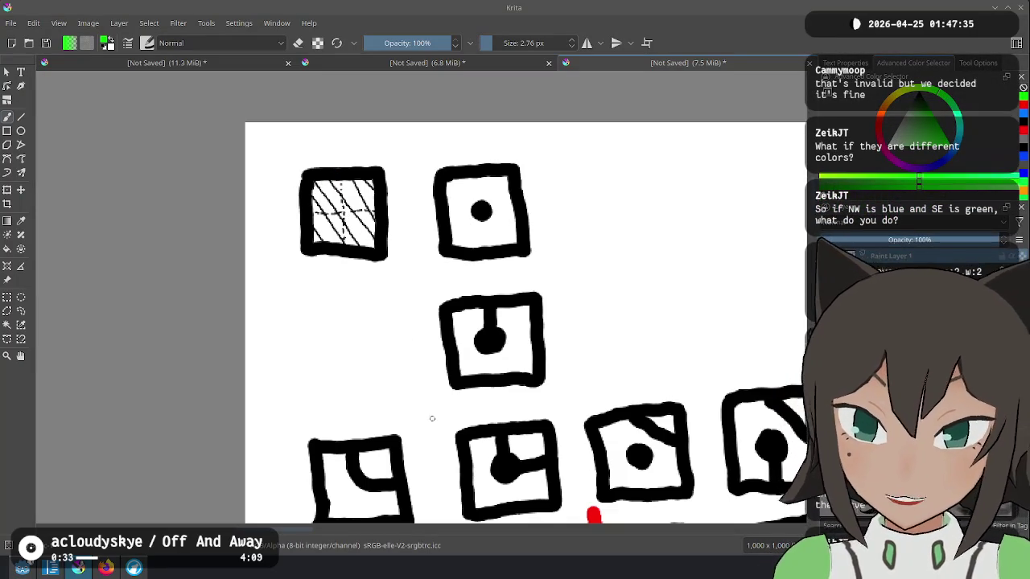
{"action": "scroll", "coordinate": [374, 187], "scroll_direction": "down", "scroll_amount": 10}
{"action": "scroll", "coordinate": [374, 187], "scroll_direction": "down", "scroll_amount": 5}
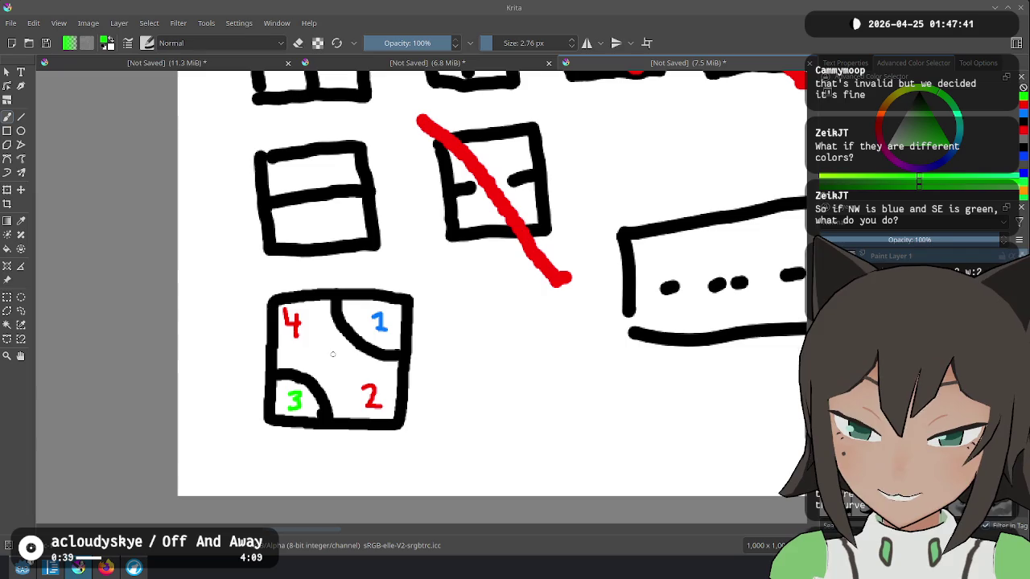
{"action": "left_click_drag", "start_coordinate": [315, 341], "coordinate": [354, 389]}
{"action": "key", "text": "ctrl+z"}
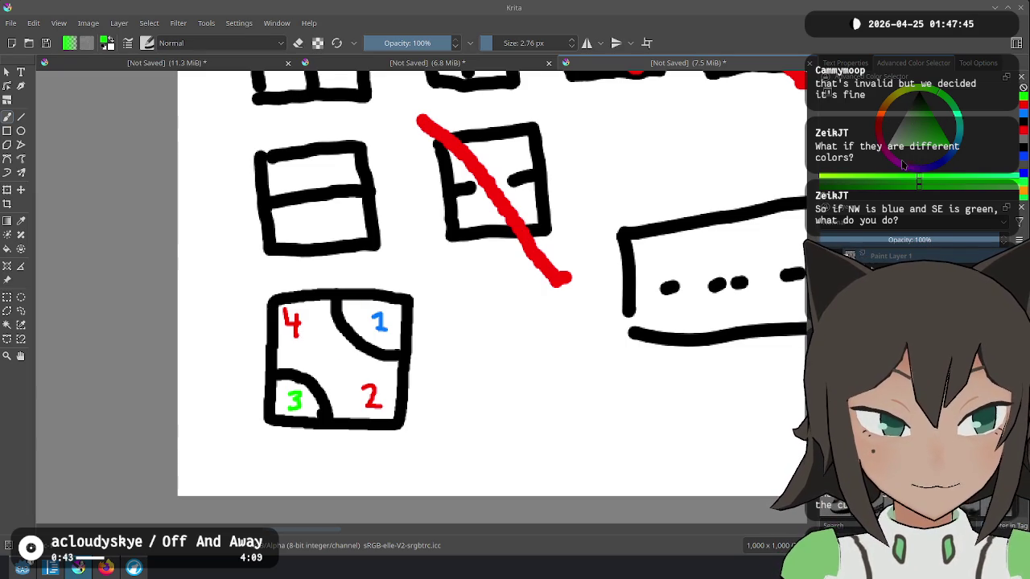
Draw an orange arrow curving around the tile's right and bottom sides.
{"action": "left_click", "coordinate": [902, 165]}
{"action": "mouse_move", "coordinate": [283, 310]}
{"action": "left_mouse_down"}
{"action": "mouse_move", "coordinate": [284, 323]}
{"action": "mouse_move", "coordinate": [298, 325]}
{"action": "left_mouse_up"}
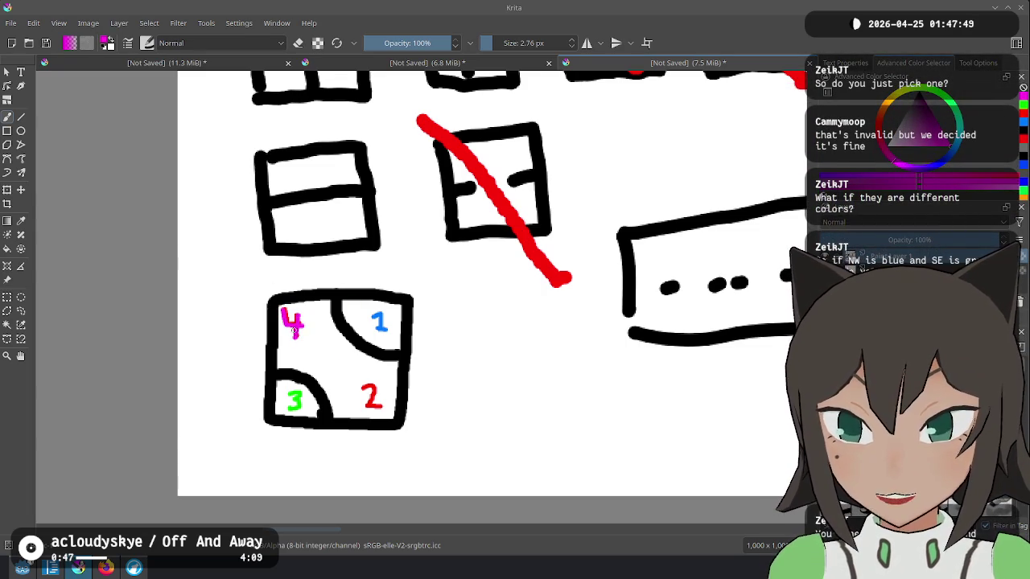
{"action": "key", "text": "ctrl+z"}
{"action": "key", "text": "ctrl+z"}
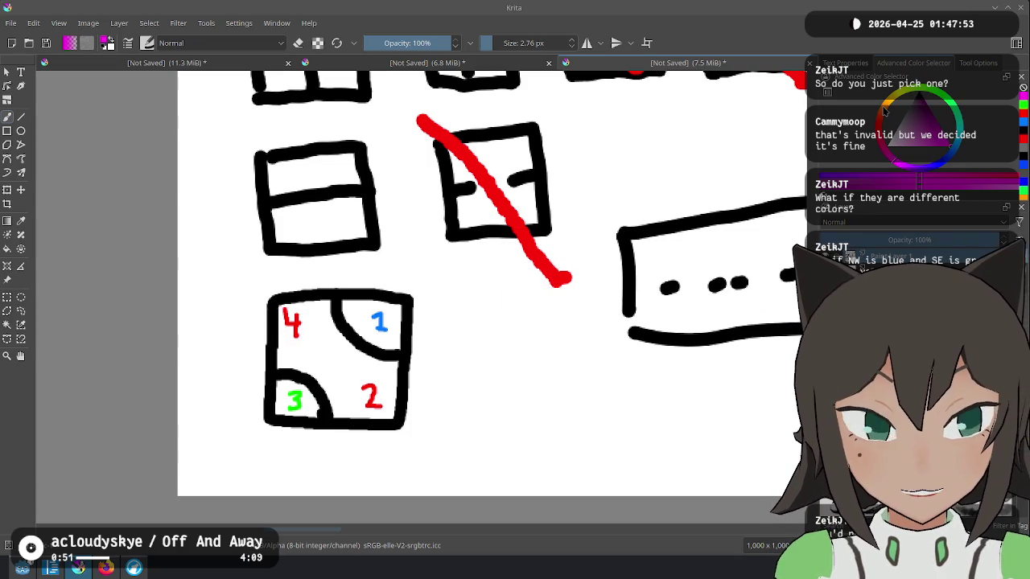
{"action": "left_click", "coordinate": [889, 110]}
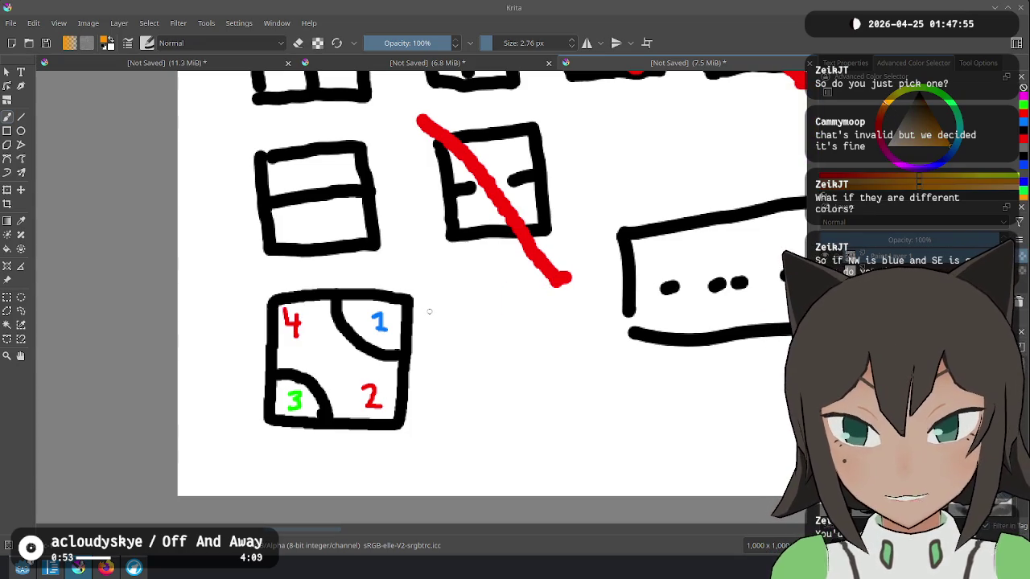
{"action": "mouse_move", "coordinate": [425, 320]}
{"action": "left_mouse_down"}
{"action": "mouse_move", "coordinate": [420, 419]}
{"action": "mouse_move", "coordinate": [309, 458]}
{"action": "mouse_move", "coordinate": [303, 439]}
{"action": "mouse_move", "coordinate": [294, 457]}
{"action": "mouse_move", "coordinate": [305, 440]}
{"action": "left_mouse_up"}
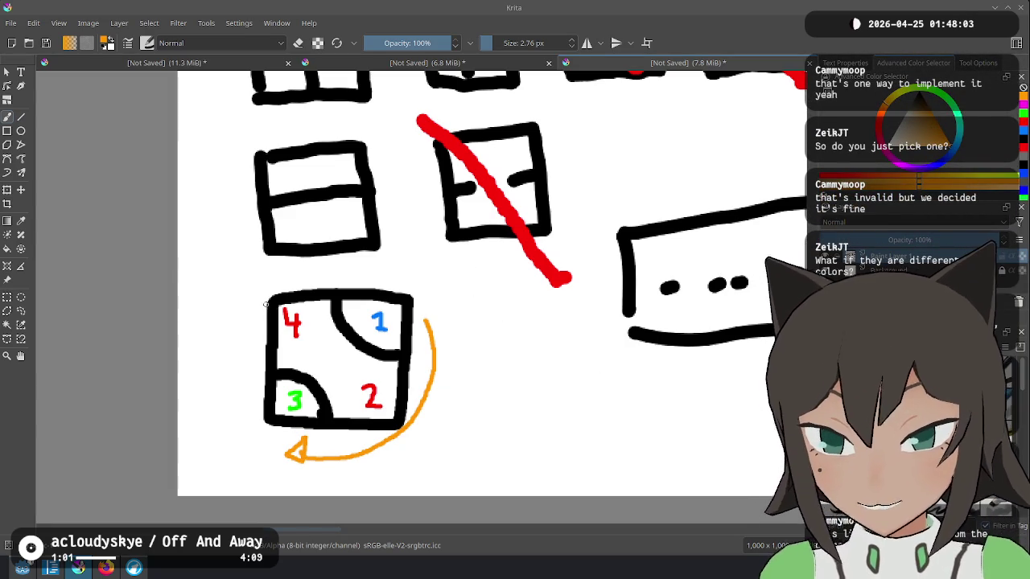
Remove the single orange arc while keeping the green 3 label.
{"action": "left_click_drag", "start_coordinate": [264, 305], "coordinate": [315, 358]}
{"action": "left_click_drag", "start_coordinate": [277, 322], "coordinate": [180, 372]}
{"action": "key", "text": "ctrl+z"}
{"action": "key", "text": "ctrl+z"}
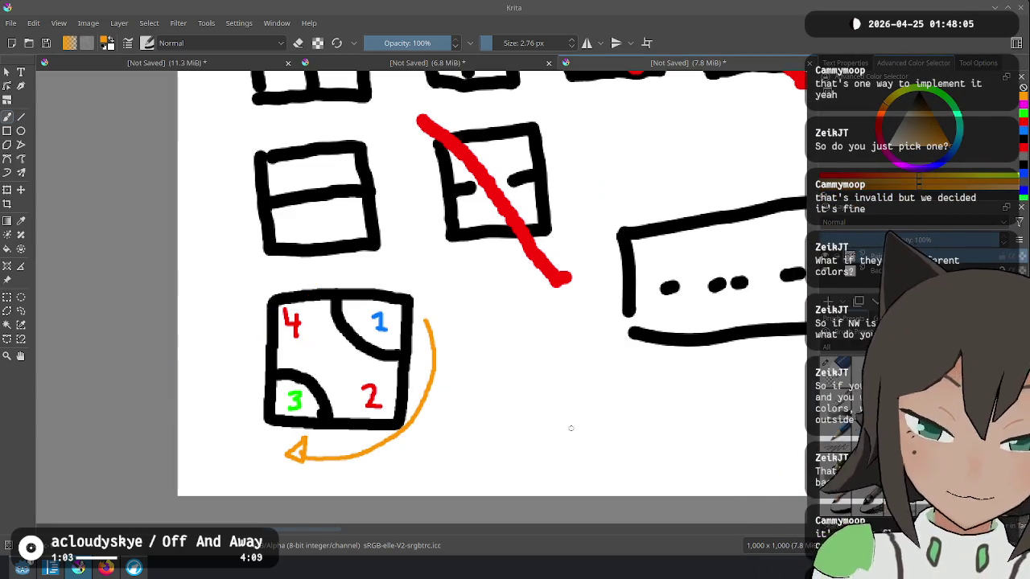
{"action": "key", "text": "ctrl+z"}
{"action": "key", "text": "ctrl+z"}
{"action": "key", "text": "ctrl+z"}
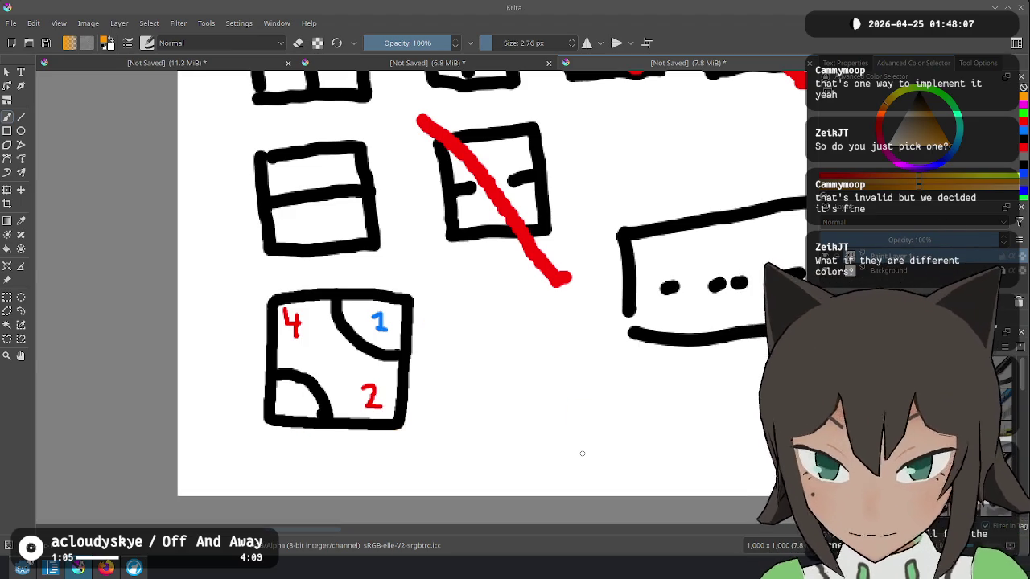
{"action": "key", "text": "ctrl+shift+z"}
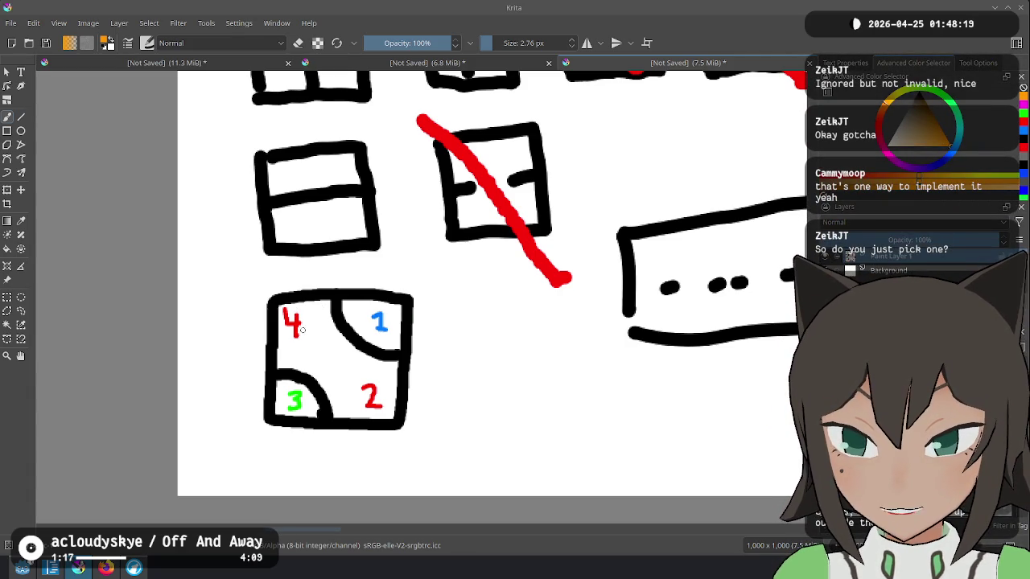
{"action": "mouse_move", "coordinate": [315, 347]}
{"action": "left_mouse_down"}
{"action": "mouse_move", "coordinate": [344, 371]}
{"action": "mouse_move", "coordinate": [335, 378]}
{"action": "mouse_move", "coordinate": [308, 344]}
{"action": "left_mouse_up"}
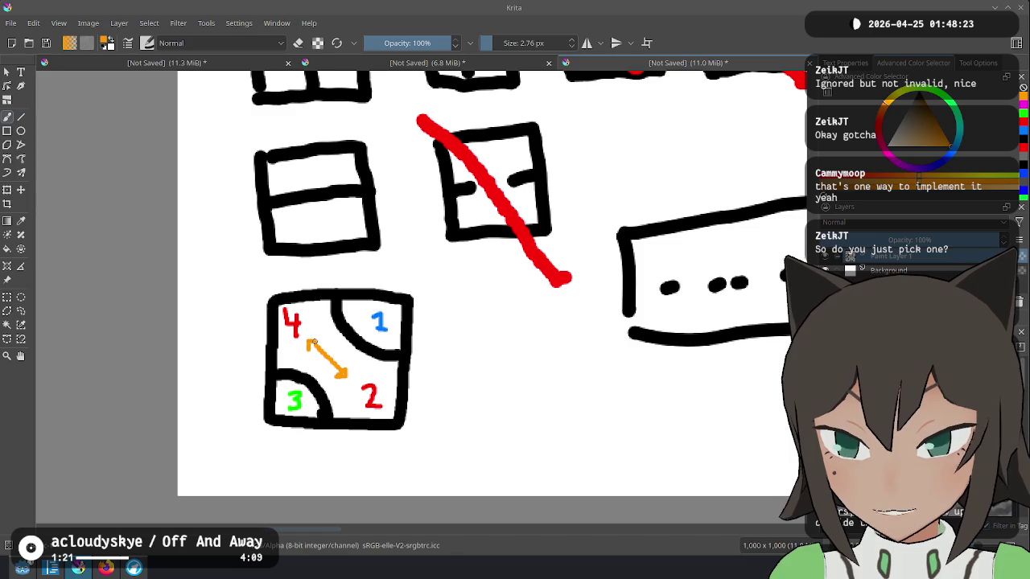
{"action": "key", "text": "ctrl+z"}
{"action": "key", "text": "ctrl+z"}
{"action": "key", "text": "ctrl+z"}
Draw orange curved arrows above, right of, below and left of the tile.
{"action": "mouse_move", "coordinate": [286, 278]}
{"action": "left_mouse_down"}
{"action": "mouse_move", "coordinate": [300, 266]}
{"action": "mouse_move", "coordinate": [380, 281]}
{"action": "left_mouse_up"}
{"action": "left_click_drag", "start_coordinate": [434, 322], "coordinate": [438, 408]}
{"action": "mouse_move", "coordinate": [366, 442]}
{"action": "left_mouse_down"}
{"action": "mouse_move", "coordinate": [346, 458]}
{"action": "mouse_move", "coordinate": [304, 449]}
{"action": "mouse_move", "coordinate": [314, 438]}
{"action": "left_mouse_up"}
{"action": "mouse_move", "coordinate": [249, 387]}
{"action": "left_mouse_down"}
{"action": "mouse_move", "coordinate": [238, 376]}
{"action": "mouse_move", "coordinate": [253, 328]}
{"action": "left_mouse_up"}
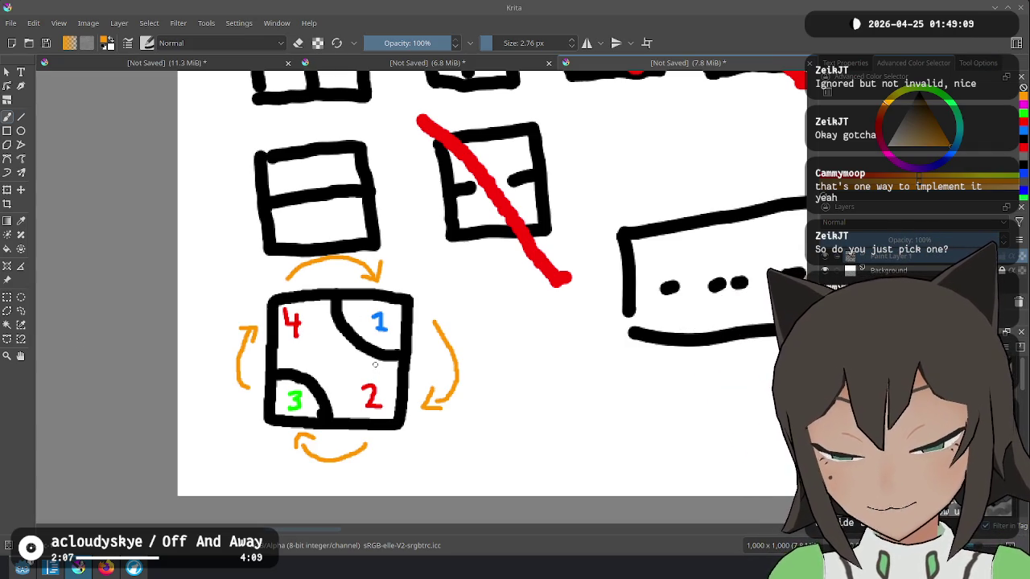
Sketch an orange arrow and a rotation-loop note beside the numbered tile, then undo both.
{"action": "left_click_drag", "start_coordinate": [312, 338], "coordinate": [346, 369]}
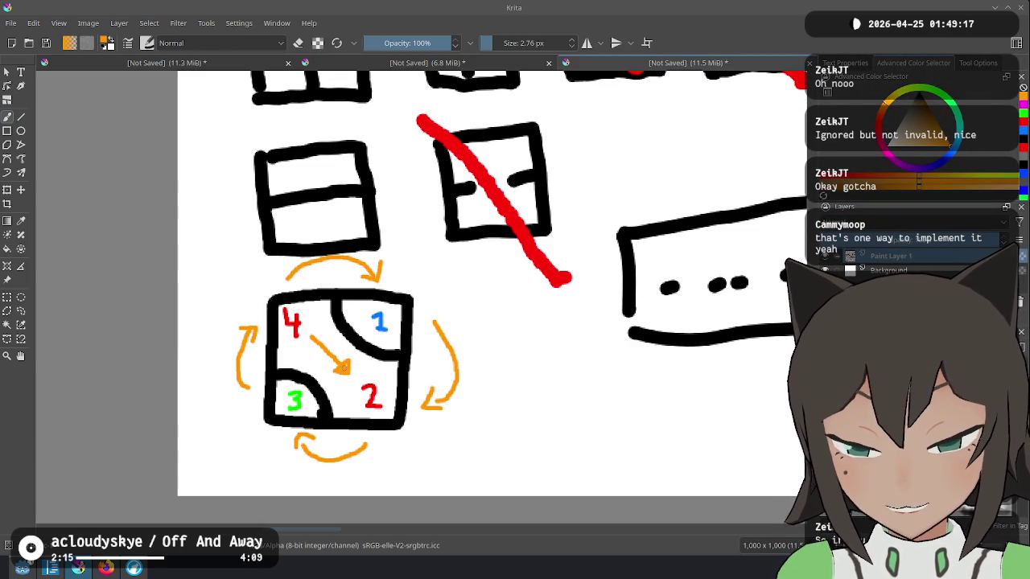
{"action": "key", "text": "ctrl+z"}
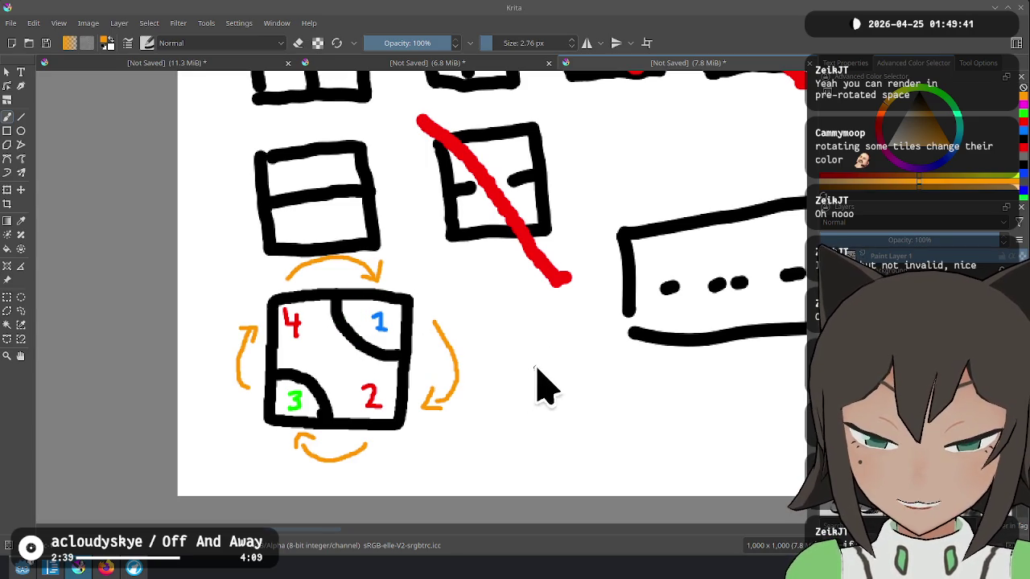
{"action": "mouse_move", "coordinate": [528, 366]}
{"action": "left_mouse_down"}
{"action": "mouse_move", "coordinate": [602, 362]}
{"action": "mouse_move", "coordinate": [604, 327]}
{"action": "mouse_move", "coordinate": [618, 364]}
{"action": "left_mouse_up"}
{"action": "left_click_drag", "start_coordinate": [496, 351], "coordinate": [639, 347]}
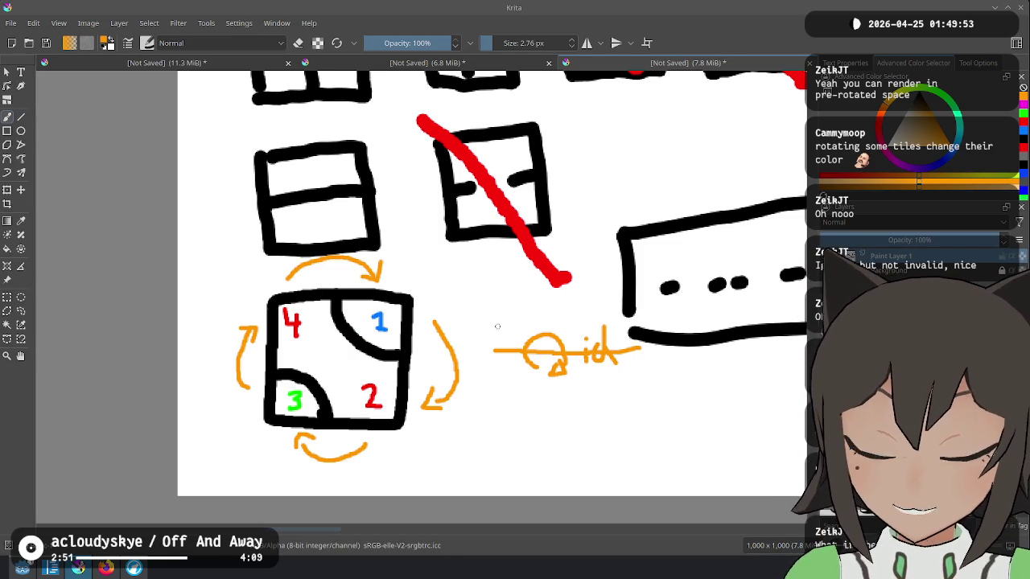
{"action": "key", "text": "ctrl+z"}
{"action": "key", "text": "ctrl+z"}
{"action": "key", "text": "ctrl+z"}
{"action": "key", "text": "ctrl+z"}
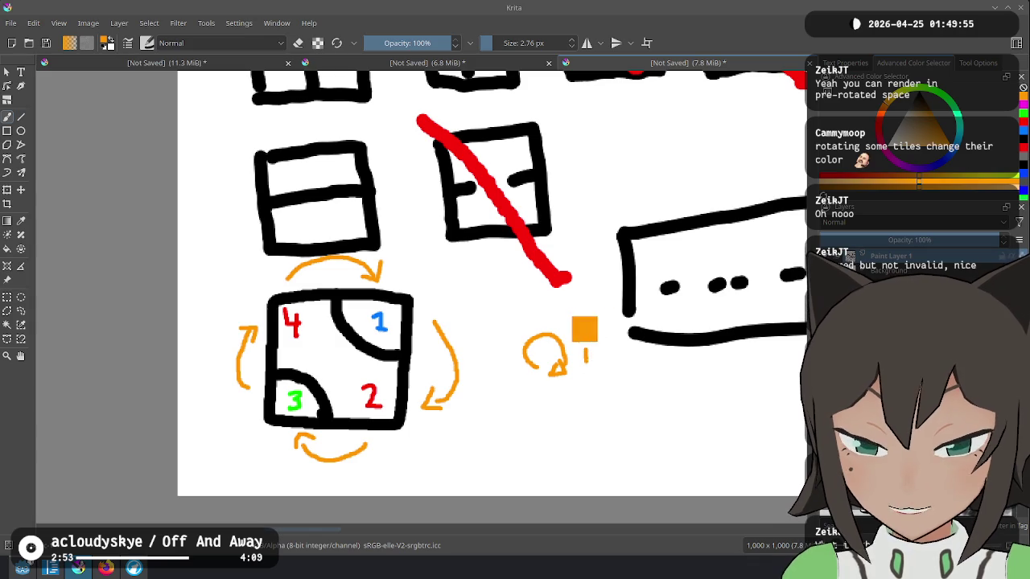
{"action": "key", "text": "ctrl+z"}
Write an orange 'id' rotation note, cross it out, then undo the crossed-out scribble.
{"action": "mouse_move", "coordinate": [541, 365]}
{"action": "left_mouse_down"}
{"action": "mouse_move", "coordinate": [524, 364]}
{"action": "mouse_move", "coordinate": [525, 336]}
{"action": "mouse_move", "coordinate": [539, 348]}
{"action": "left_mouse_up"}
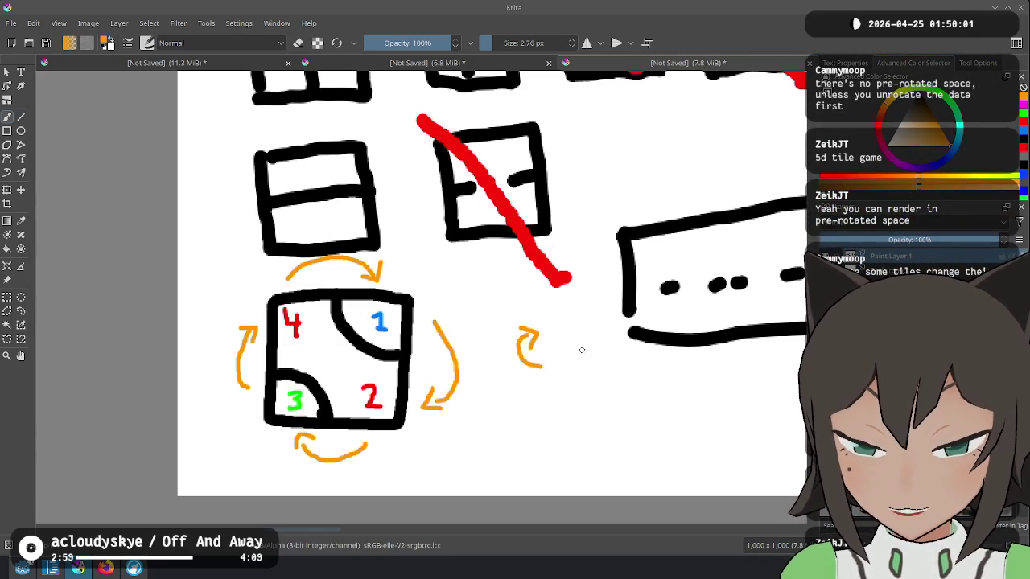
{"action": "left_click", "coordinate": [561, 339]}
{"action": "mouse_move", "coordinate": [577, 342]}
{"action": "left_mouse_down"}
{"action": "mouse_move", "coordinate": [570, 353]}
{"action": "mouse_move", "coordinate": [586, 348]}
{"action": "left_mouse_up"}
{"action": "left_click_drag", "start_coordinate": [500, 322], "coordinate": [587, 367]}
{"action": "mouse_move", "coordinate": [597, 320]}
{"action": "left_mouse_down"}
{"action": "mouse_move", "coordinate": [464, 383]}
{"action": "mouse_move", "coordinate": [599, 328]}
{"action": "left_mouse_up"}
{"action": "key", "text": "ctrl+z"}
{"action": "key", "text": "ctrl+z"}
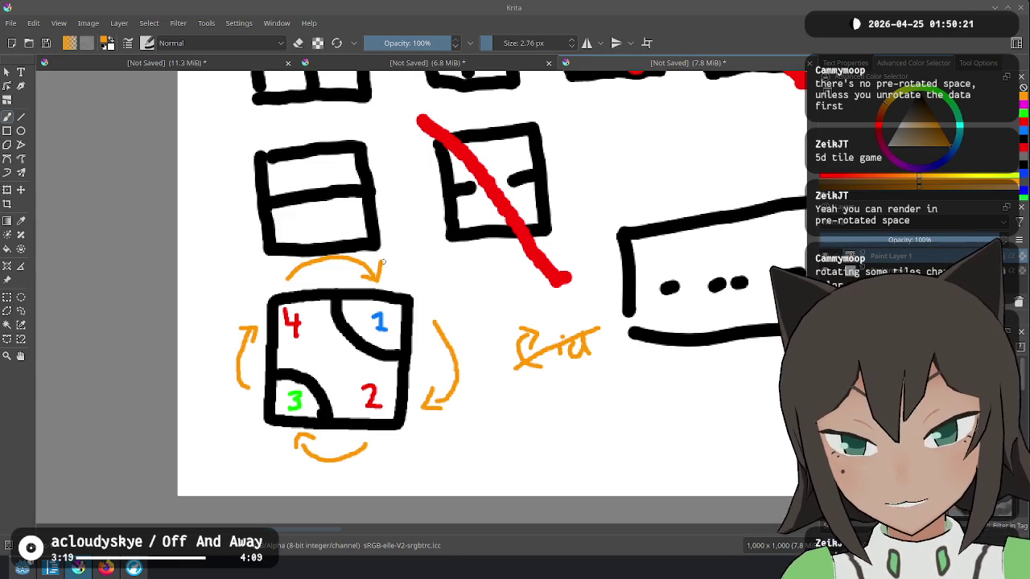
{"action": "key", "text": "ctrl+z"}
{"action": "key", "text": "ctrl+z"}
{"action": "key", "text": "ctrl+z"}
{"action": "key", "text": "ctrl+z"}
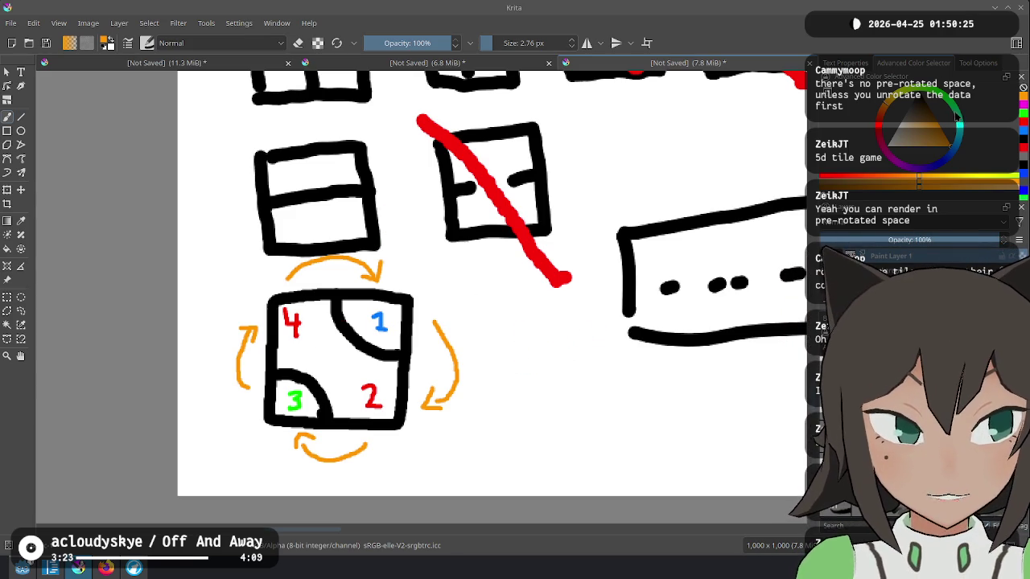
Add a green zigzag to the tile centre and blue corner marks in the hatched square.
{"action": "key", "text": "g"}
{"action": "left_click_drag", "start_coordinate": [321, 365], "coordinate": [341, 348]}
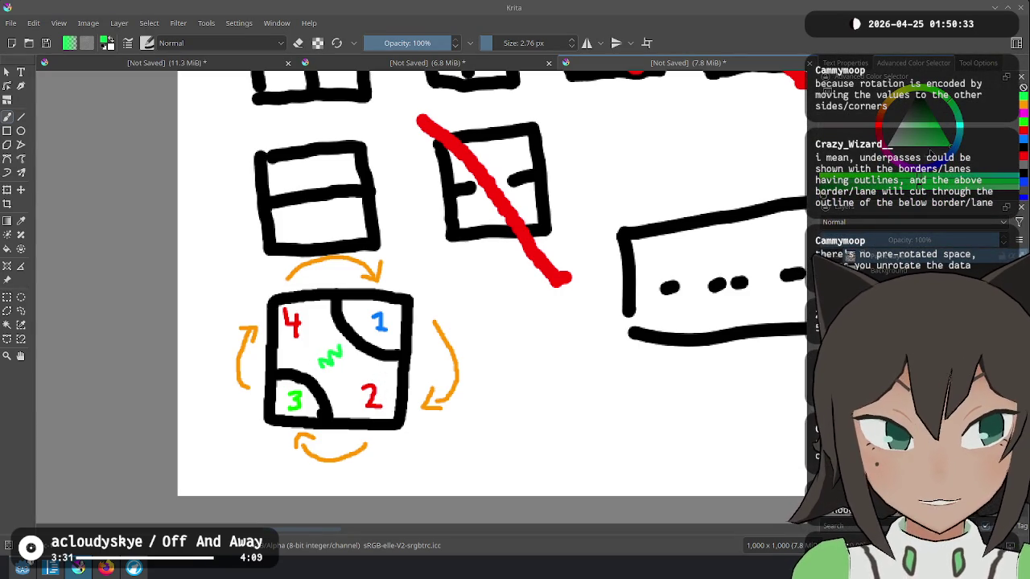
{"action": "left_click", "coordinate": [957, 155]}
{"action": "left_click_drag", "start_coordinate": [316, 371], "coordinate": [321, 354]}
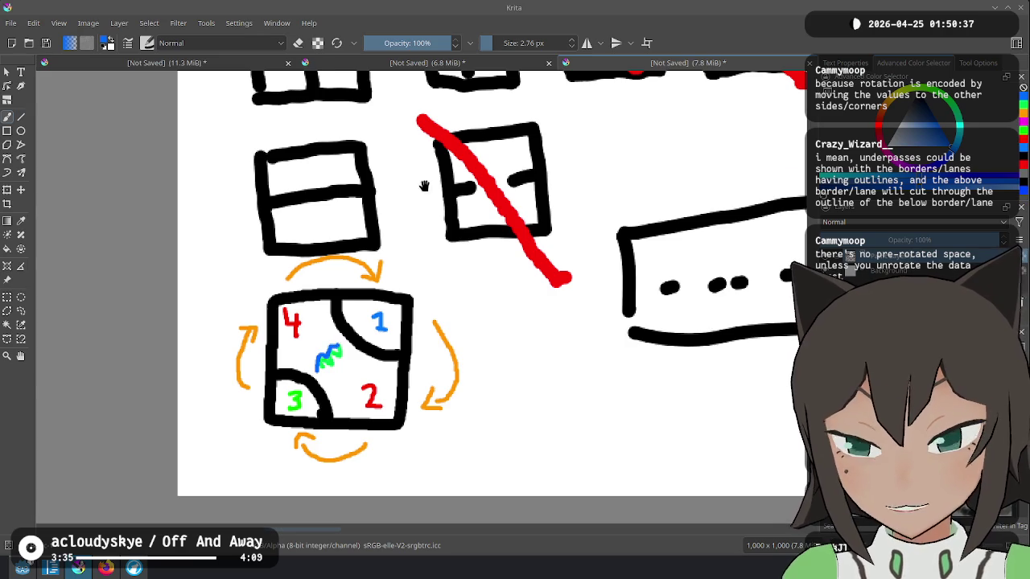
{"action": "scroll", "coordinate": [425, 207], "scroll_direction": "down", "scroll_amount": 2}
{"action": "left_click_drag", "start_coordinate": [532, 174], "coordinate": [532, 367]}
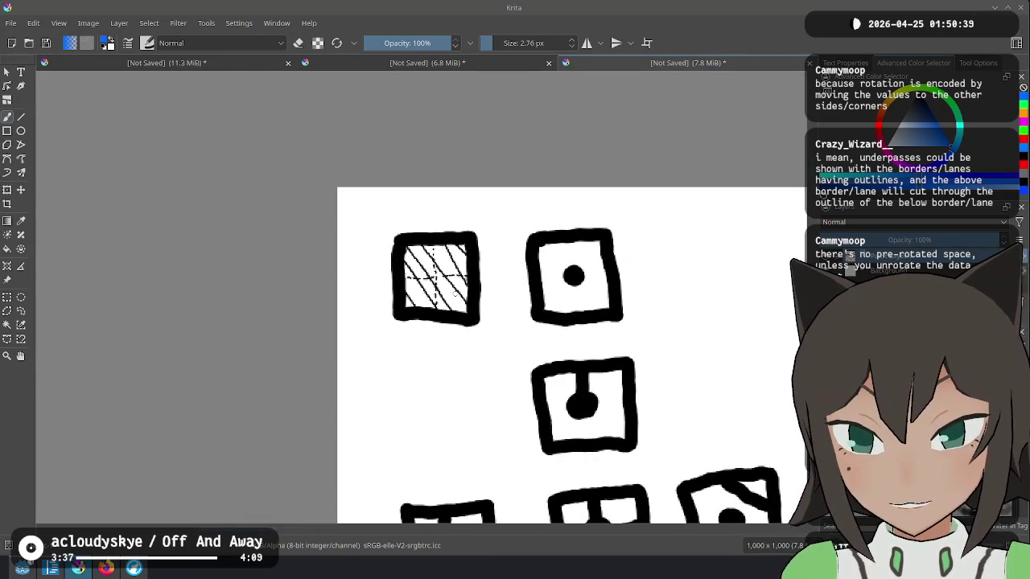
{"action": "left_click_drag", "start_coordinate": [456, 283], "coordinate": [441, 300]}
{"action": "mouse_move", "coordinate": [447, 252]}
{"action": "left_mouse_down"}
{"action": "mouse_move", "coordinate": [461, 262]}
{"action": "mouse_move", "coordinate": [411, 265]}
{"action": "mouse_move", "coordinate": [421, 289]}
{"action": "left_mouse_up"}
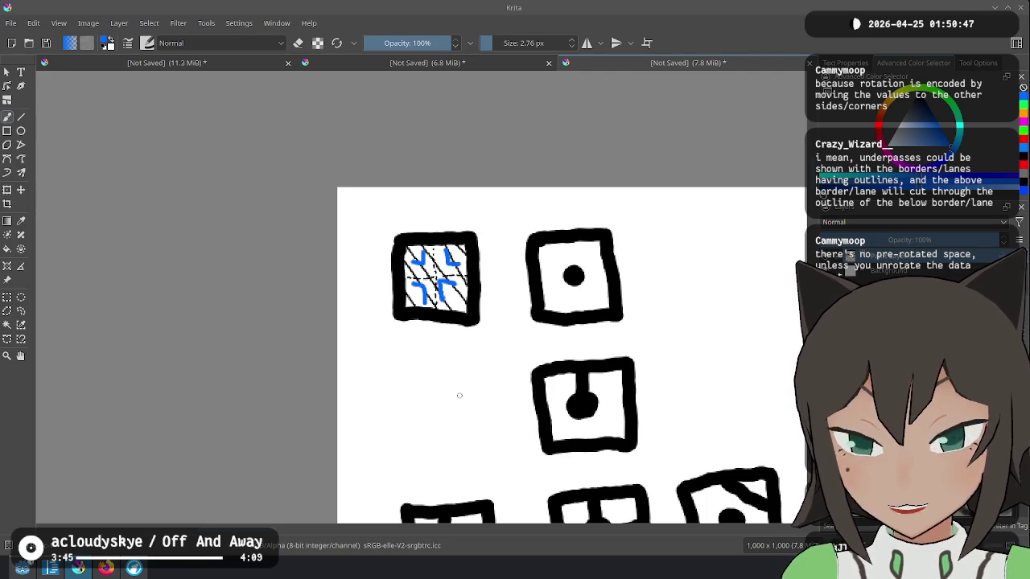
{"action": "scroll", "coordinate": [472, 260], "scroll_direction": "down", "scroll_amount": 10}
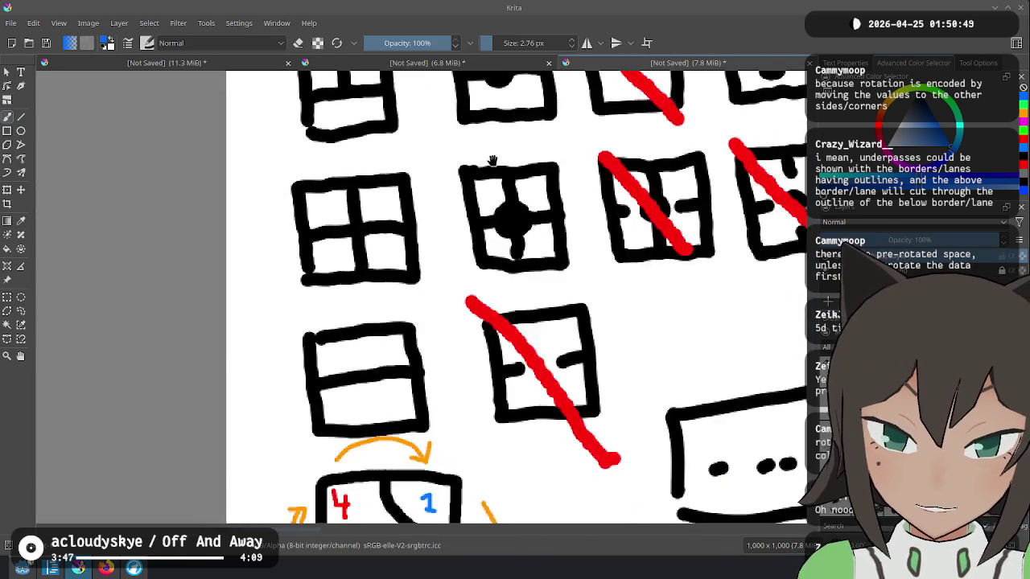
{"action": "scroll", "coordinate": [474, 356], "scroll_direction": "up", "scroll_amount": 3, "text": "ctrl"}
Undo the orange arrows and blue marks, retry the corner number in magenta then orange, and switch to Firefox.
{"action": "key", "text": "ctrl+z"}
{"action": "key", "text": "ctrl+z"}
{"action": "key", "text": "ctrl+z"}
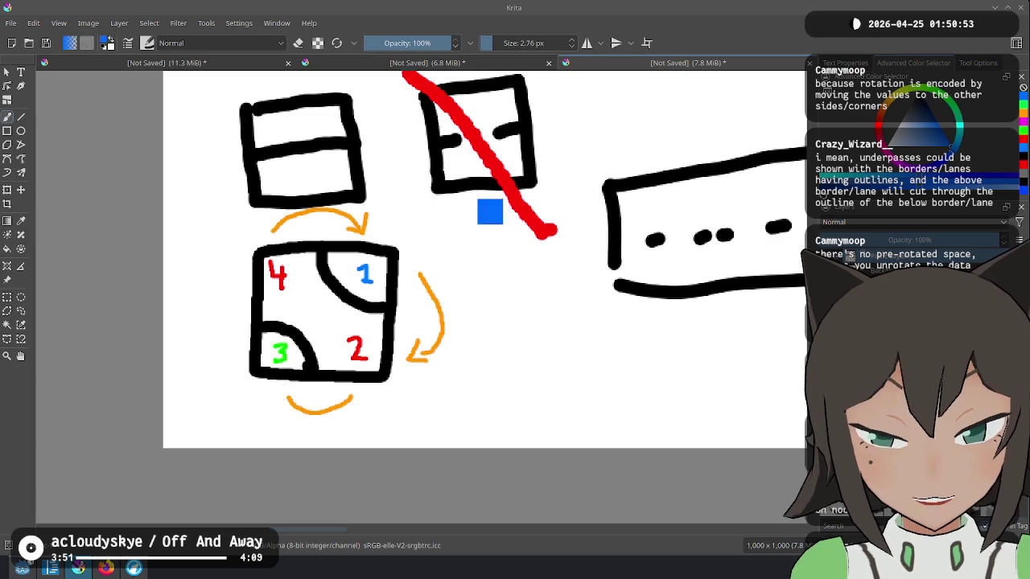
{"action": "key", "text": "ctrl+z"}
{"action": "key", "text": "ctrl+z"}
{"action": "key", "text": "ctrl+z"}
{"action": "key", "text": "ctrl+z"}
{"action": "key", "text": "ctrl+z"}
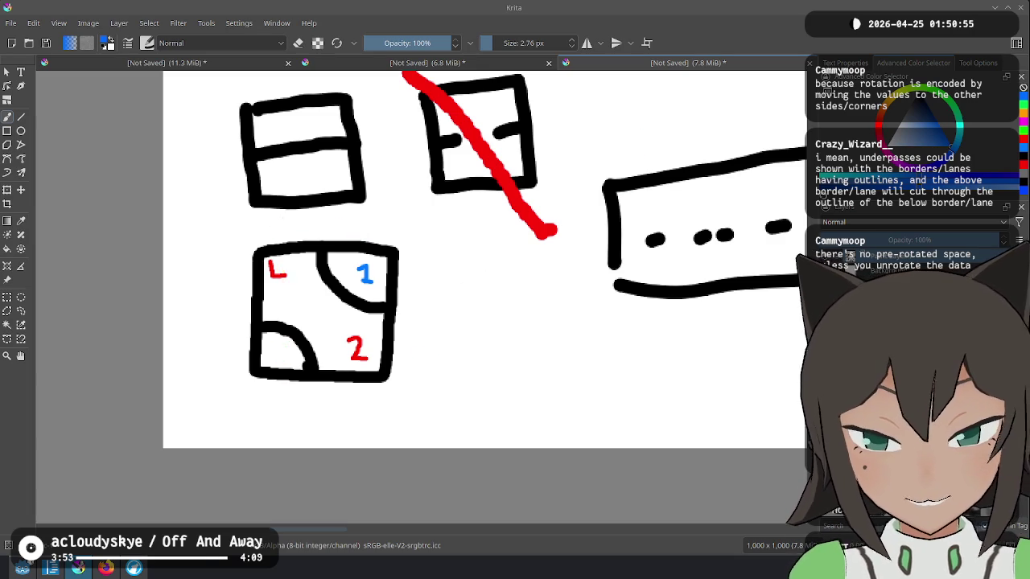
{"action": "left_click", "coordinate": [357, 348], "text": "ctrl"}
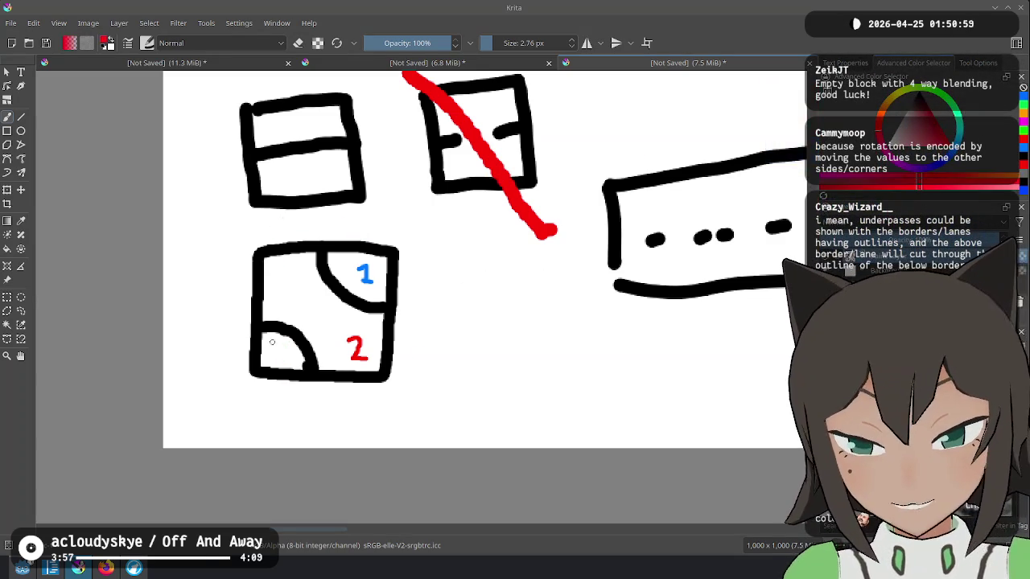
{"action": "key", "text": "u"}
{"action": "mouse_move", "coordinate": [278, 346]}
{"action": "left_mouse_down"}
{"action": "mouse_move", "coordinate": [272, 356]}
{"action": "mouse_move", "coordinate": [290, 354]}
{"action": "mouse_move", "coordinate": [277, 360]}
{"action": "left_mouse_up"}
{"action": "key", "text": "ctrl+z"}
{"action": "key", "text": "ctrl+z"}
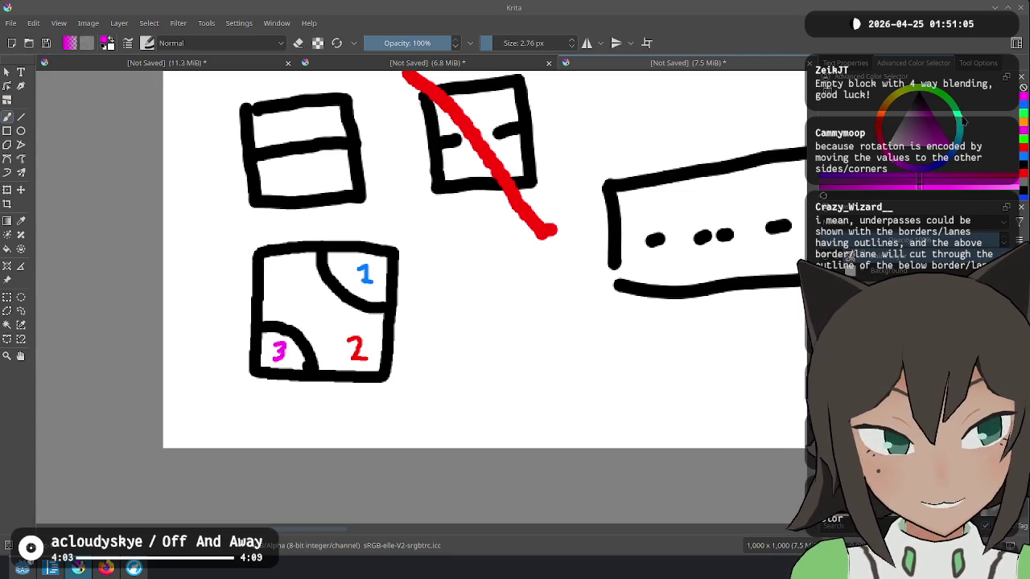
{"action": "left_click", "coordinate": [887, 111]}
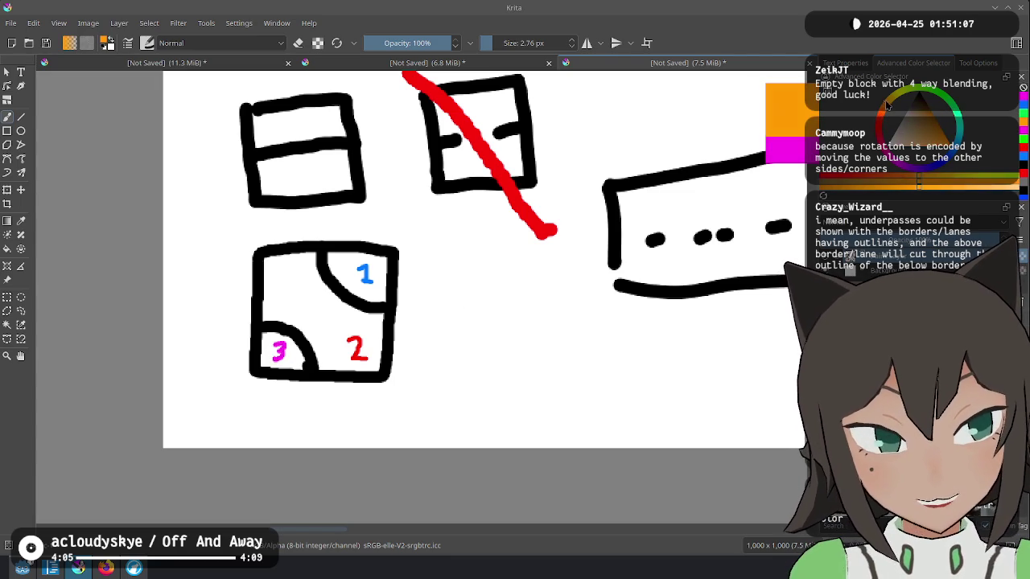
{"action": "left_click_drag", "start_coordinate": [278, 266], "coordinate": [288, 284]}
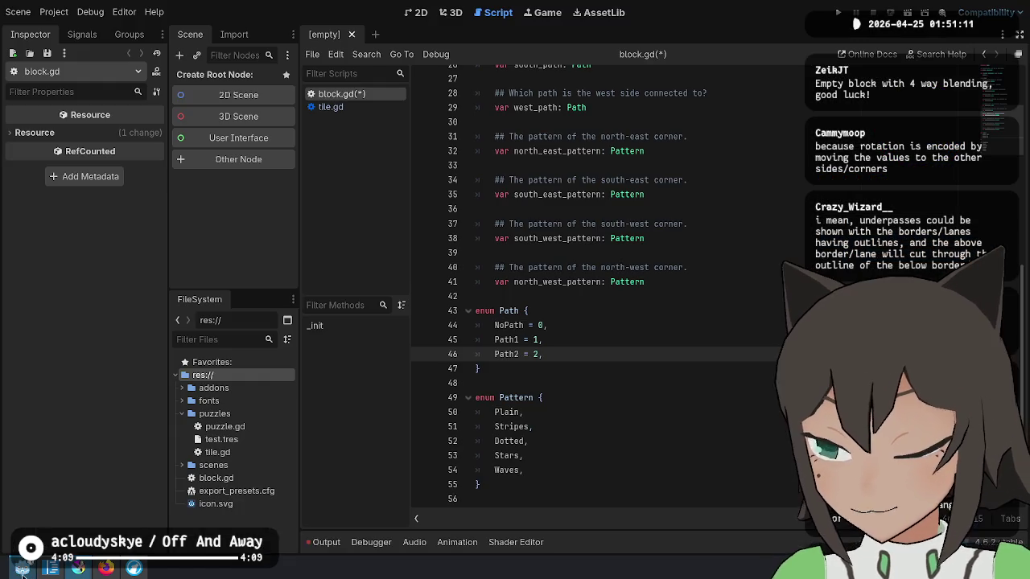
{"action": "key", "text": "alt+Tab"}
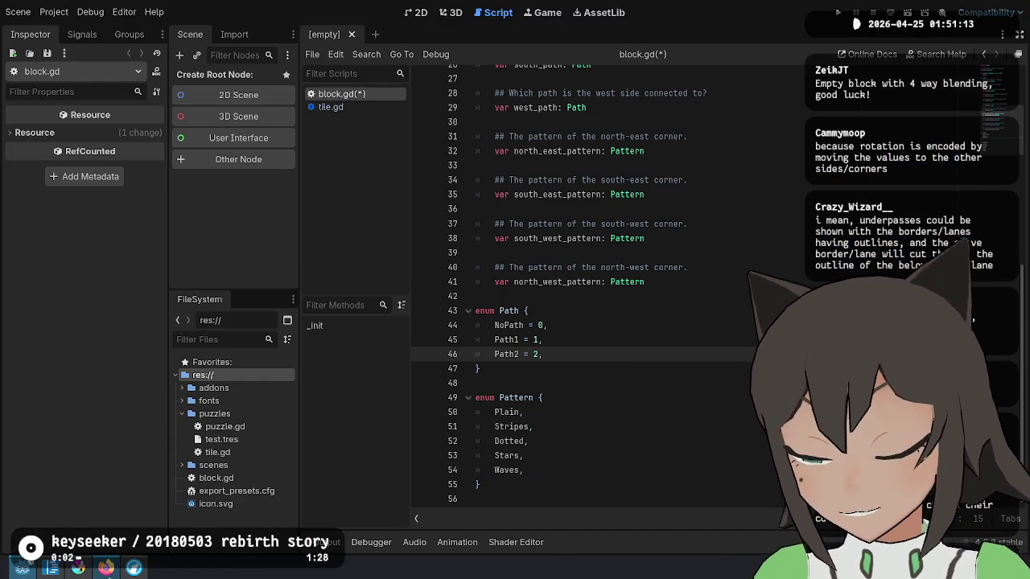
{"action": "key", "text": "alt+Tab"}
Search DuckDuckGo for 'aoe2' and preview the first image result.
{"action": "type", "text": "aoe"}
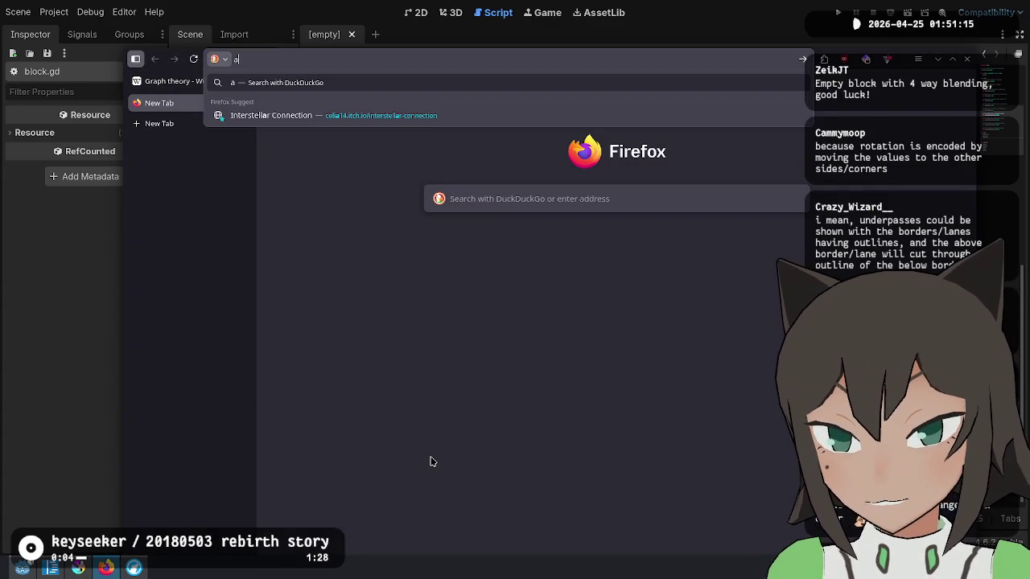
{"action": "key", "text": "Return"}
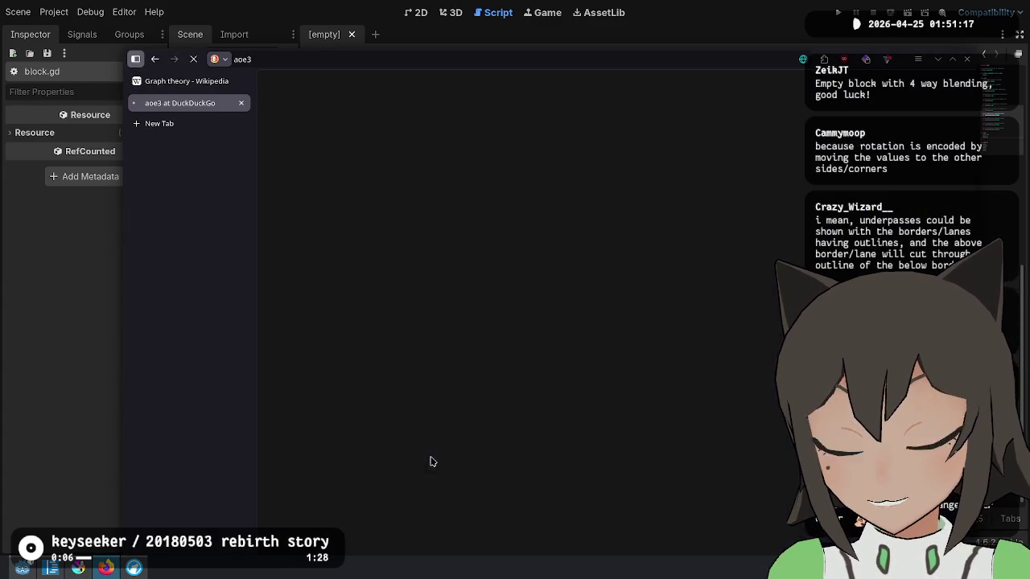
{"action": "left_click", "coordinate": [358, 95]}
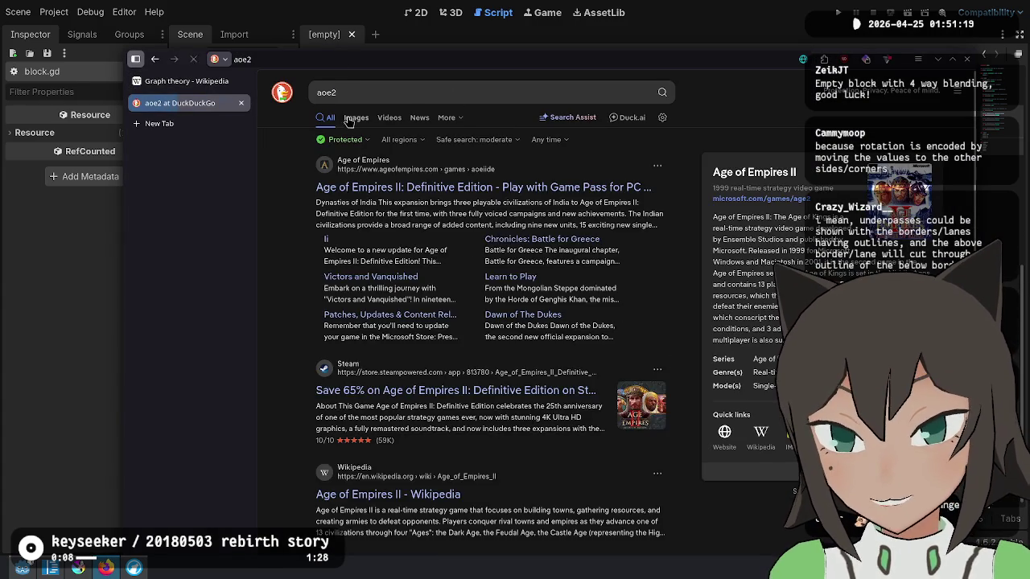
{"action": "left_click", "coordinate": [354, 119]}
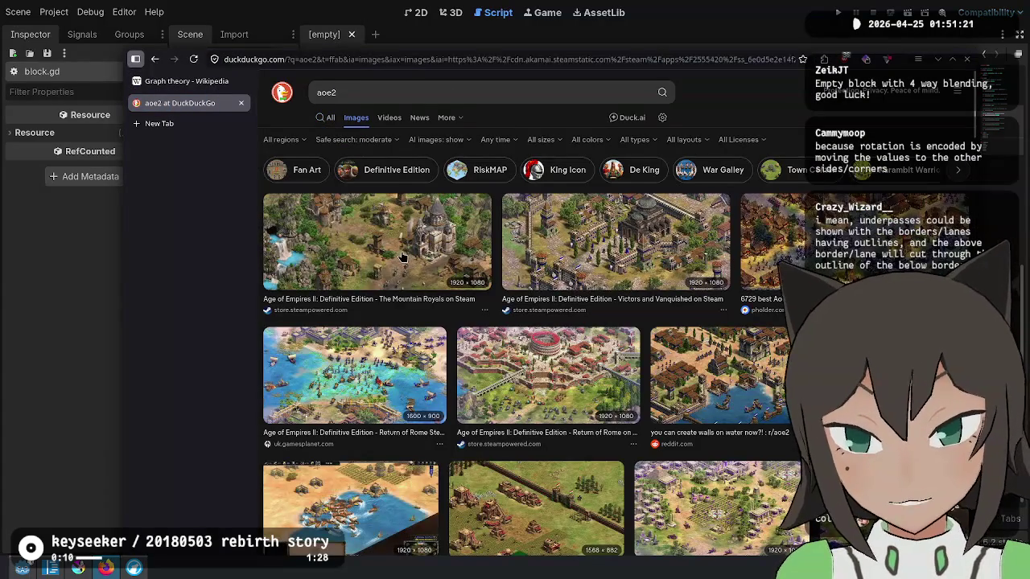
{"action": "left_click", "coordinate": [426, 246]}
Open the full-size Age of Empires II screenshot, fit it to the window, then close the browser.
{"action": "left_click", "coordinate": [475, 445]}
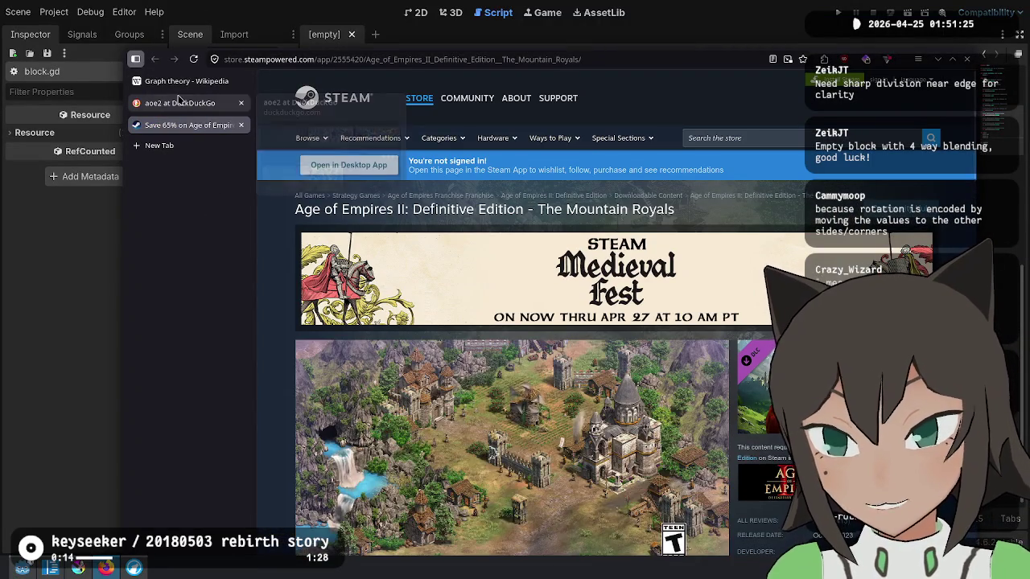
{"action": "left_click", "coordinate": [241, 125]}
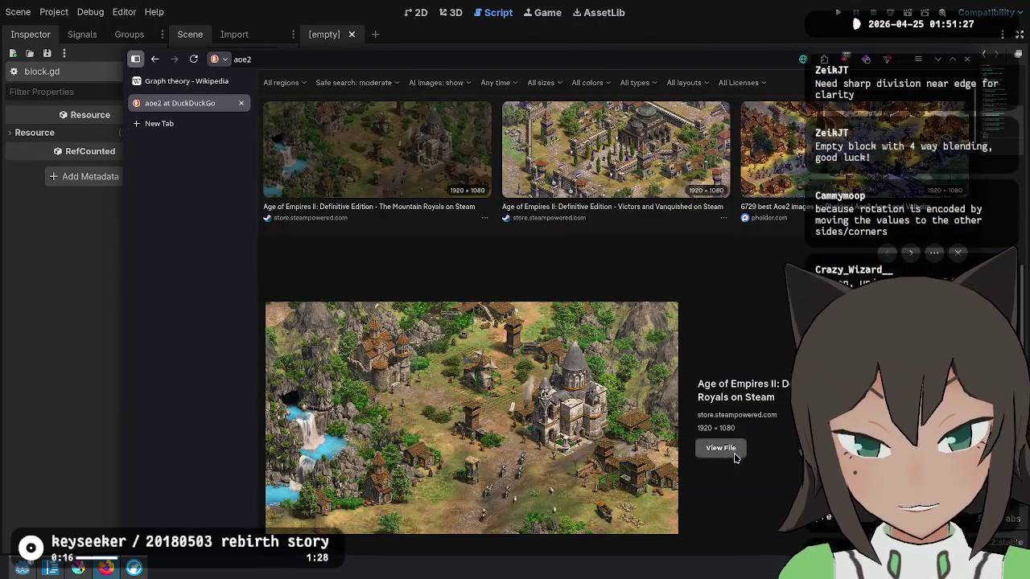
{"action": "left_click", "coordinate": [722, 449]}
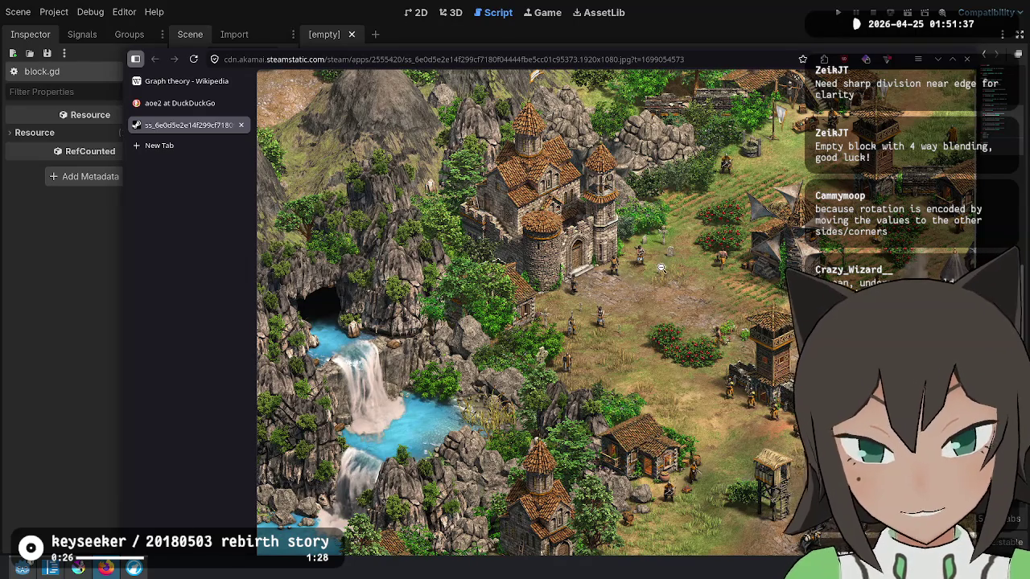
{"action": "left_click", "coordinate": [681, 333]}
{"action": "key", "text": "ctrl+w"}
{"action": "key", "text": "ctrl+w"}
{"action": "key", "text": "ctrl+w"}
{"action": "key", "text": "Down"}
{"action": "key", "text": "Down"}
{"action": "key", "text": "Down"}
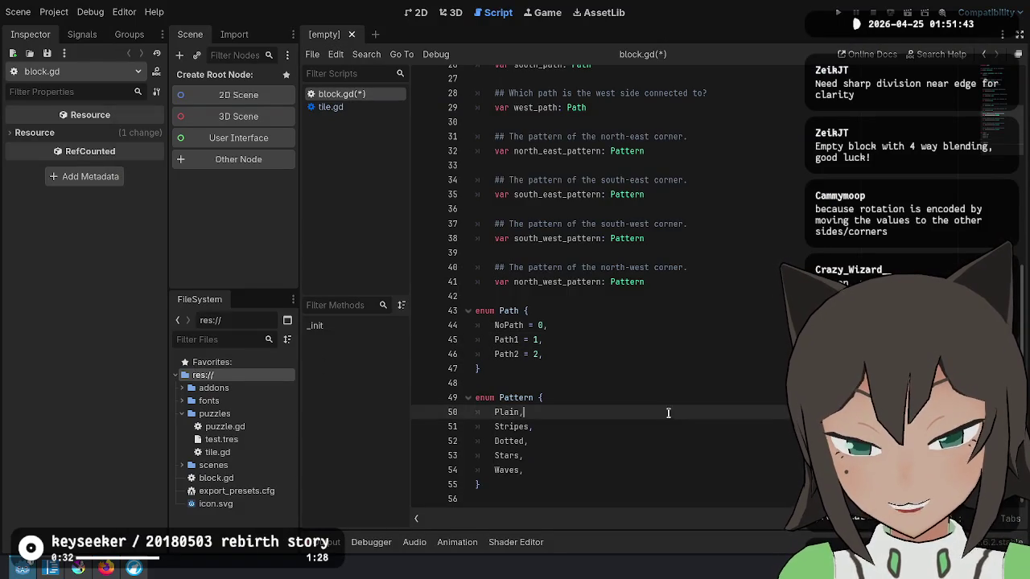
Scroll through block.gd to locate the Cell class and its path and corner-pattern fields.
{"action": "left_click", "coordinate": [764, 296]}
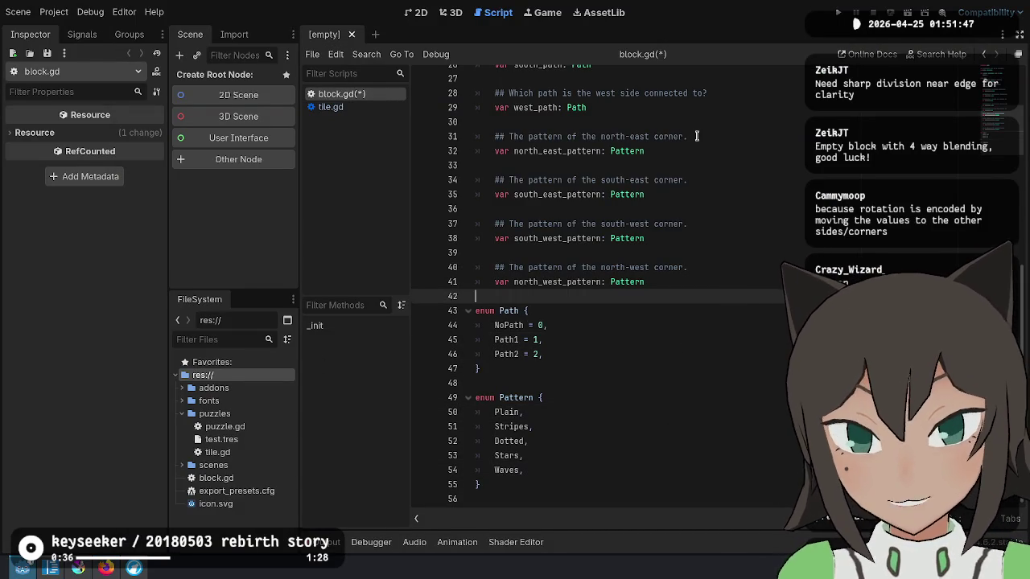
{"action": "scroll", "coordinate": [652, 131], "scroll_direction": "up", "scroll_amount": 1}
{"action": "left_click_drag", "start_coordinate": [738, 331], "coordinate": [732, 165]}
{"action": "left_click", "coordinate": [755, 194]}
{"action": "scroll", "coordinate": [756, 250], "scroll_direction": "up", "scroll_amount": 6}
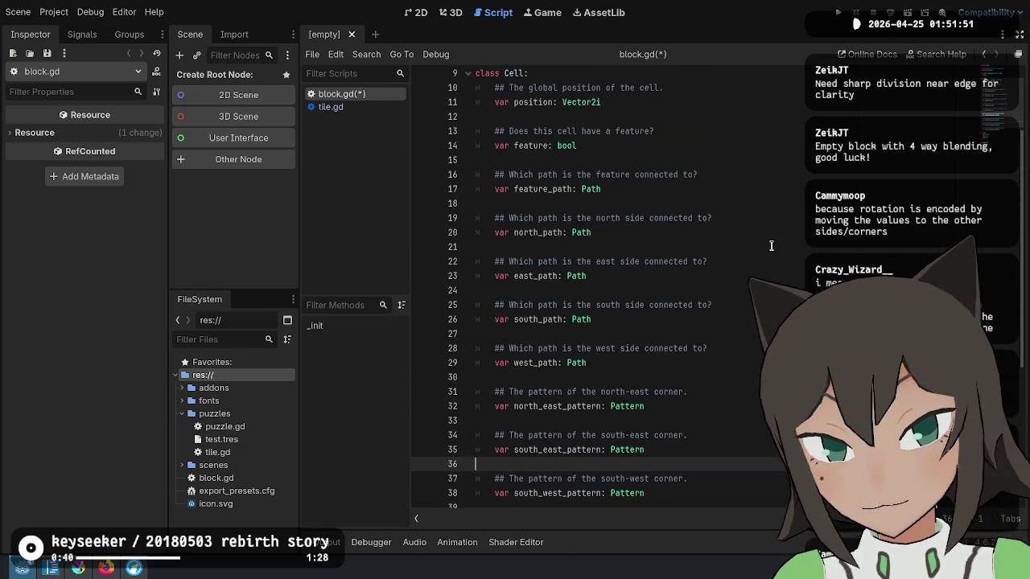
{"action": "left_click", "coordinate": [771, 223]}
{"action": "scroll", "coordinate": [791, 202], "scroll_direction": "up", "scroll_amount": 1}
{"action": "left_click", "coordinate": [792, 196]}
{"action": "left_click", "coordinate": [741, 166]}
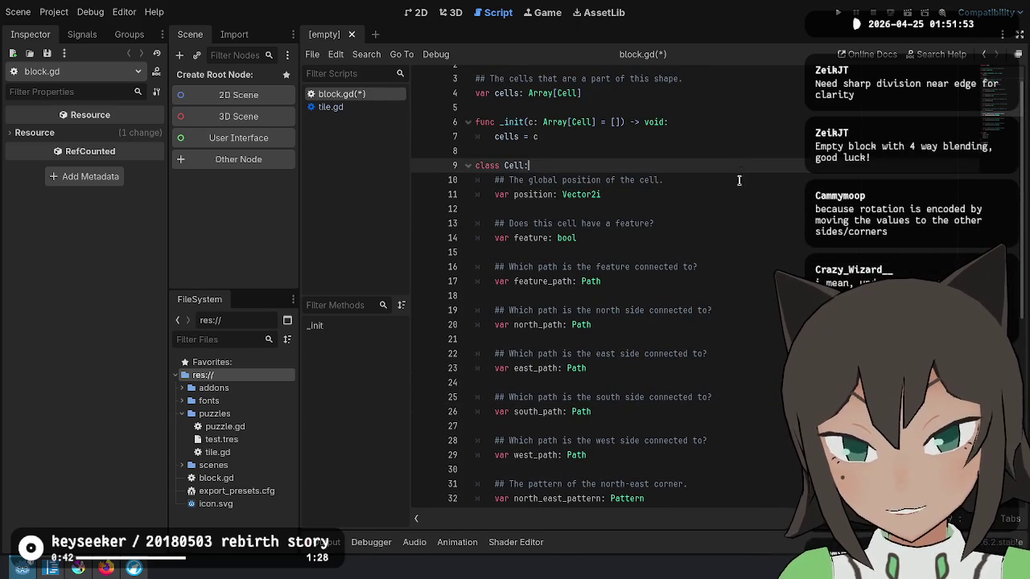
{"action": "scroll", "coordinate": [739, 193], "scroll_direction": "down", "scroll_amount": 2}
{"action": "scroll", "coordinate": [739, 199], "scroll_direction": "down", "scroll_amount": 4}
Go from the class Cell line down to blank line 39 below the corner-pattern fields.
{"action": "left_click", "coordinate": [719, 395]}
{"action": "left_click", "coordinate": [740, 364]}
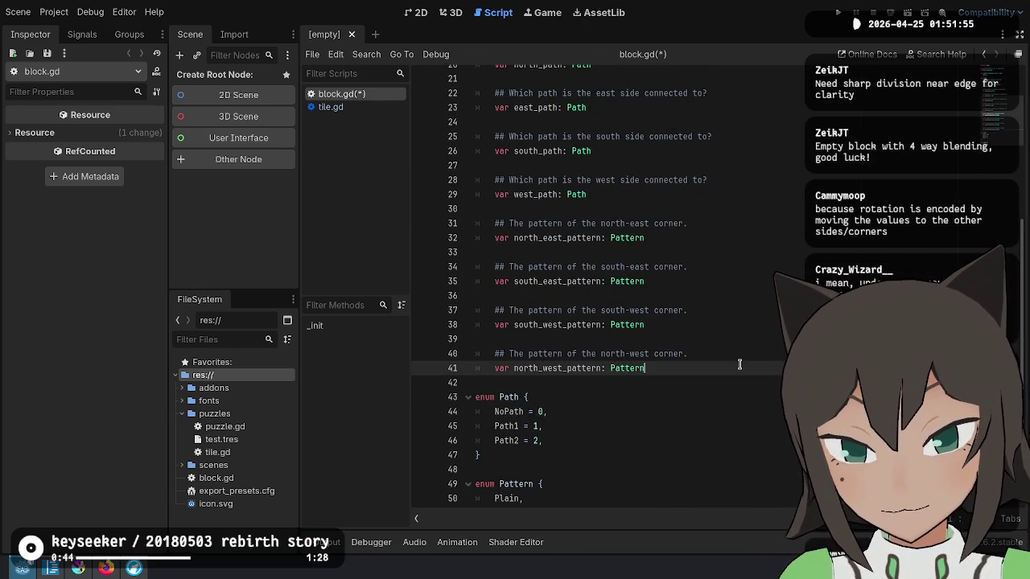
{"action": "scroll", "coordinate": [765, 319], "scroll_direction": "up", "scroll_amount": 5}
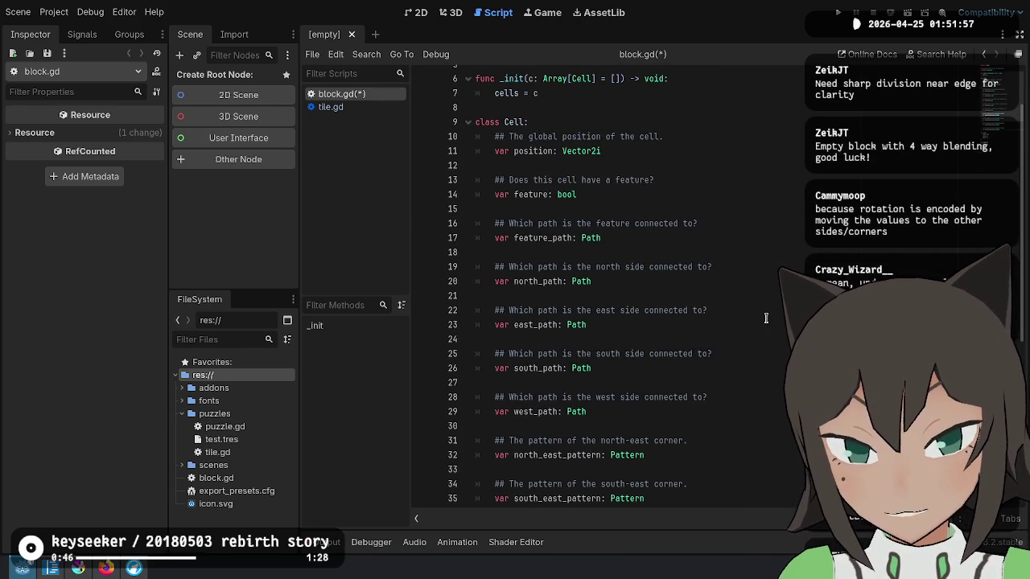
{"action": "left_click", "coordinate": [590, 121]}
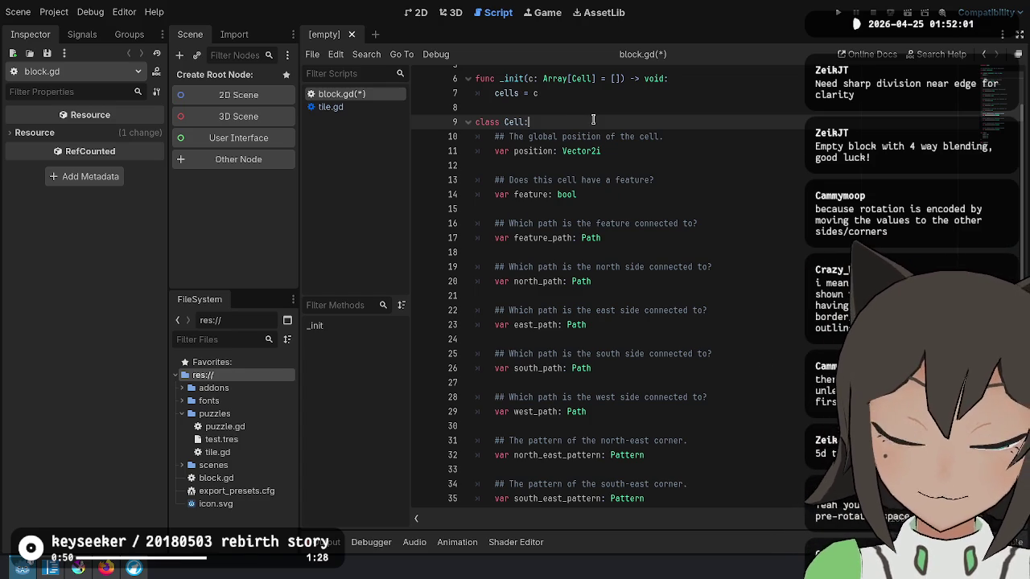
{"action": "left_click", "coordinate": [671, 153]}
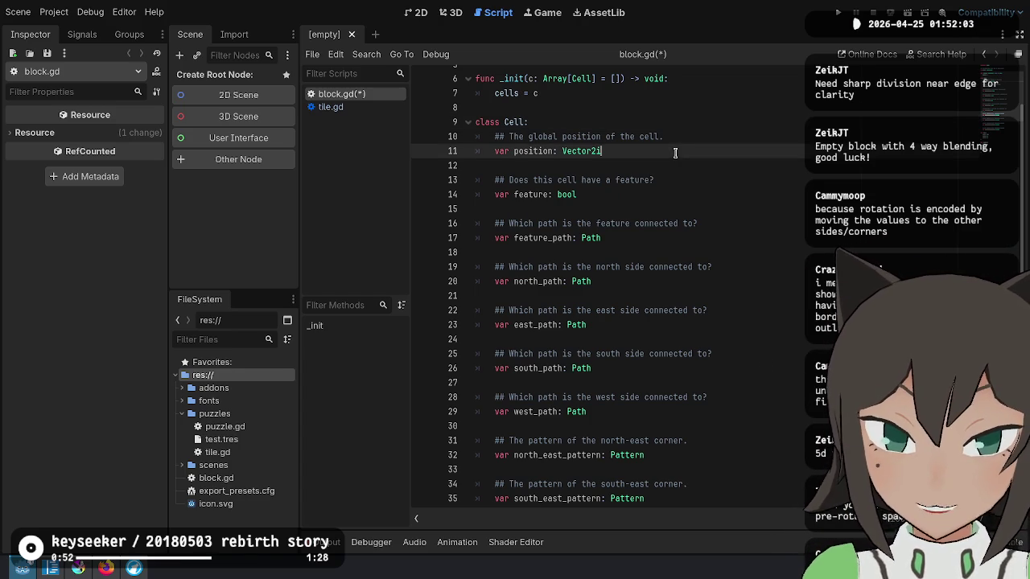
{"action": "scroll", "coordinate": [680, 169], "scroll_direction": "down", "scroll_amount": 1}
{"action": "scroll", "coordinate": [686, 184], "scroll_direction": "down", "scroll_amount": 2}
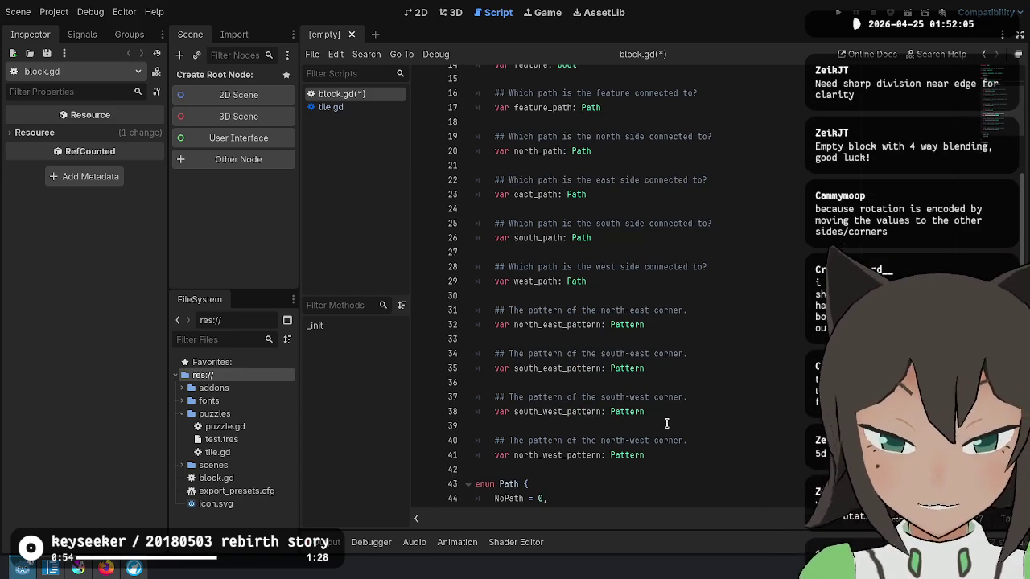
{"action": "left_click", "coordinate": [665, 427]}
Delete the blank lines between corner-pattern, side-path, north_path, and feature/feature_path declarations.
{"action": "key", "text": "BackSpace"}
{"action": "left_click", "coordinate": [687, 382]}
{"action": "key", "text": "BackSpace"}
{"action": "left_click", "coordinate": [710, 341]}
{"action": "key", "text": "BackSpace"}
{"action": "left_click", "coordinate": [620, 252]}
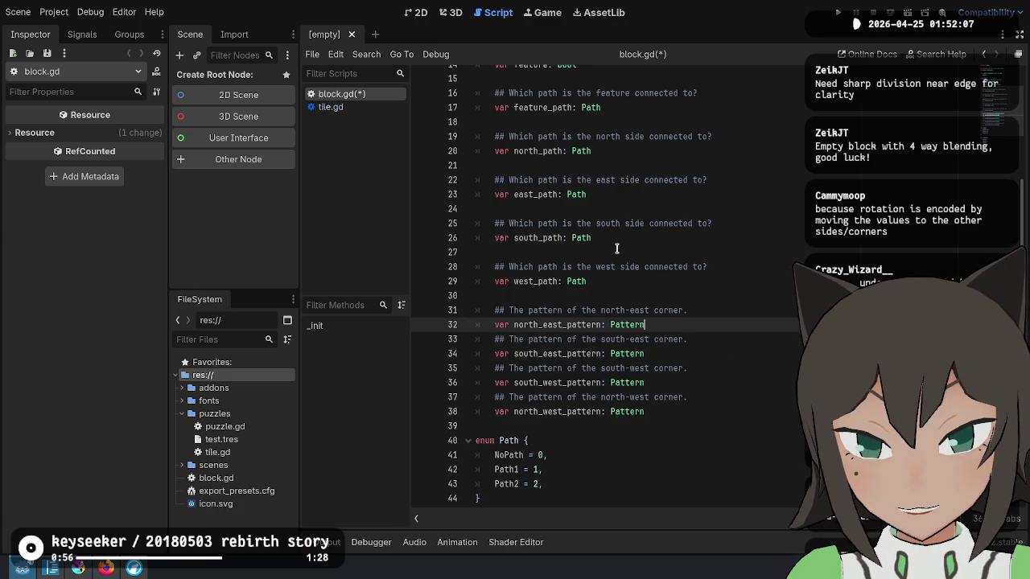
{"action": "key", "text": "BackSpace"}
{"action": "left_click", "coordinate": [603, 212]}
{"action": "key", "text": "BackSpace"}
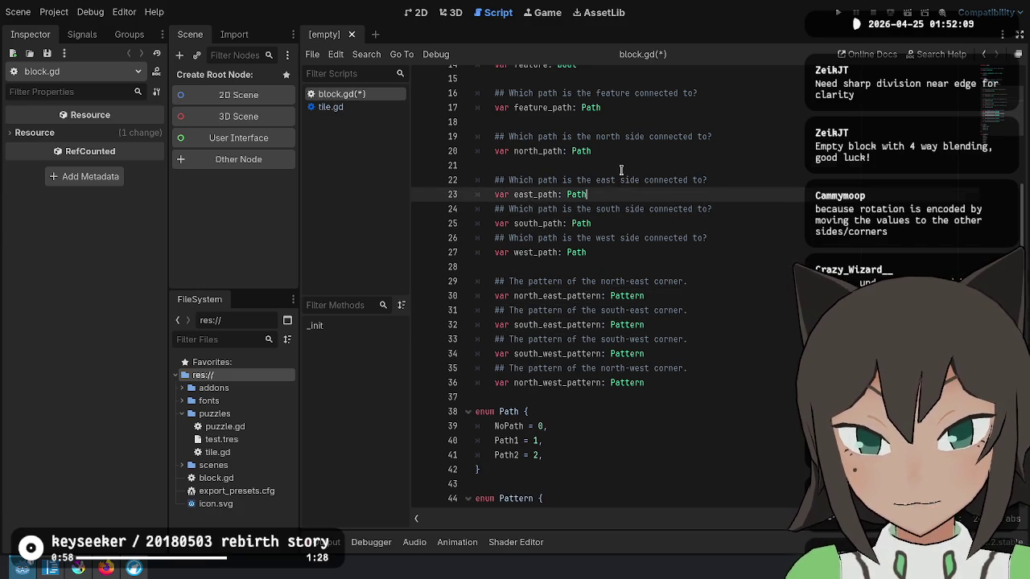
{"action": "left_click", "coordinate": [622, 167]}
{"action": "key", "text": "BackSpace"}
{"action": "scroll", "coordinate": [622, 171], "scroll_direction": "up", "scroll_amount": 3}
{"action": "left_click", "coordinate": [616, 208]}
{"action": "key", "text": "BackSpace"}
Look over the now-compact Cell fields, then bring up ideas.md in VS Code.
{"action": "left_click", "coordinate": [608, 167]}
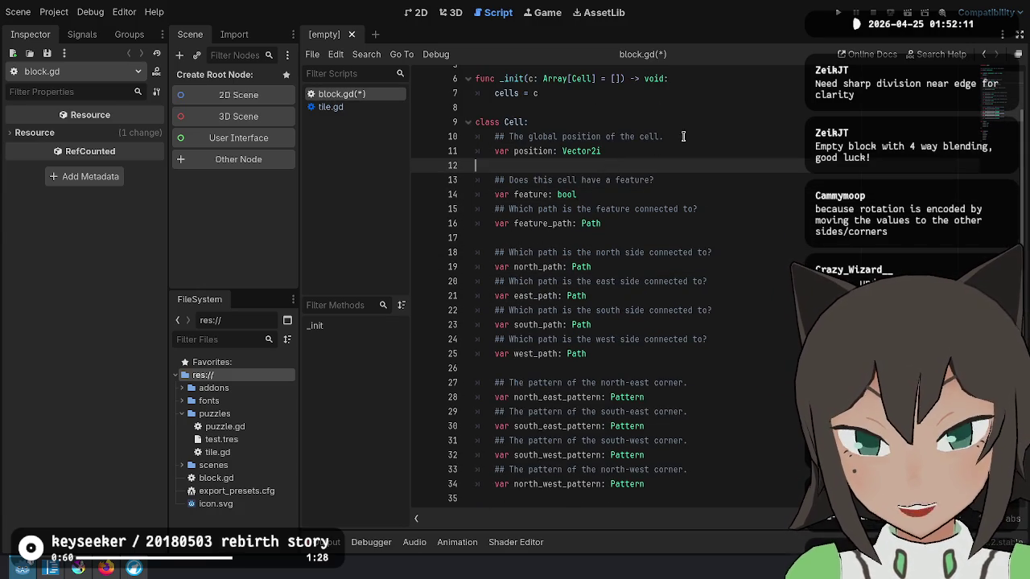
{"action": "left_click", "coordinate": [708, 281]}
{"action": "left_click", "coordinate": [779, 150]}
{"action": "left_click", "coordinate": [779, 194]}
{"action": "left_click", "coordinate": [776, 223]}
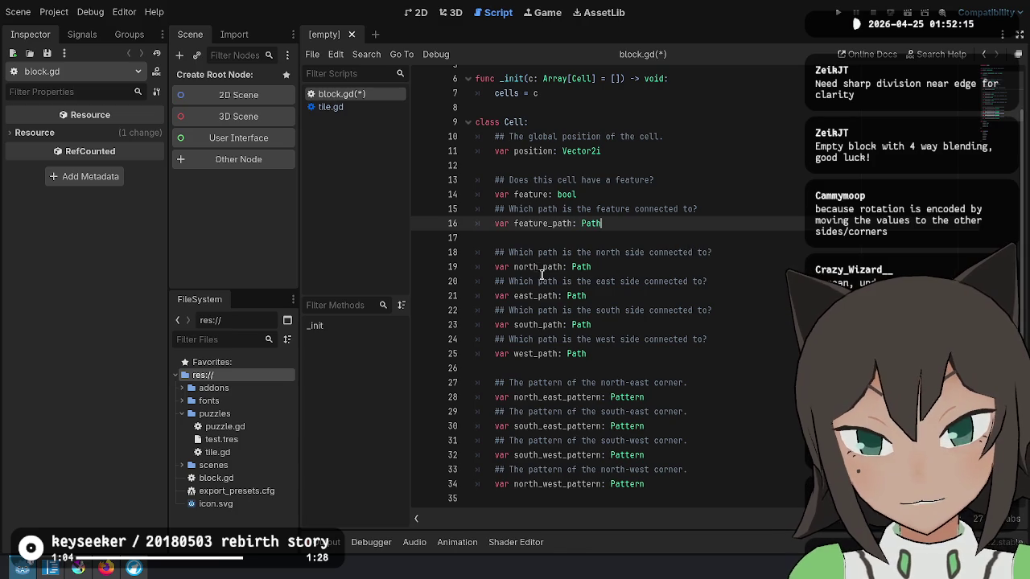
{"action": "left_click_drag", "start_coordinate": [544, 272], "coordinate": [634, 330]}
{"action": "left_click", "coordinate": [654, 397]}
{"action": "left_click", "coordinate": [696, 478]}
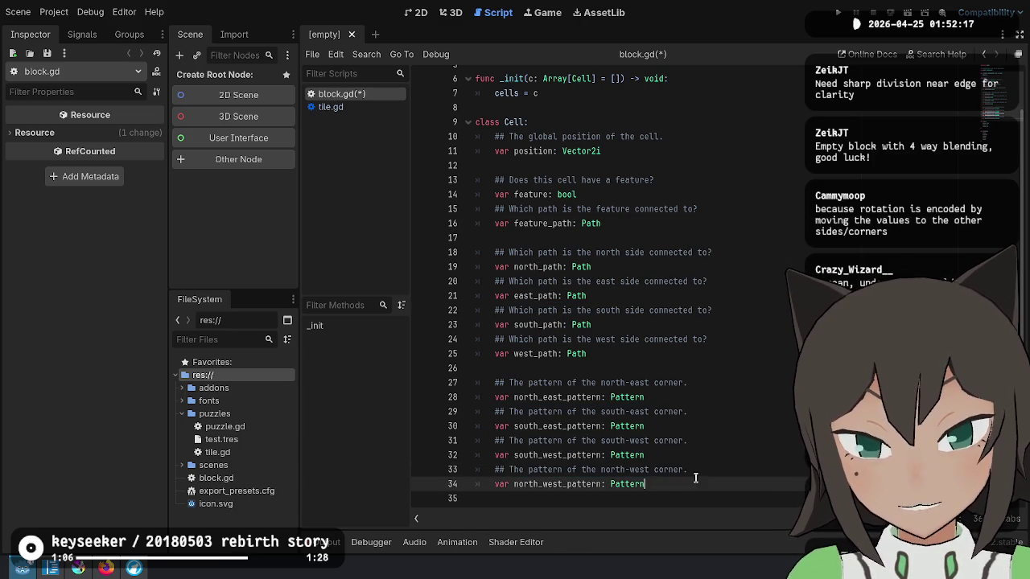
{"action": "left_click", "coordinate": [51, 568]}
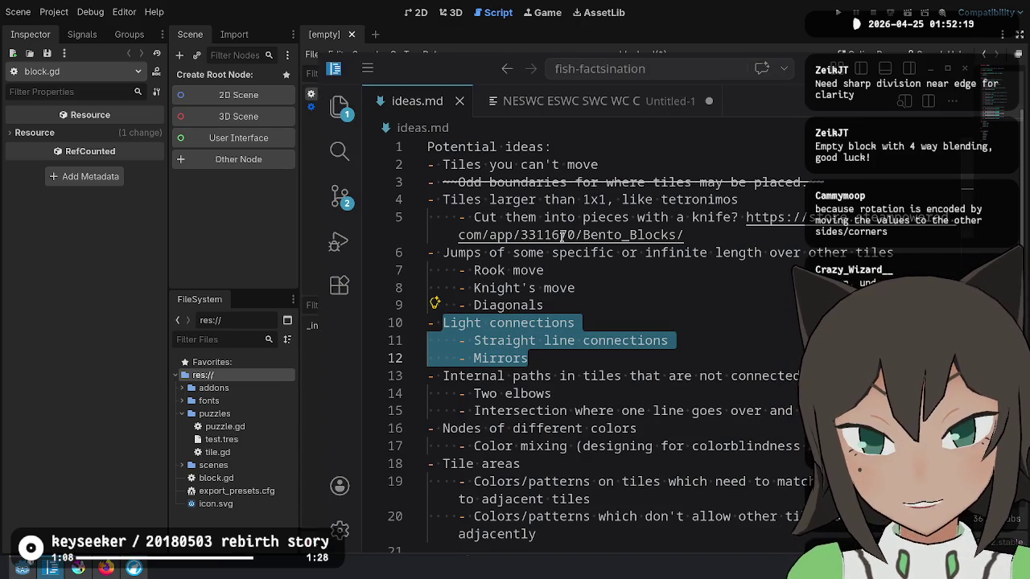
{"action": "mouse_move", "coordinate": [427, 200]}
{"action": "left_mouse_down"}
{"action": "mouse_move", "coordinate": [736, 217]}
{"action": "mouse_move", "coordinate": [722, 246]}
{"action": "mouse_move", "coordinate": [718, 235]}
{"action": "left_mouse_up"}
{"action": "key", "text": "alt+Tab"}
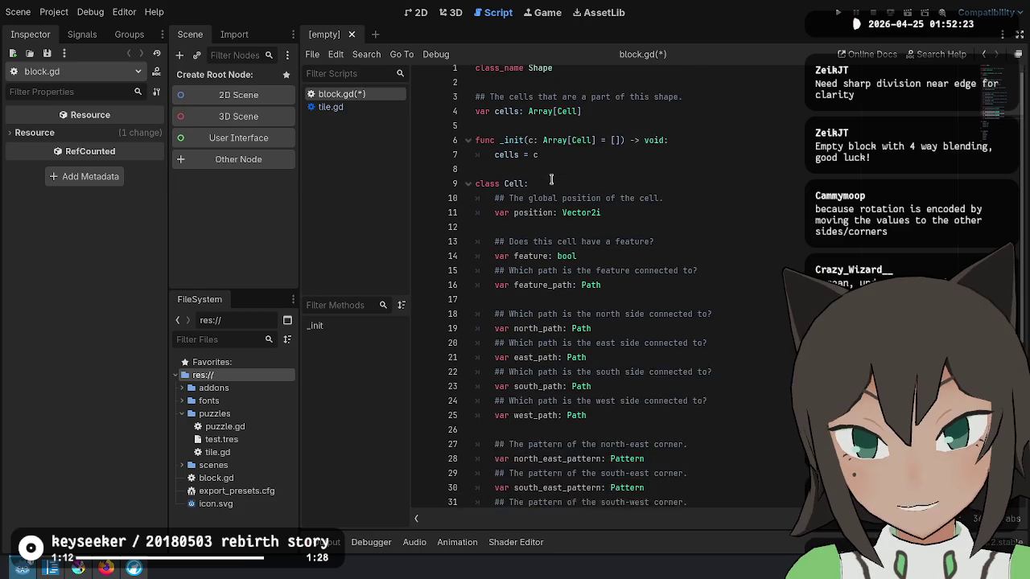
{"action": "left_click", "coordinate": [563, 78]}
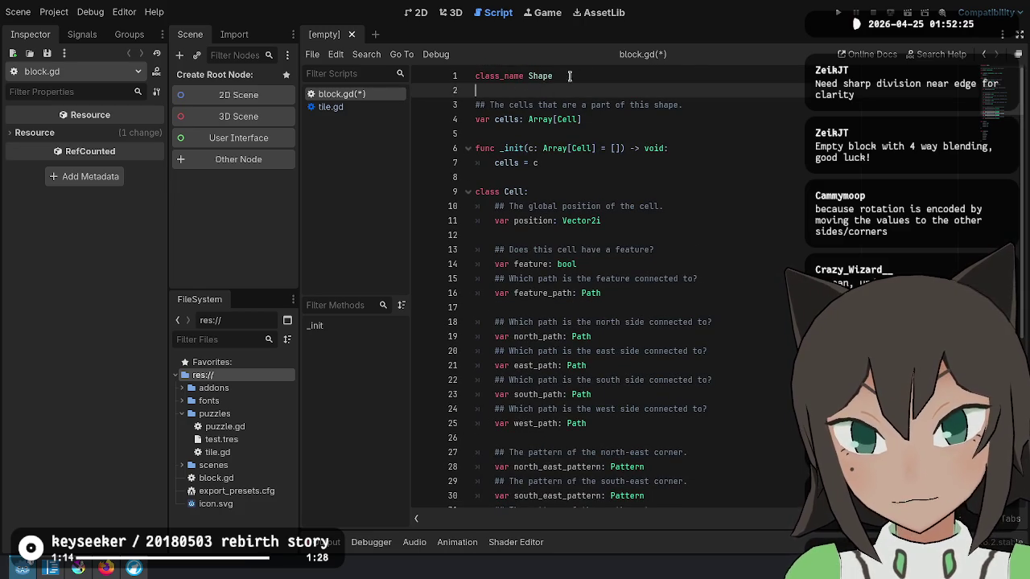
{"action": "key", "text": "Down"}
{"action": "key", "text": "Down"}
{"action": "key", "text": "Down"}
{"action": "key", "text": "End"}
{"action": "key", "text": "ctrl+shift+Home"}
{"action": "left_click", "coordinate": [560, 164], "text": "shift"}
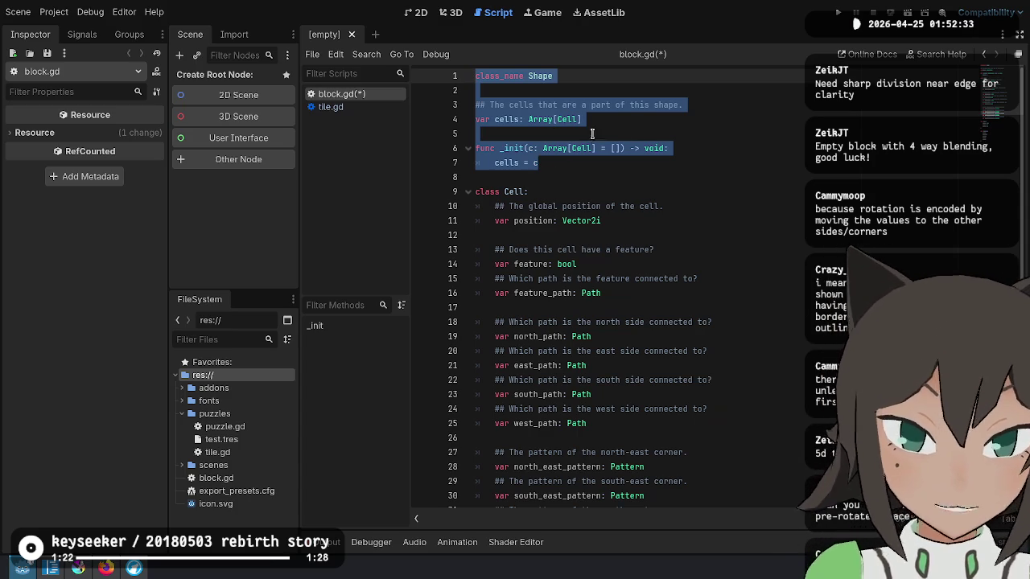
{"action": "key", "text": "alt+Tab"}
{"action": "left_click", "coordinate": [561, 282]}
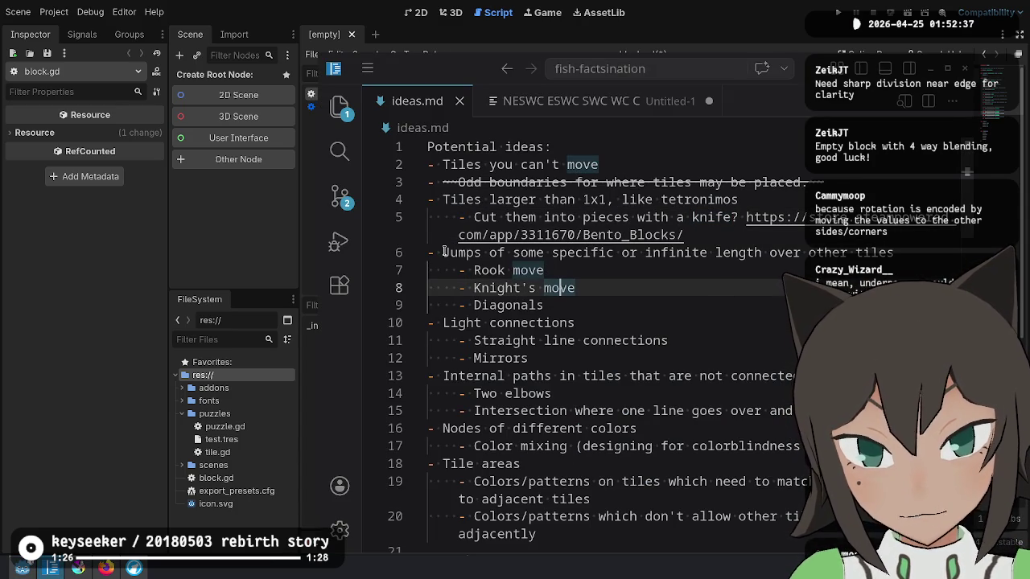
Select the jumps idea and mark Jumps in the Kelp Forest mechanics.
{"action": "mouse_move", "coordinate": [443, 252]}
{"action": "left_mouse_down"}
{"action": "mouse_move", "coordinate": [756, 252]}
{"action": "mouse_move", "coordinate": [605, 306]}
{"action": "left_mouse_up"}
{"action": "scroll", "coordinate": [605, 306], "scroll_direction": "down", "scroll_amount": 2}
{"action": "scroll", "coordinate": [606, 306], "scroll_direction": "down", "scroll_amount": 5}
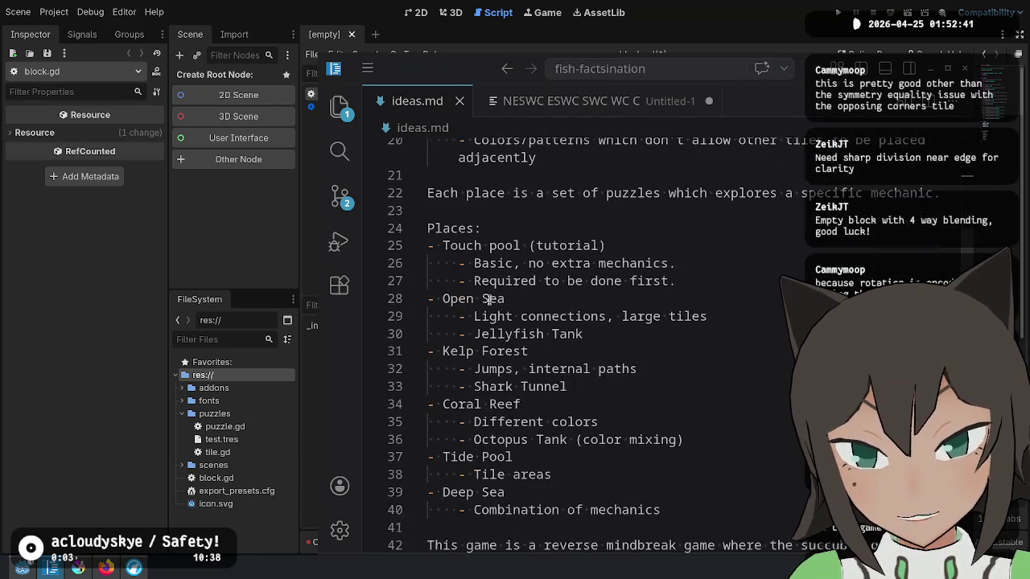
{"action": "left_click_drag", "start_coordinate": [474, 368], "coordinate": [527, 368]}
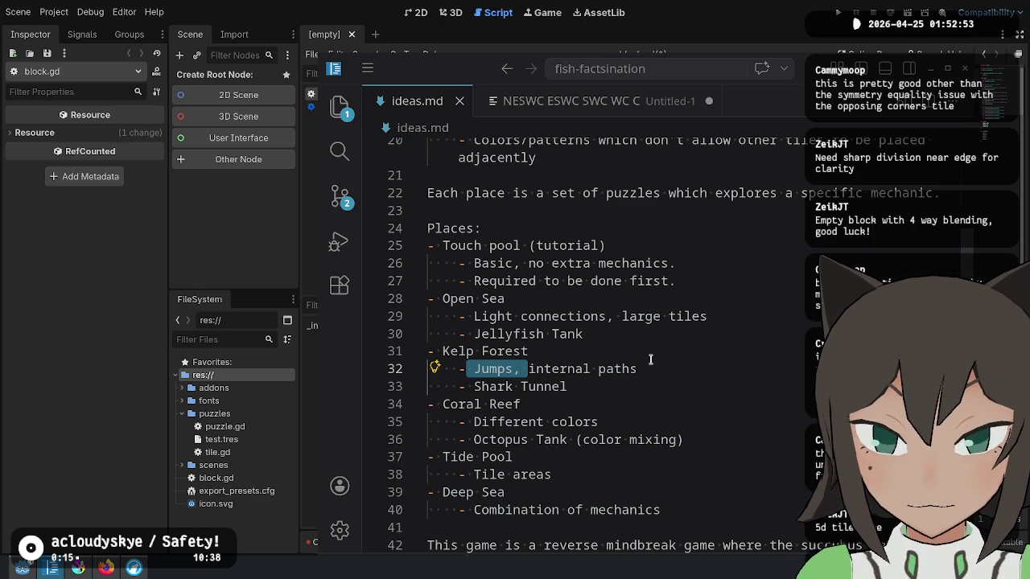
Highlight the Light connections, Mirrors, and internal paths (elbows) ideas.
{"action": "scroll", "coordinate": [650, 359], "scroll_direction": "up", "scroll_amount": 6}
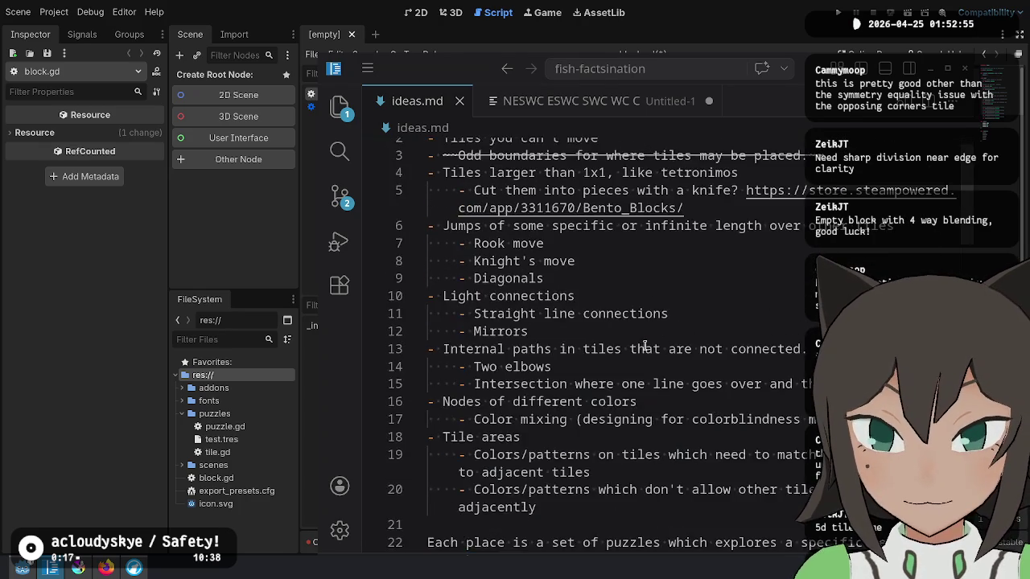
{"action": "left_click", "coordinate": [441, 322]}
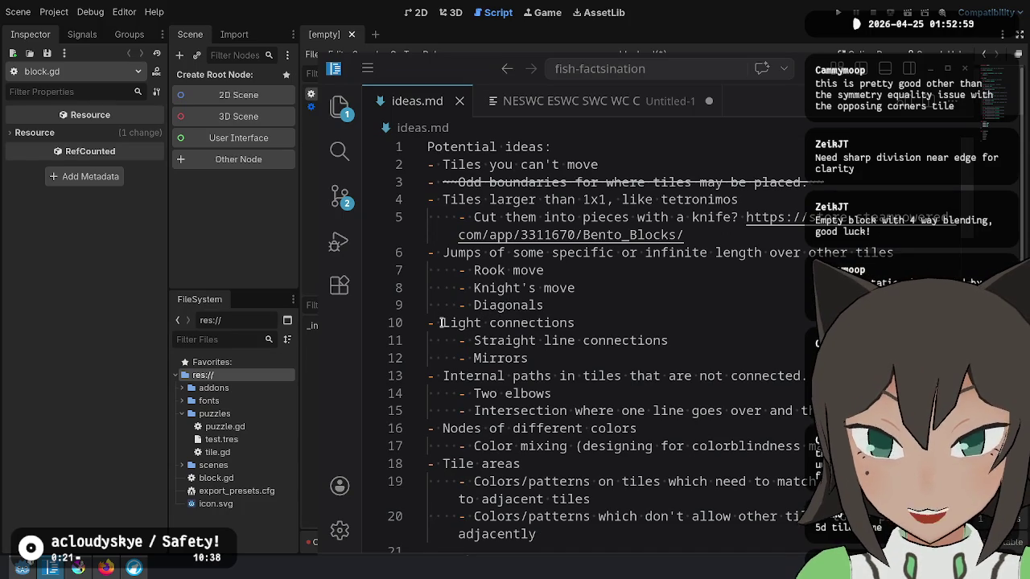
{"action": "left_click_drag", "start_coordinate": [454, 323], "coordinate": [593, 323]}
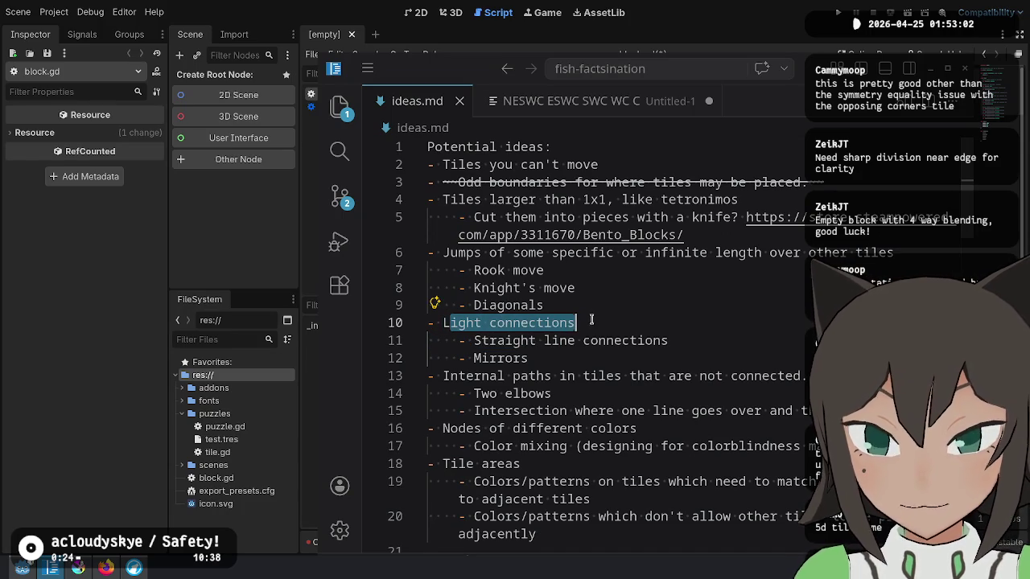
{"action": "double_click", "coordinate": [489, 365]}
{"action": "left_click_drag", "start_coordinate": [488, 365], "coordinate": [569, 371]}
{"action": "double_click", "coordinate": [531, 393]}
{"action": "mouse_move", "coordinate": [452, 372]}
{"action": "left_mouse_down"}
{"action": "mouse_move", "coordinate": [747, 410]}
{"action": "mouse_move", "coordinate": [426, 392]}
{"action": "mouse_move", "coordinate": [427, 376]}
{"action": "left_mouse_up"}
{"action": "left_click", "coordinate": [747, 411]}
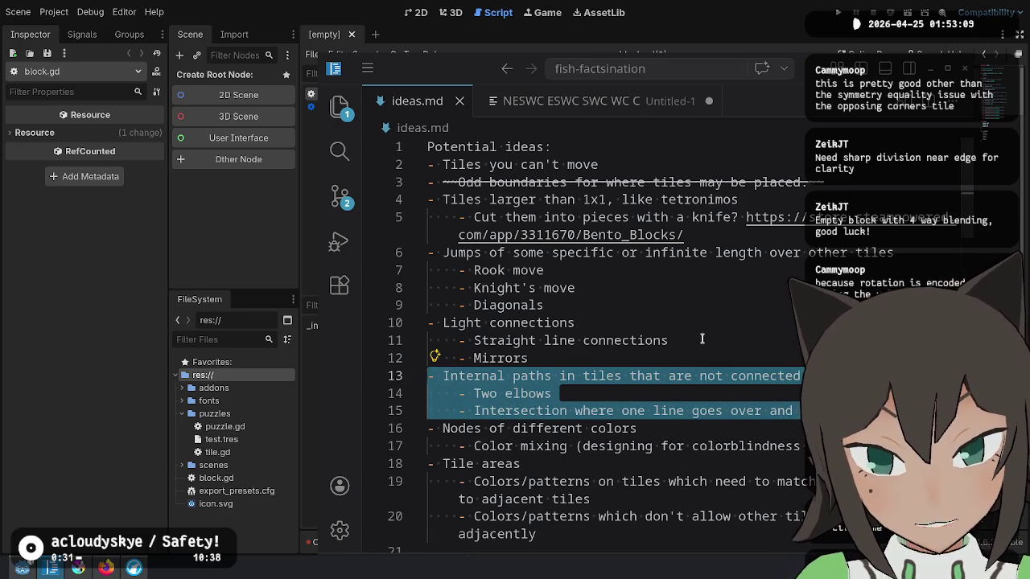
Review the different-coloured nodes and tile areas ideas, then return to block.gd in Godot.
{"action": "left_click", "coordinate": [641, 429]}
{"action": "scroll", "coordinate": [645, 432], "scroll_direction": "down", "scroll_amount": 2}
{"action": "left_click_drag", "start_coordinate": [434, 322], "coordinate": [805, 339]}
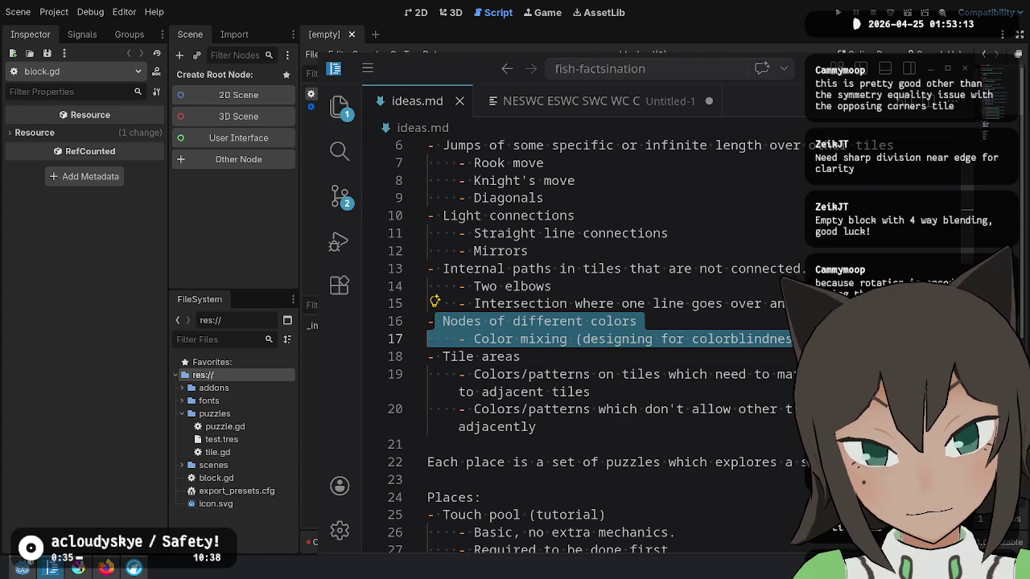
{"action": "double_click", "coordinate": [562, 374]}
{"action": "double_click", "coordinate": [457, 357]}
{"action": "scroll", "coordinate": [451, 356], "scroll_direction": "down", "scroll_amount": 2}
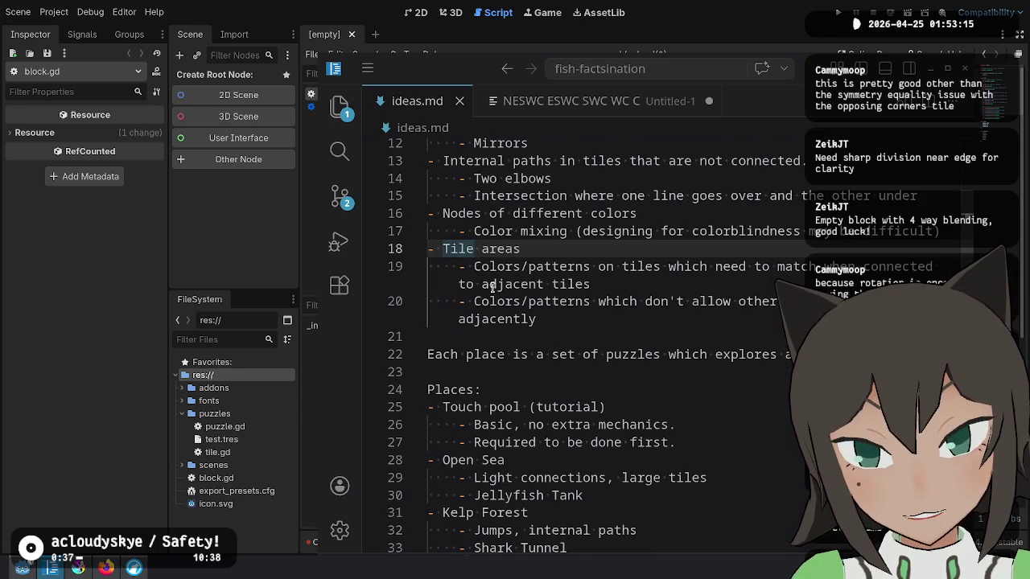
{"action": "mouse_move", "coordinate": [443, 241]}
{"action": "left_mouse_down"}
{"action": "mouse_move", "coordinate": [635, 269]}
{"action": "mouse_move", "coordinate": [642, 320]}
{"action": "mouse_move", "coordinate": [466, 267]}
{"action": "left_mouse_up"}
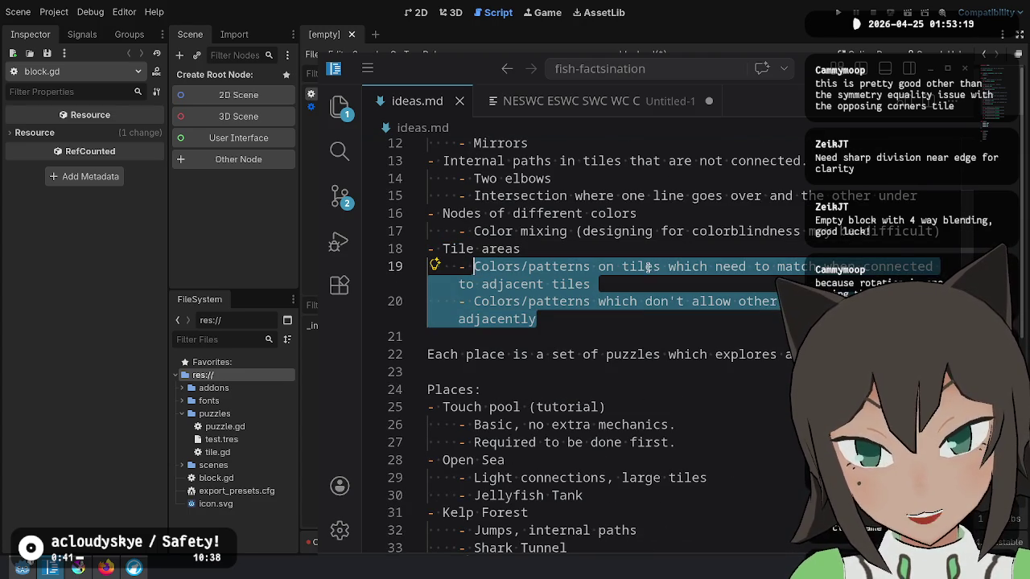
{"action": "left_click", "coordinate": [658, 287]}
{"action": "left_click", "coordinate": [694, 318]}
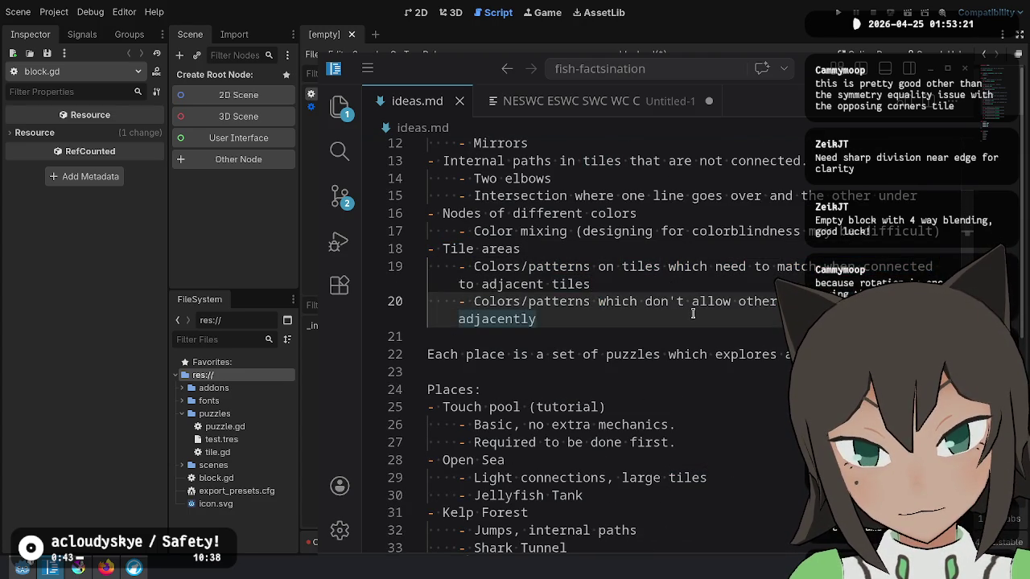
{"action": "scroll", "coordinate": [693, 314], "scroll_direction": "up", "scroll_amount": 5}
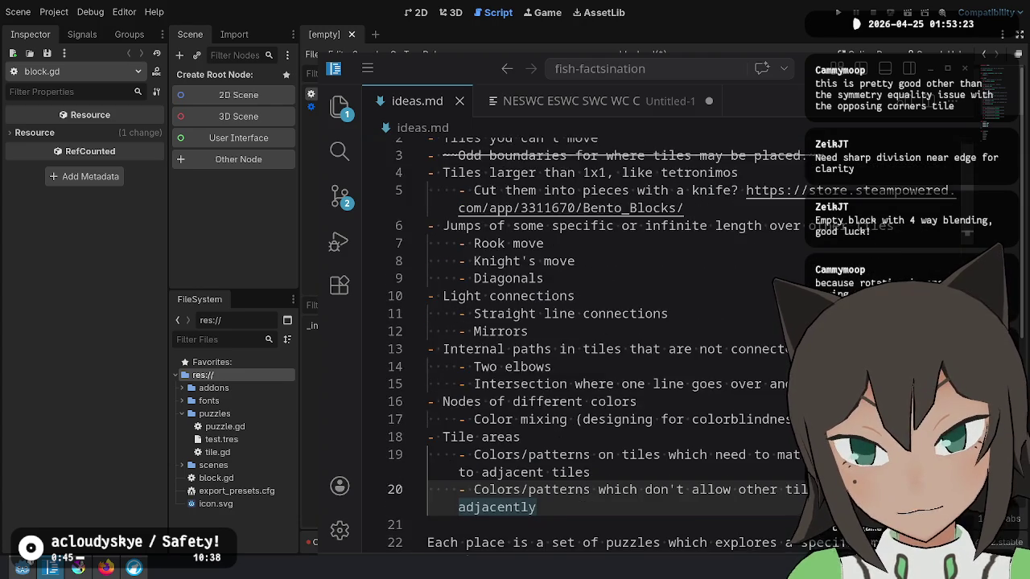
{"action": "scroll", "coordinate": [620, 330], "scroll_direction": "down", "scroll_amount": 1}
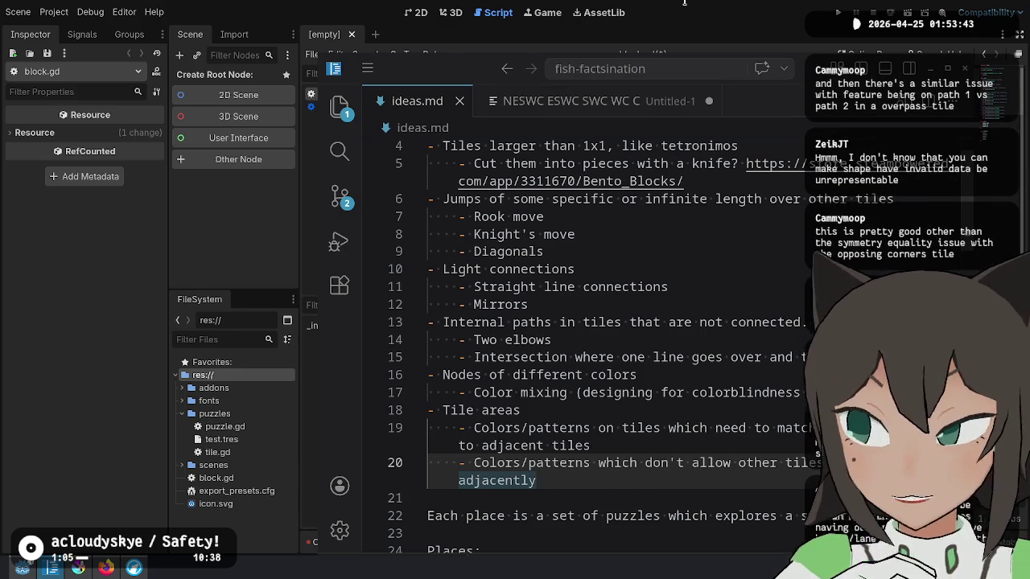
{"action": "key", "text": "alt+Tab"}
{"action": "left_click", "coordinate": [584, 90]}
{"action": "mouse_move", "coordinate": [577, 105]}
{"action": "left_mouse_down"}
{"action": "mouse_move", "coordinate": [595, 167]}
{"action": "mouse_move", "coordinate": [611, 104]}
{"action": "mouse_move", "coordinate": [634, 77]}
{"action": "left_mouse_up"}
{"action": "left_click", "coordinate": [596, 167]}
{"action": "left_click", "coordinate": [641, 119]}
{"action": "left_click_drag", "start_coordinate": [630, 161], "coordinate": [632, 81]}
{"action": "left_click", "coordinate": [643, 148]}
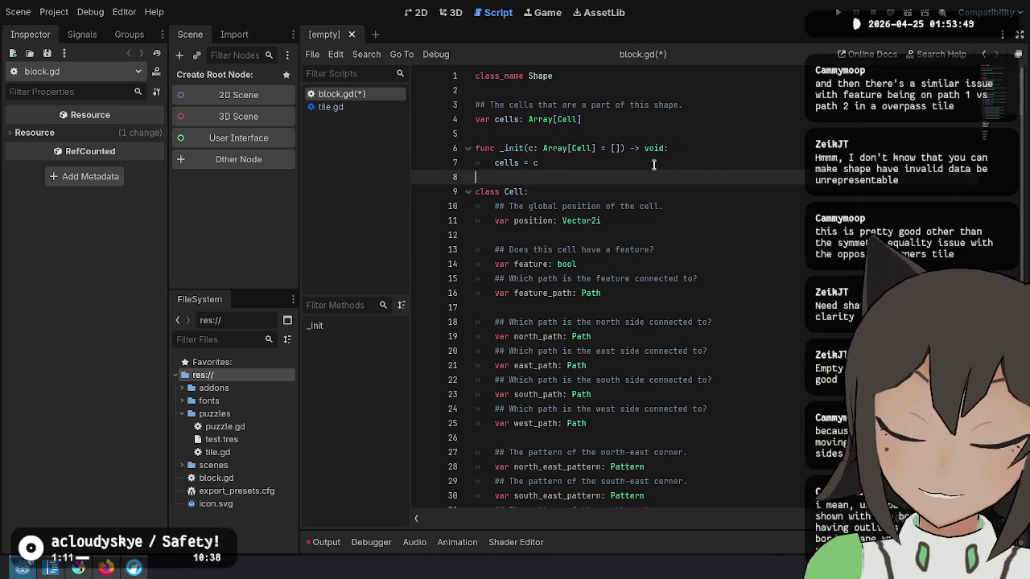
{"action": "left_click", "coordinate": [562, 119]}
{"action": "left_click", "coordinate": [593, 163]}
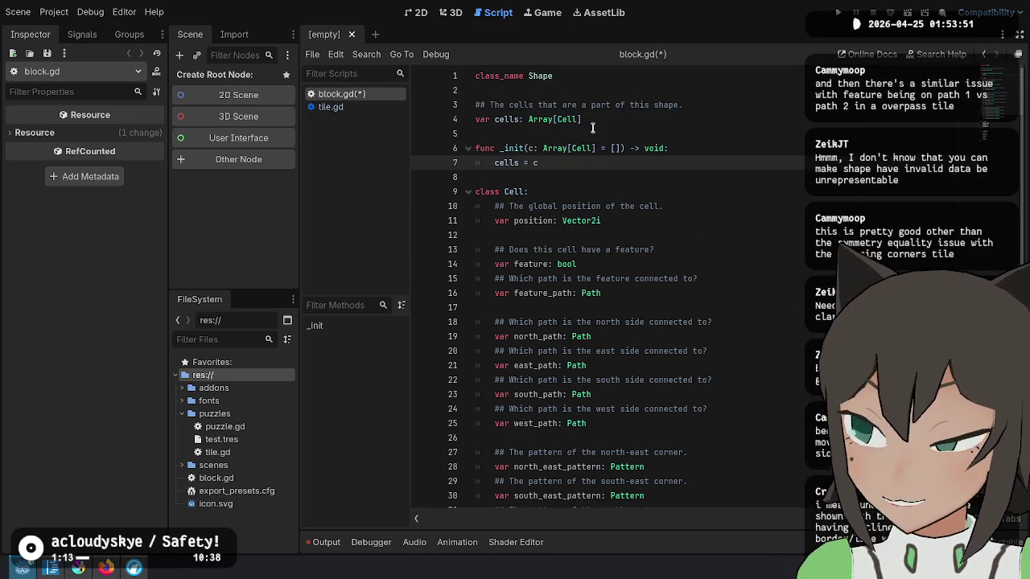
{"action": "left_click", "coordinate": [599, 76], "text": "shift"}
{"action": "left_click", "coordinate": [600, 167]}
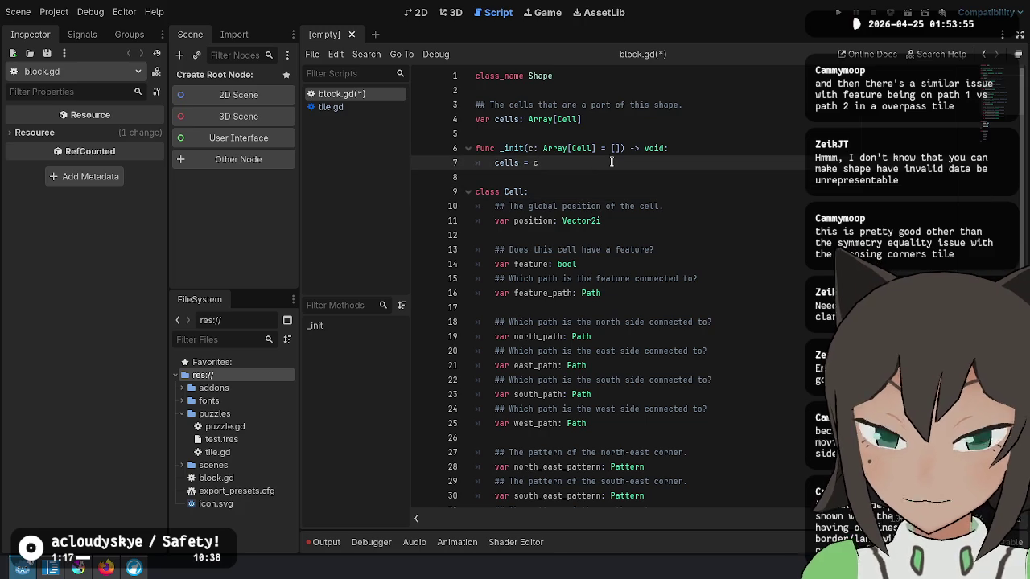
{"action": "left_click", "coordinate": [615, 174]}
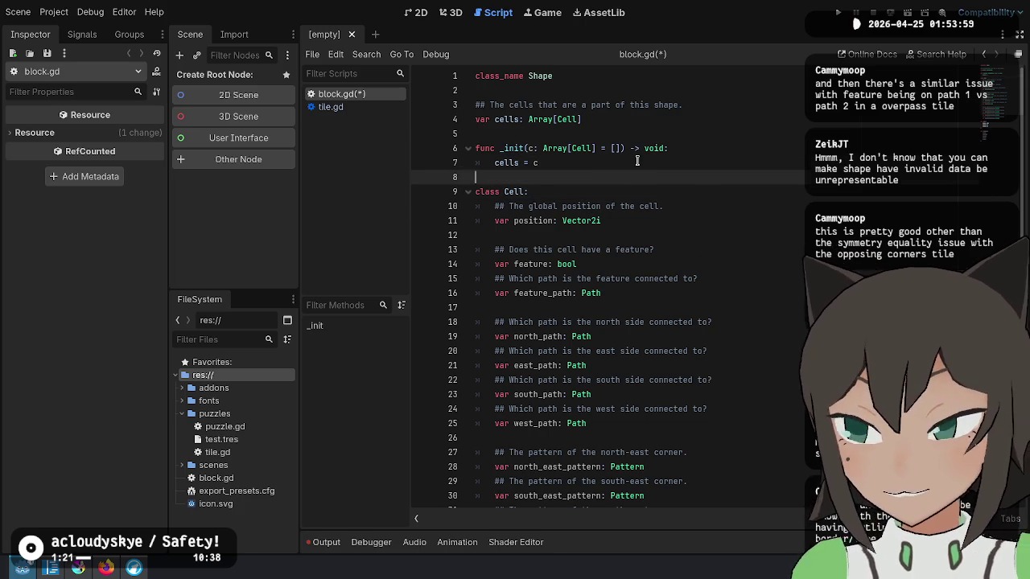
{"action": "left_click", "coordinate": [636, 161]}
{"action": "scroll", "coordinate": [657, 151], "scroll_direction": "down", "scroll_amount": 2}
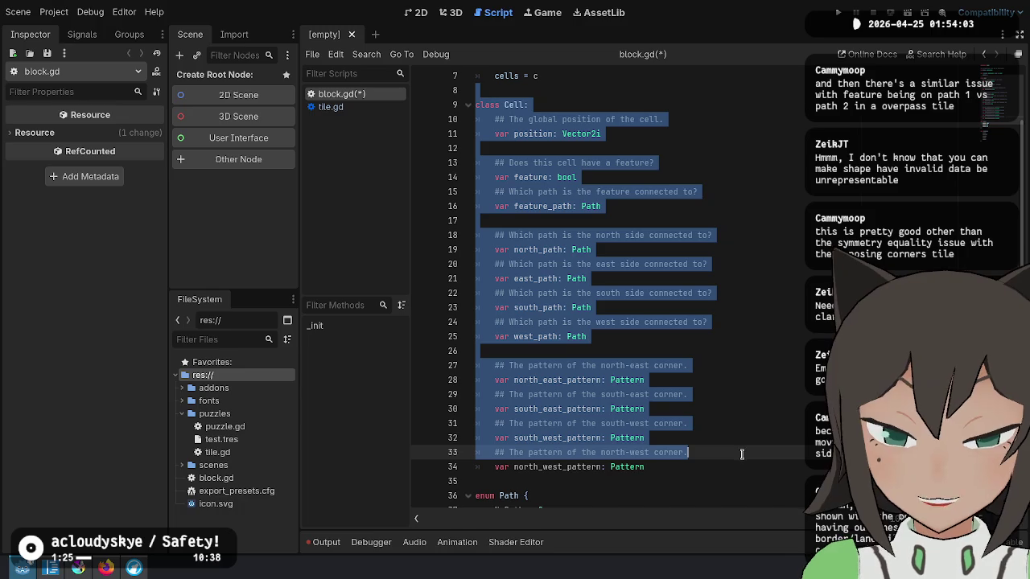
{"action": "left_click", "coordinate": [700, 467]}
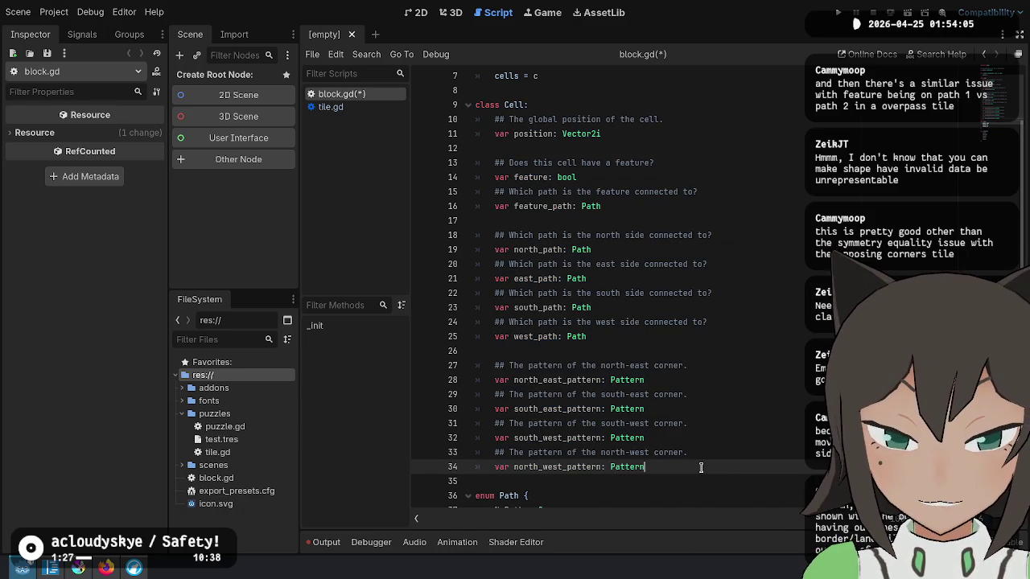